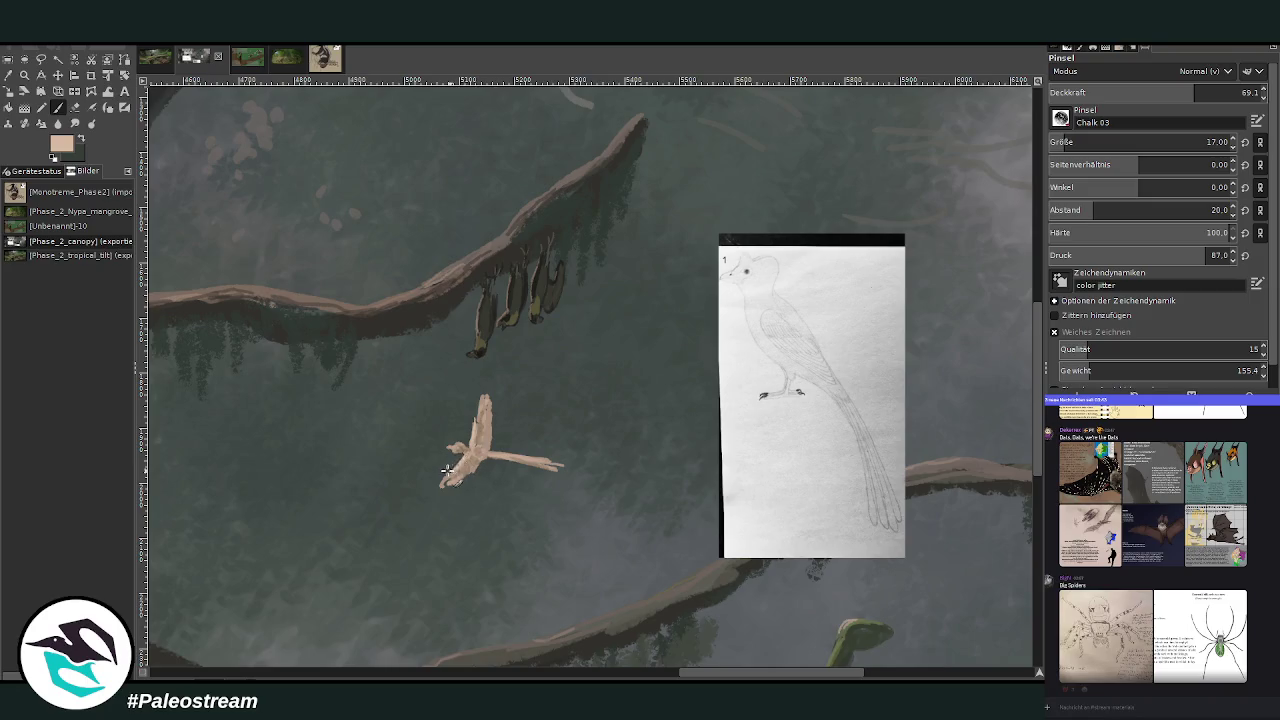
# Fill the bird's lower-left tip with peach and shade its body and wing with brown strokes.
pyautogui.moveTo(443, 480); pyautogui.dragTo(449, 481)
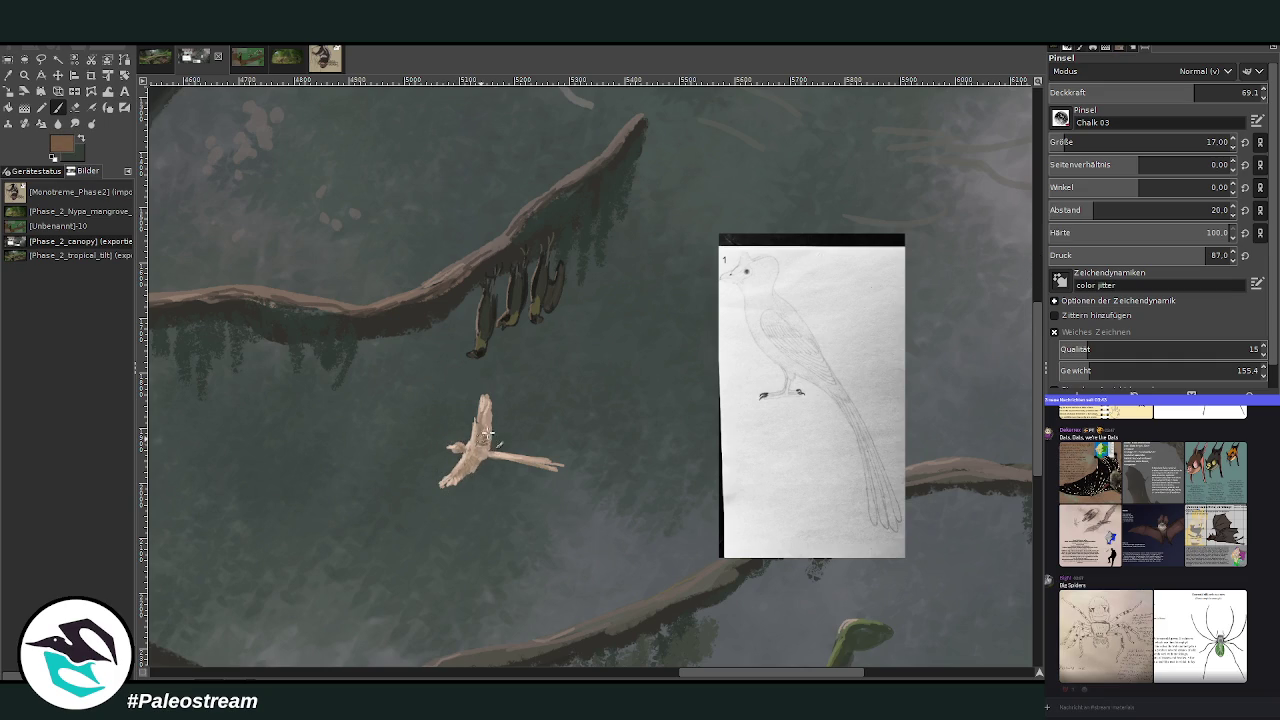
pyautogui.moveTo(482, 437); pyautogui.dragTo(465, 467)
pyautogui.moveTo(484, 445); pyautogui.dragTo(478, 432)
# Erase a stray stroke, sample the bird's beige, and undo a stray beige dab.
pyautogui.hotkey('shift', 'e')
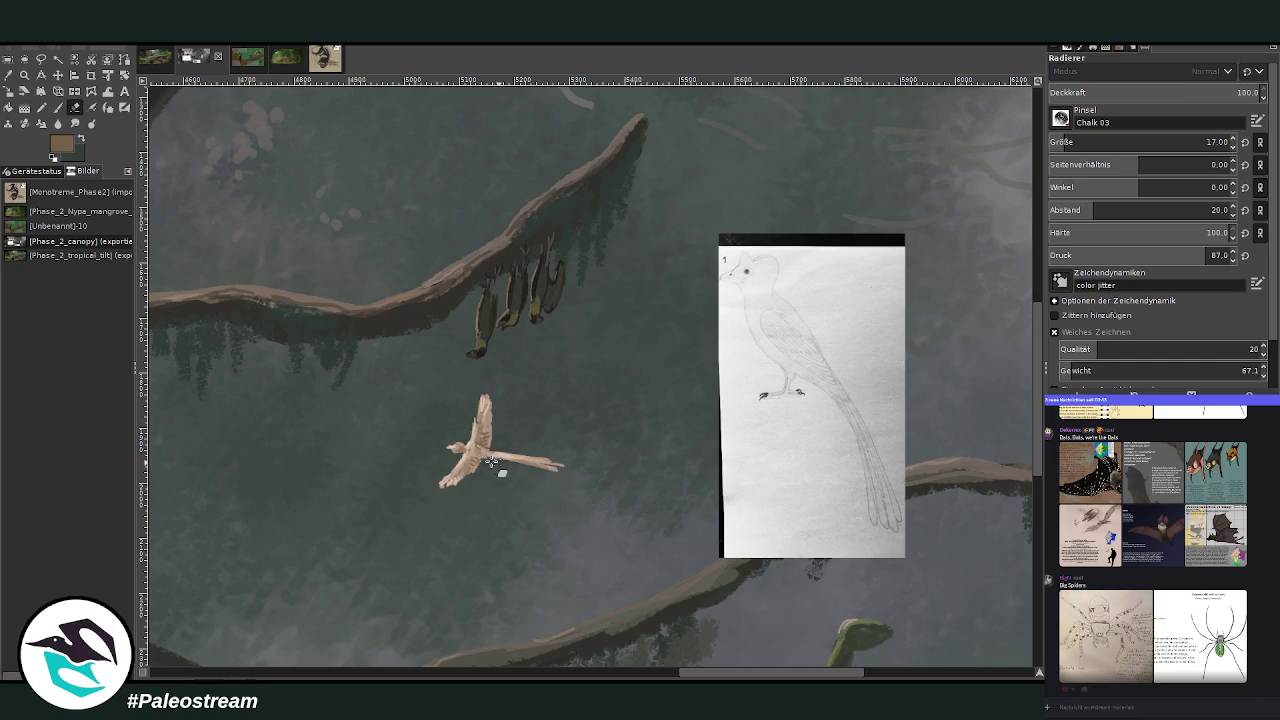
pyautogui.moveTo(715, 676); pyautogui.dragTo(679, 674)
pyautogui.press('o')
pyautogui.click(642, 450)
pyautogui.press('p')
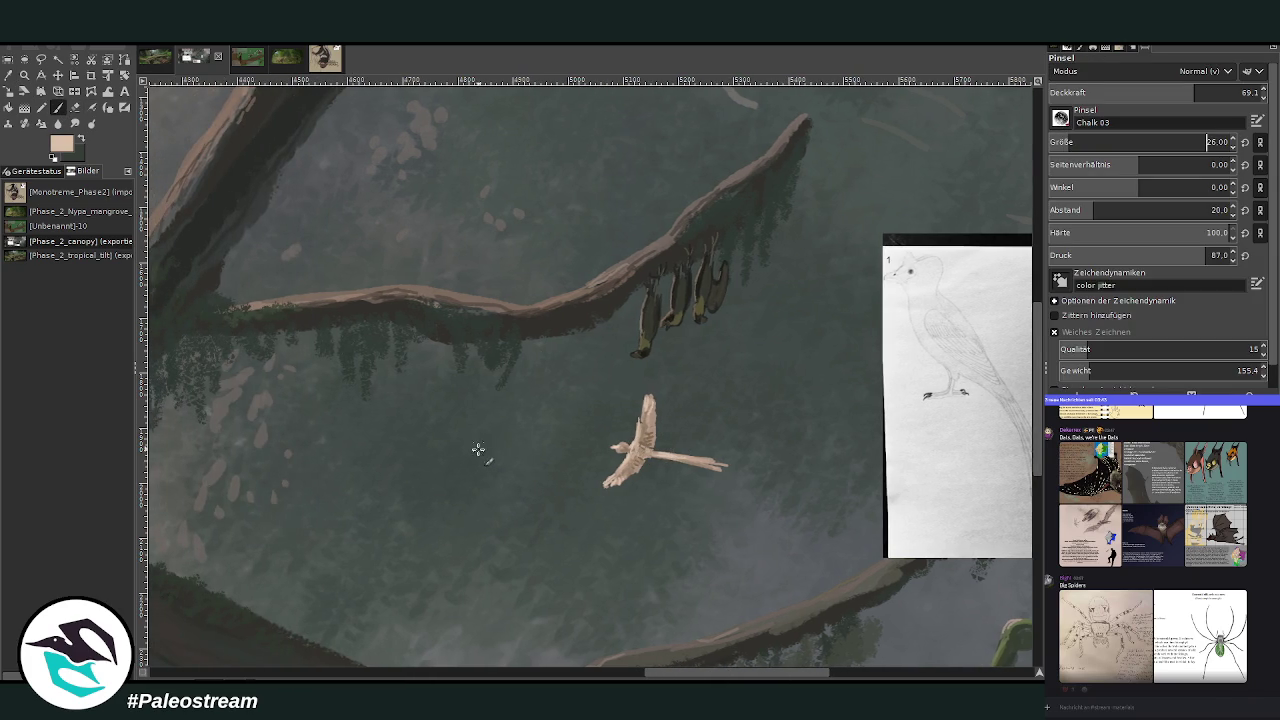
pyautogui.click(442, 447)
pyautogui.hotkey('ctrl', 'z')
# Make the bird's layer active and duplicate it.
pyautogui.press('pageup')
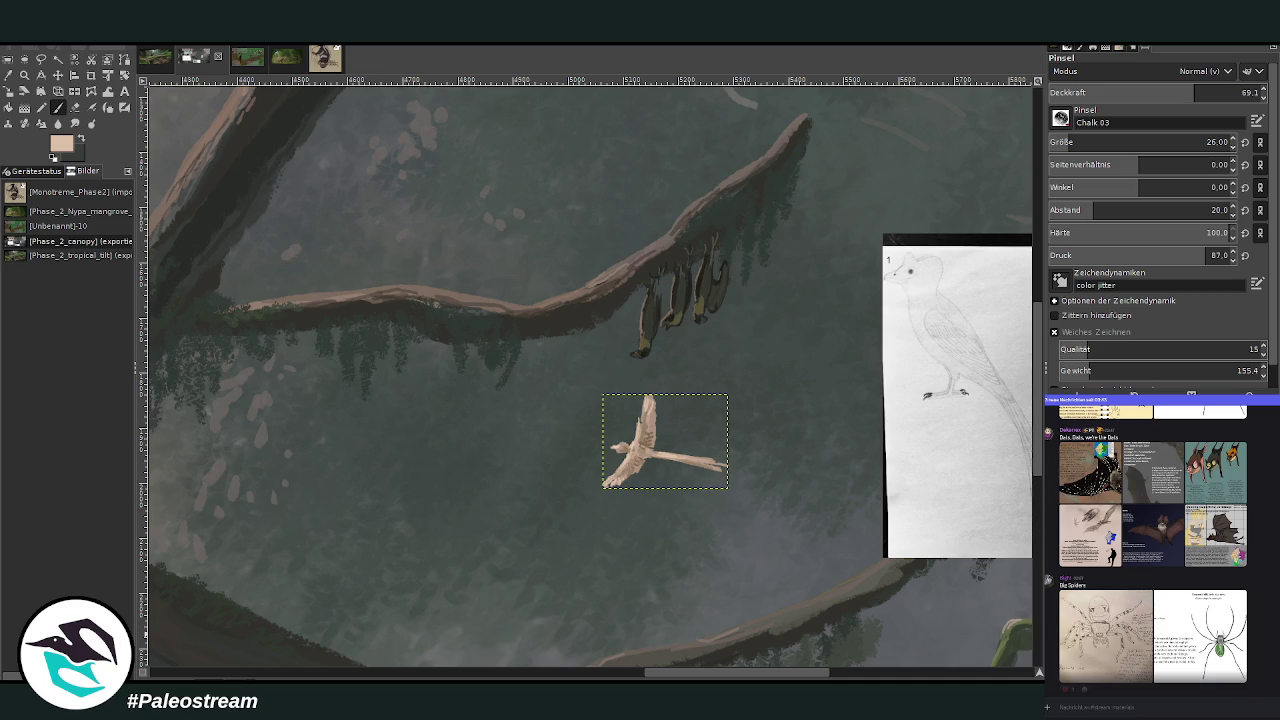
pyautogui.press('m')
pyautogui.hotkey('shift', 'ctrl', 'd')
# Move the bird copy about 150px left and erase its head and lower-left part.
pyautogui.moveTo(640, 447)
pyautogui.mouseDown()
pyautogui.moveTo(490, 447)
pyautogui.moveTo(457, 477)
pyautogui.moveTo(503, 466)
pyautogui.moveTo(490, 398)
pyautogui.moveTo(510, 412)
pyautogui.moveTo(490, 440)
pyautogui.moveTo(508, 423)
pyautogui.moveTo(463, 480)
pyautogui.moveTo(490, 443)
pyautogui.moveTo(481, 432)
pyautogui.moveTo(520, 455)
pyautogui.mouseUp()
pyautogui.click(73, 110)
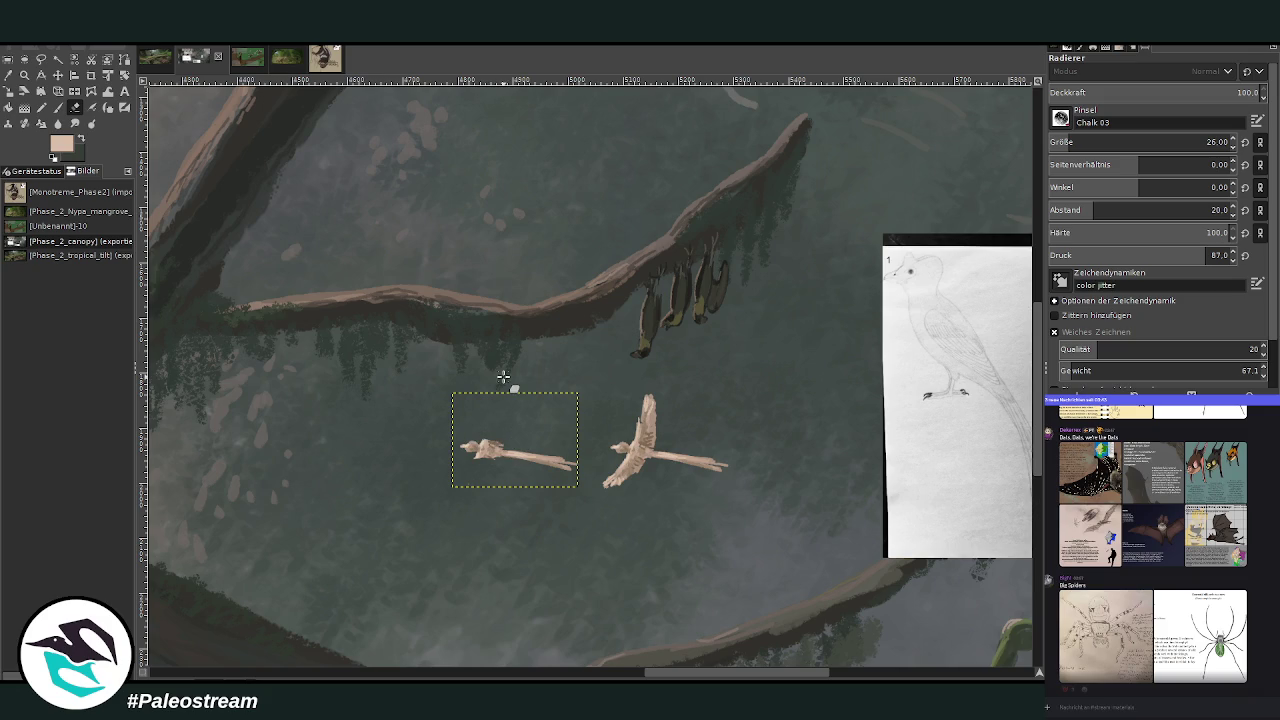
pyautogui.click(41, 91)
# Repaint the copy's neck and lower body in sampled tan, undoing stray grey head strokes.
pyautogui.click(645, 428)
pyautogui.click(57, 107)
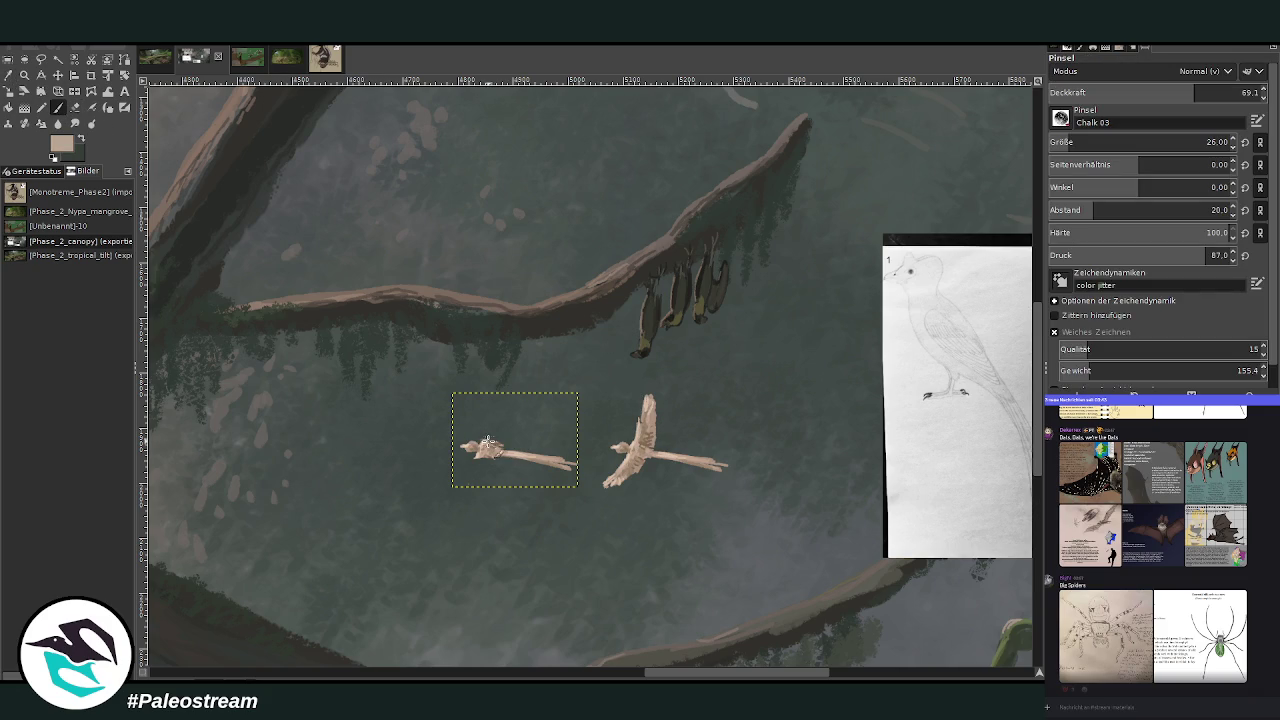
pyautogui.moveTo(493, 415); pyautogui.dragTo(508, 412)
pyautogui.hotkey('ctrl', 'z')
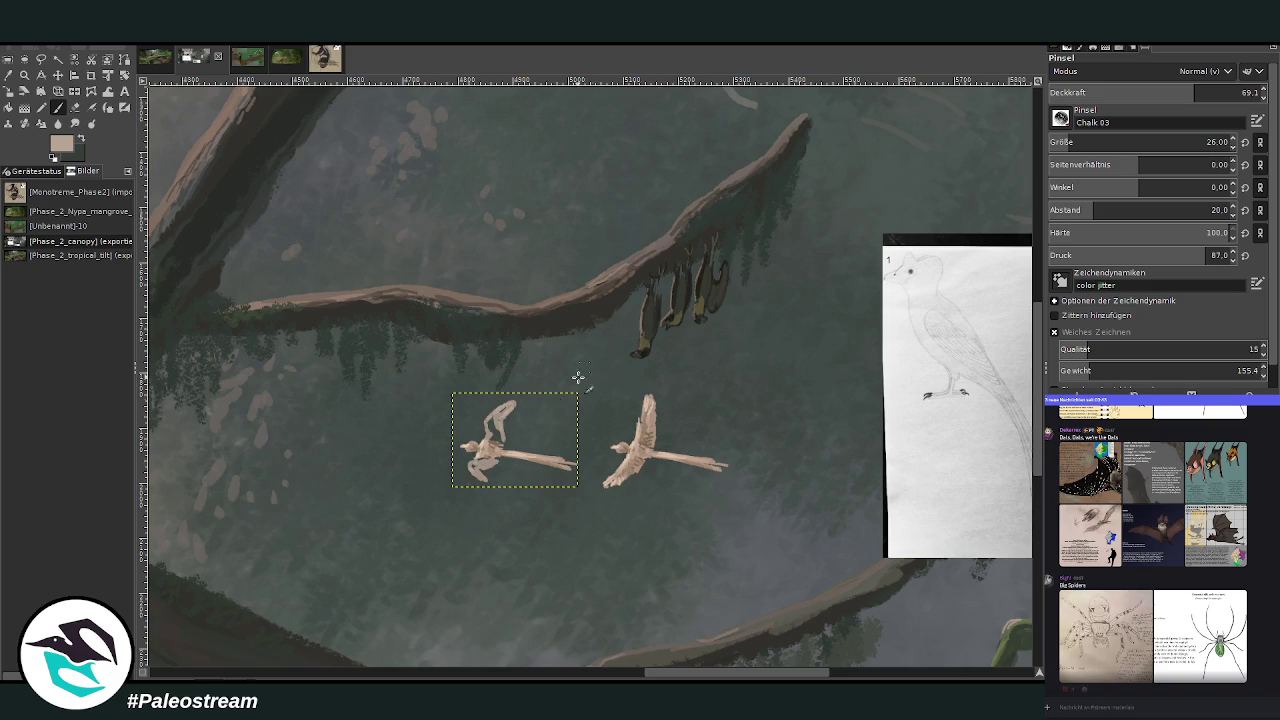
pyautogui.moveTo(479, 461); pyautogui.dragTo(487, 427)
# Sample a lighter bird colour, set brush size to 16, and zoom in on both birds.
pyautogui.keyDown('ctrl'); pyautogui.click(630, 458); pyautogui.keyUp('ctrl')
pyautogui.click(1063, 141)
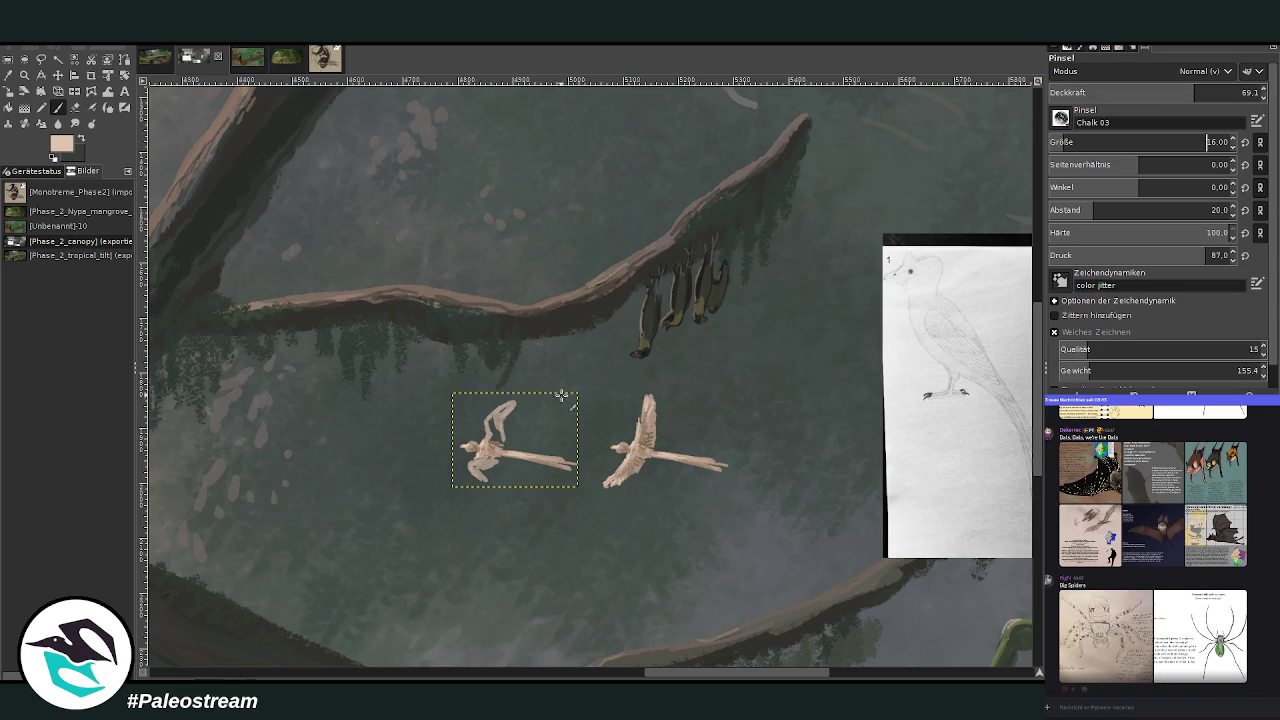
pyautogui.press('z')
pyautogui.moveTo(322, 228); pyautogui.dragTo(683, 546)
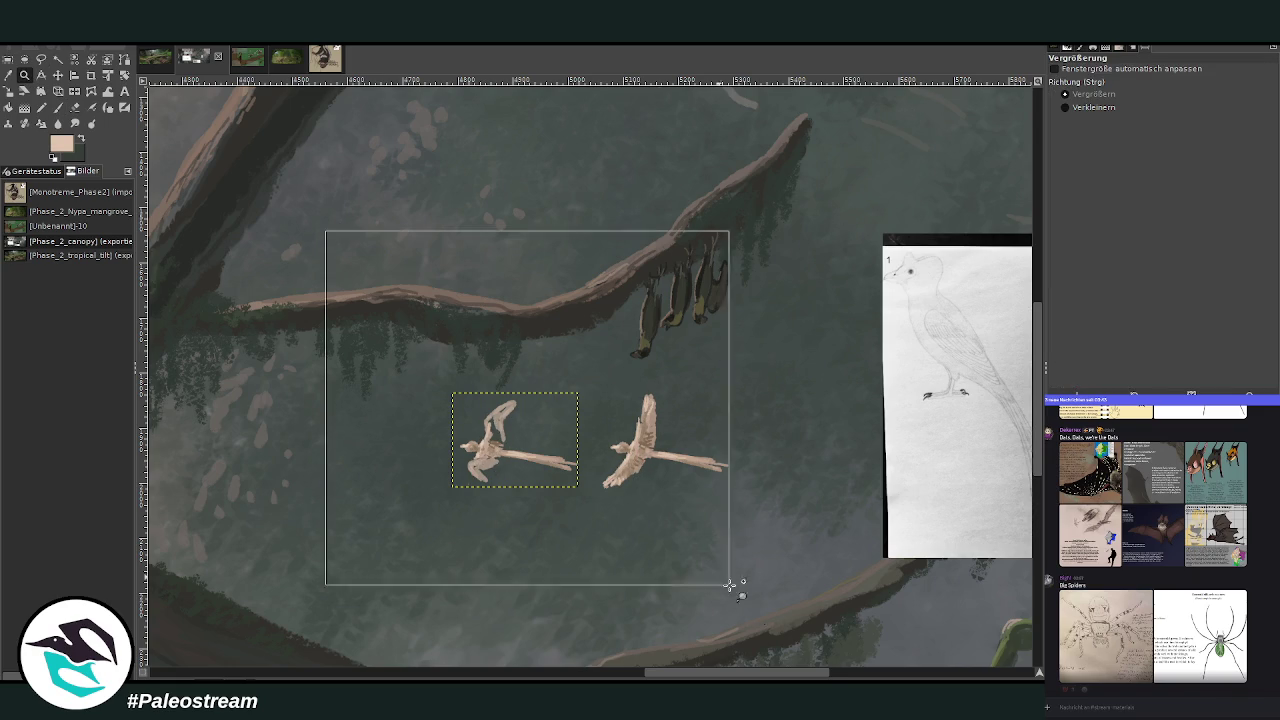
# Paint dark brown up the left bird's neck, sampling dark brown and light beige from the birds.
pyautogui.click(58, 107)
pyautogui.keyDown('ctrl'); pyautogui.click(754, 407); pyautogui.keyUp('ctrl')
pyautogui.moveTo(517, 403)
pyautogui.mouseDown()
pyautogui.moveTo(520, 368)
pyautogui.moveTo(530, 400)
pyautogui.moveTo(508, 410)
pyautogui.moveTo(506, 444)
pyautogui.moveTo(491, 446)
pyautogui.moveTo(498, 474)
pyautogui.moveTo(490, 446)
pyautogui.moveTo(507, 436)
pyautogui.moveTo(490, 408)
pyautogui.moveTo(510, 400)
pyautogui.moveTo(500, 445)
pyautogui.moveTo(530, 358)
pyautogui.moveTo(495, 397)
pyautogui.moveTo(503, 432)
pyautogui.mouseUp()
pyautogui.keyDown('ctrl'); pyautogui.click(558, 432); pyautogui.keyUp('ctrl')
pyautogui.keyDown('ctrl'); pyautogui.click(750, 410); pyautogui.keyUp('ctrl')
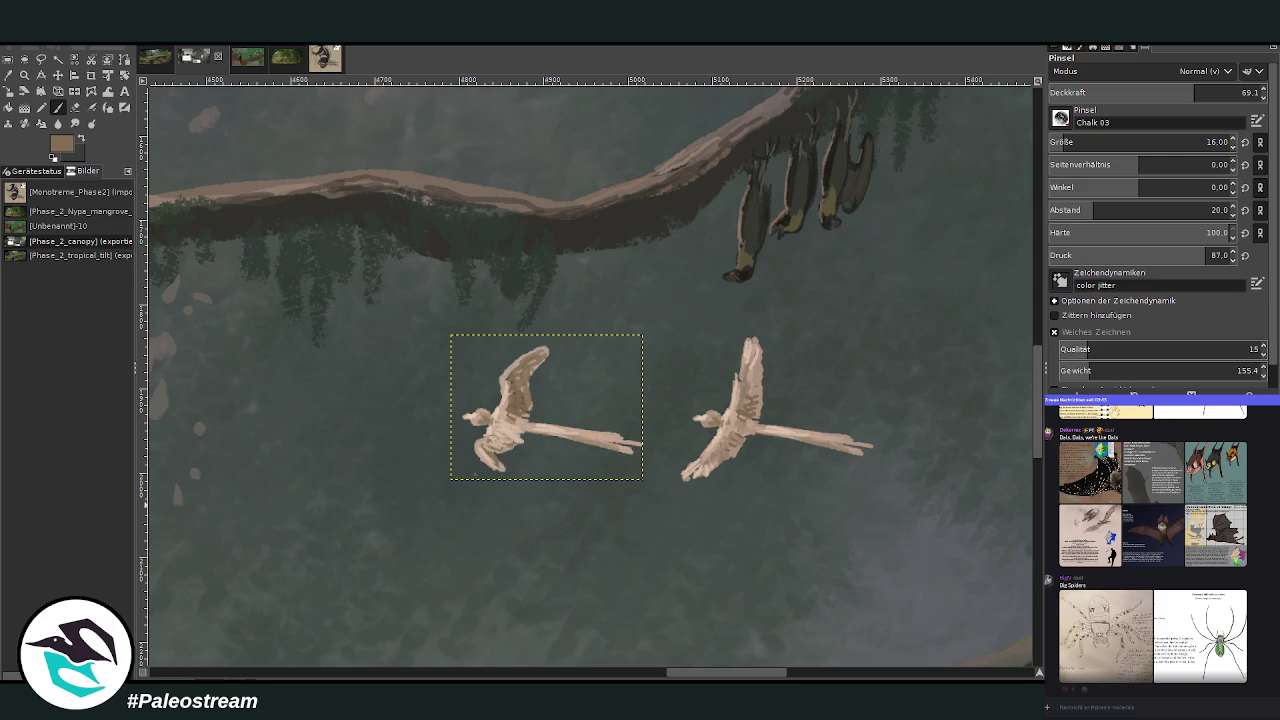
pyautogui.click(58, 75)
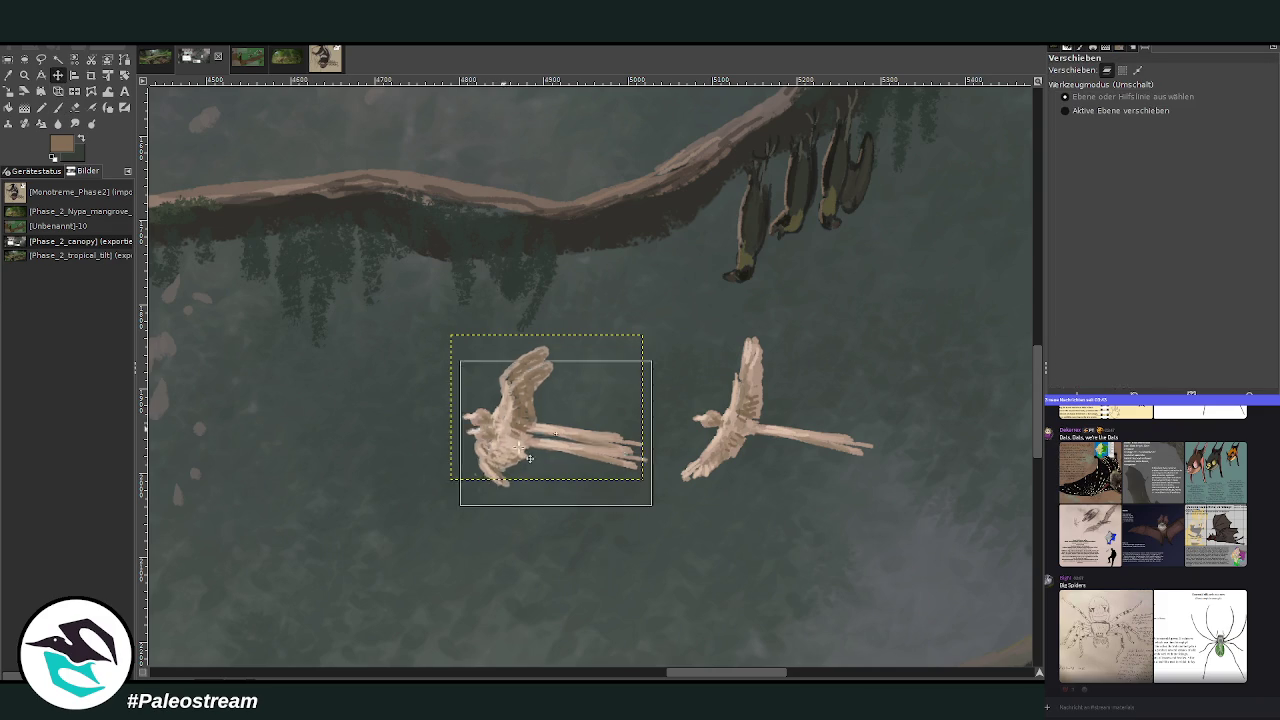
# Place a third bird copy below and to the right of the others.
pyautogui.moveTo(469, 322); pyautogui.dragTo(737, 432)
pyautogui.hscroll(3, 590, 377)
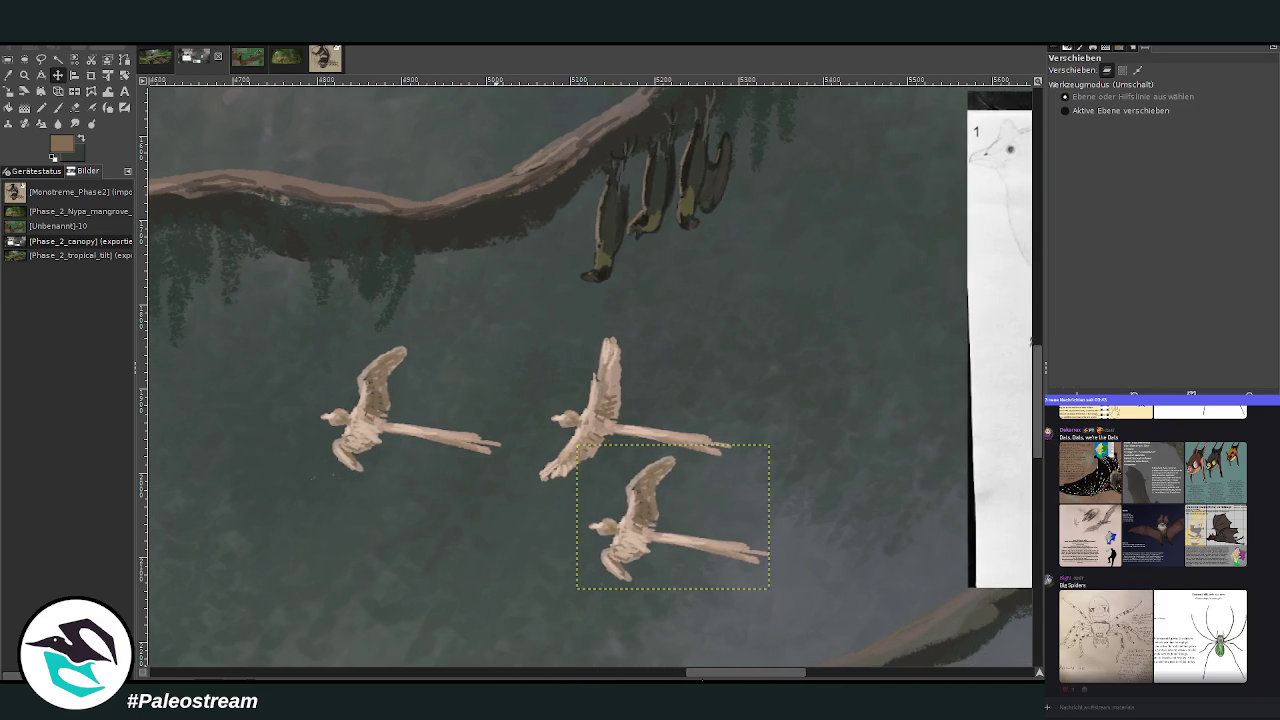
pyautogui.scroll(-3, 1034, 480)
# Erase the copy's feet, tail, upper wing and head with eraser size 27, then sample its beige.
pyautogui.click(75, 107)
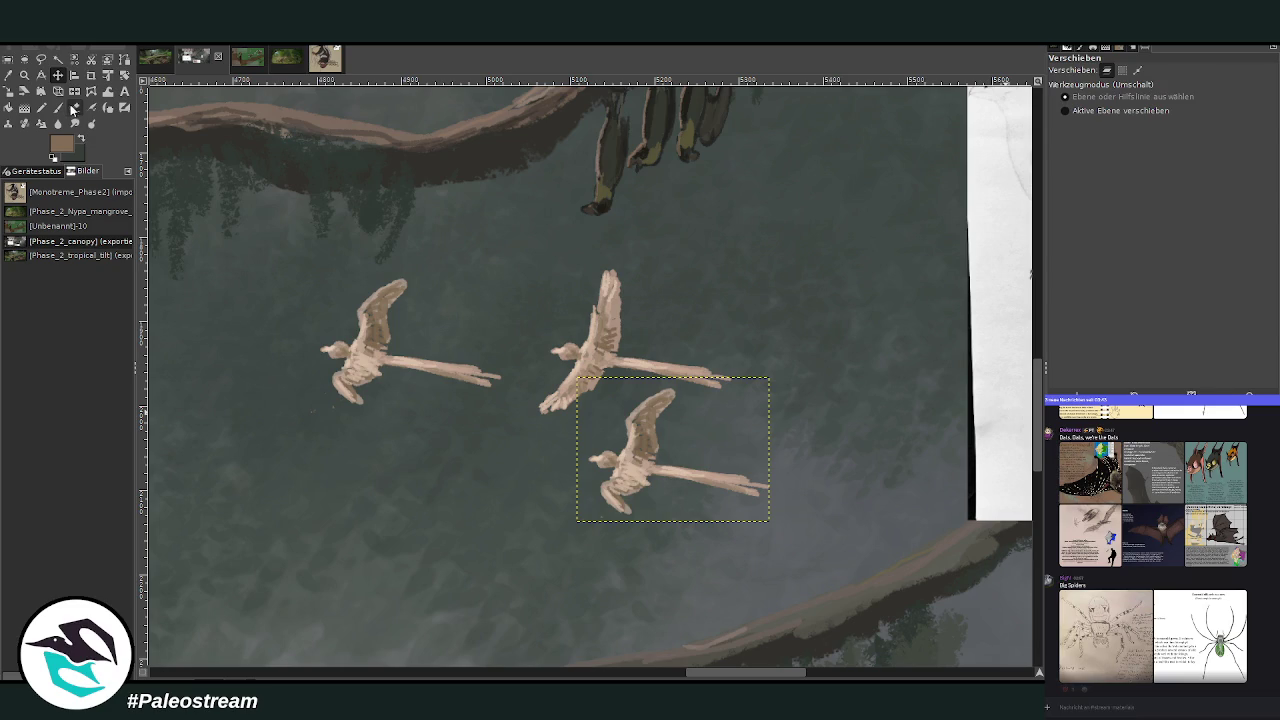
pyautogui.moveTo(622, 487); pyautogui.dragTo(638, 510)
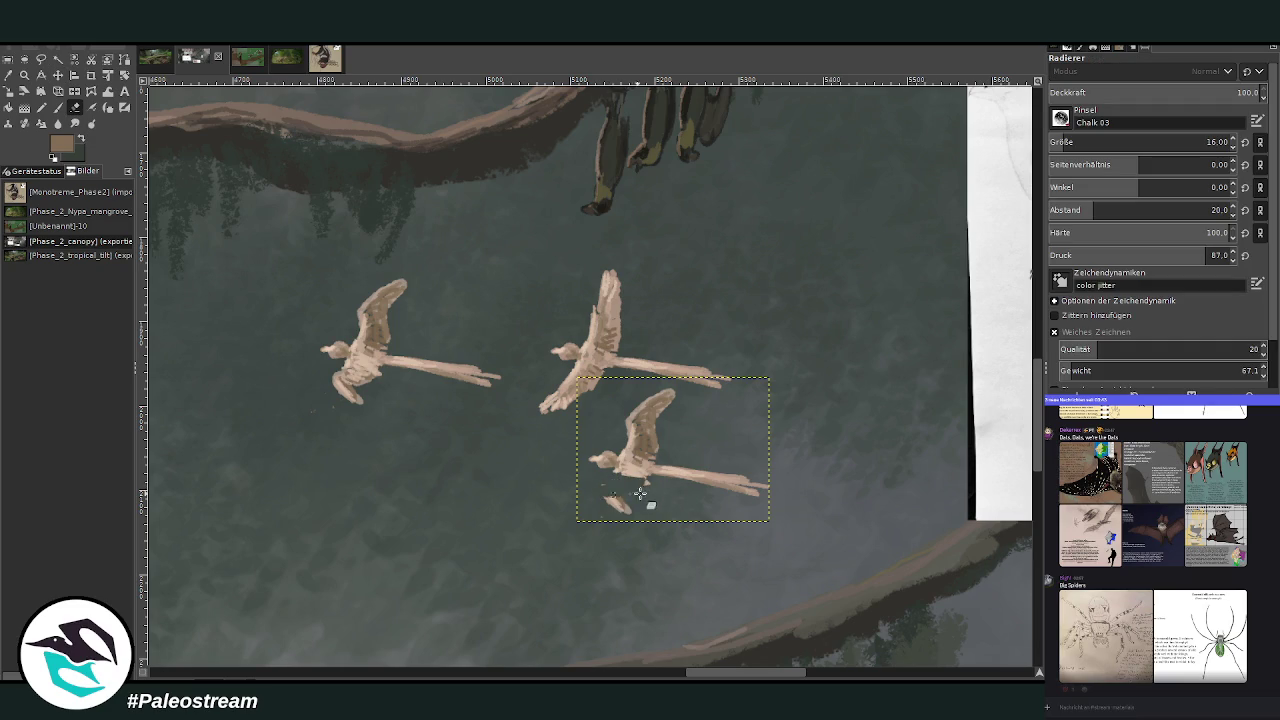
pyautogui.moveTo(636, 425); pyautogui.dragTo(648, 433)
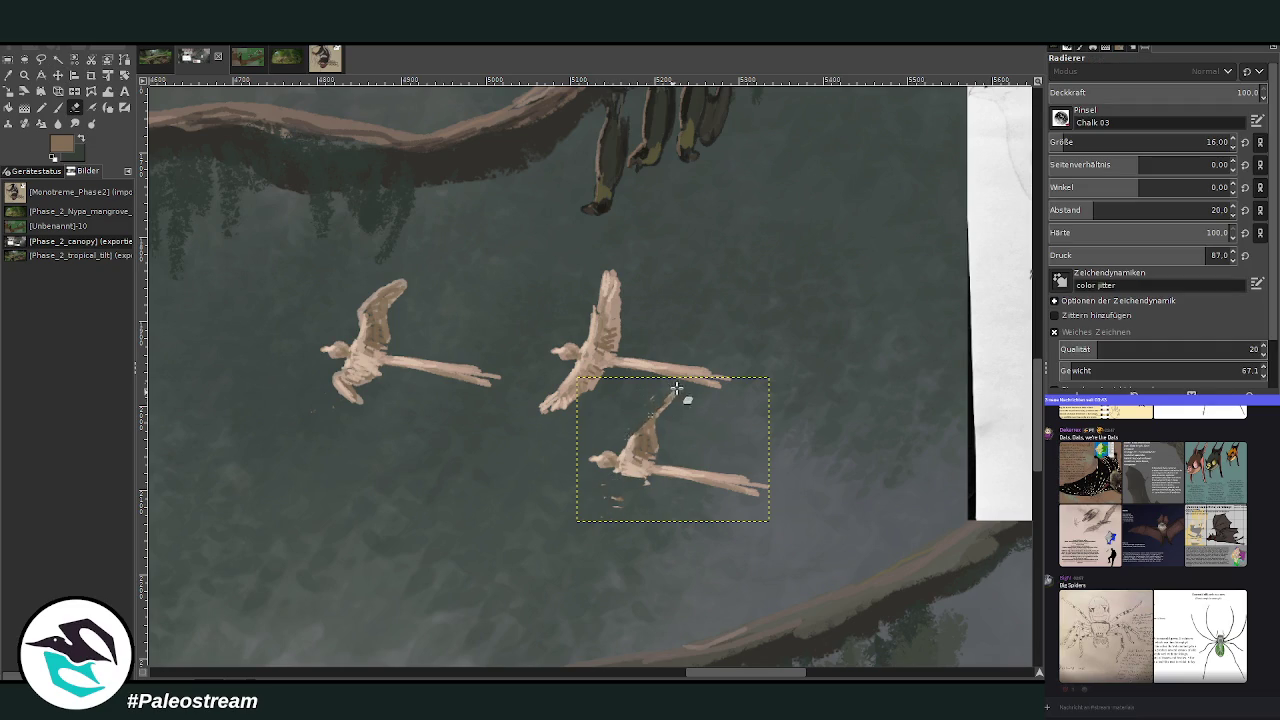
pyautogui.press(']')
pyautogui.press(']')
pyautogui.press(']')
pyautogui.press(']')
pyautogui.press(']')
pyautogui.press(']')
pyautogui.moveTo(626, 440)
pyautogui.mouseDown()
pyautogui.moveTo(637, 491)
pyautogui.moveTo(651, 491)
pyautogui.moveTo(594, 503)
pyautogui.moveTo(634, 481)
pyautogui.mouseUp()
pyautogui.click(58, 107)
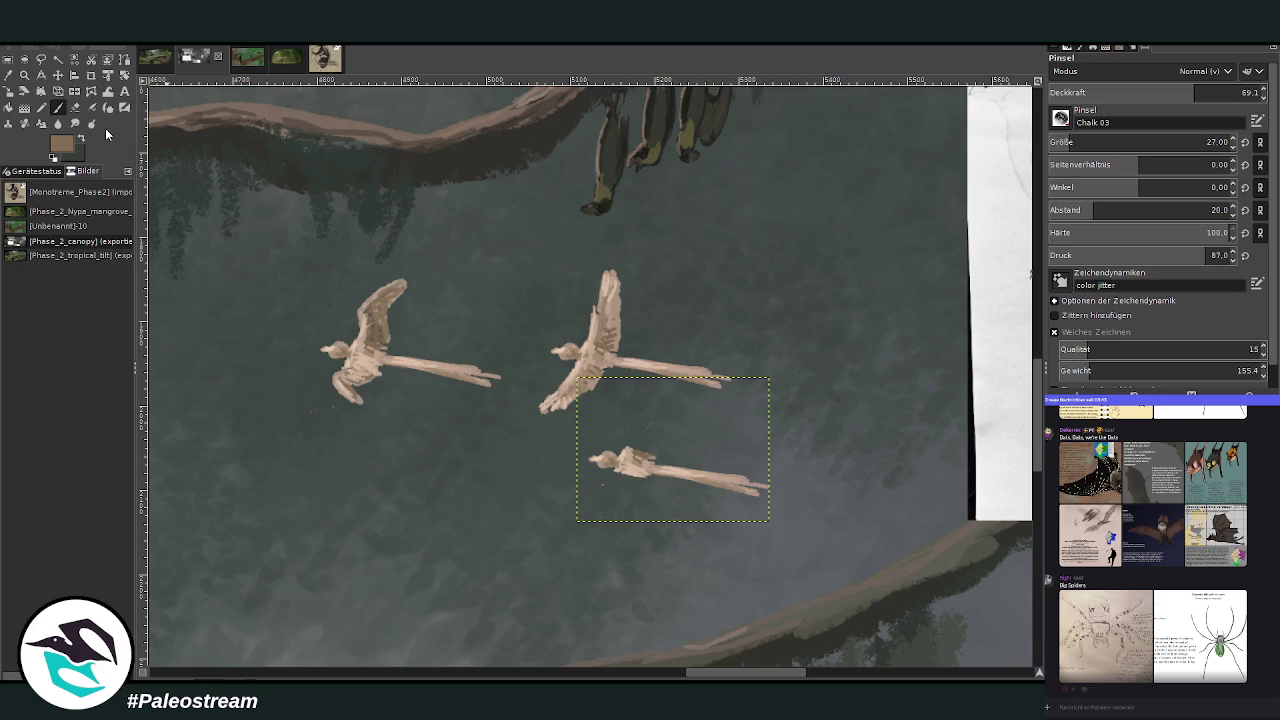
pyautogui.keyDown('ctrl'); pyautogui.click(611, 469); pyautogui.keyUp('ctrl')
# Paint a new head, neck and leg on the lower bird and shade its lower body brown.
pyautogui.moveTo(626, 436); pyautogui.dragTo(645, 432)
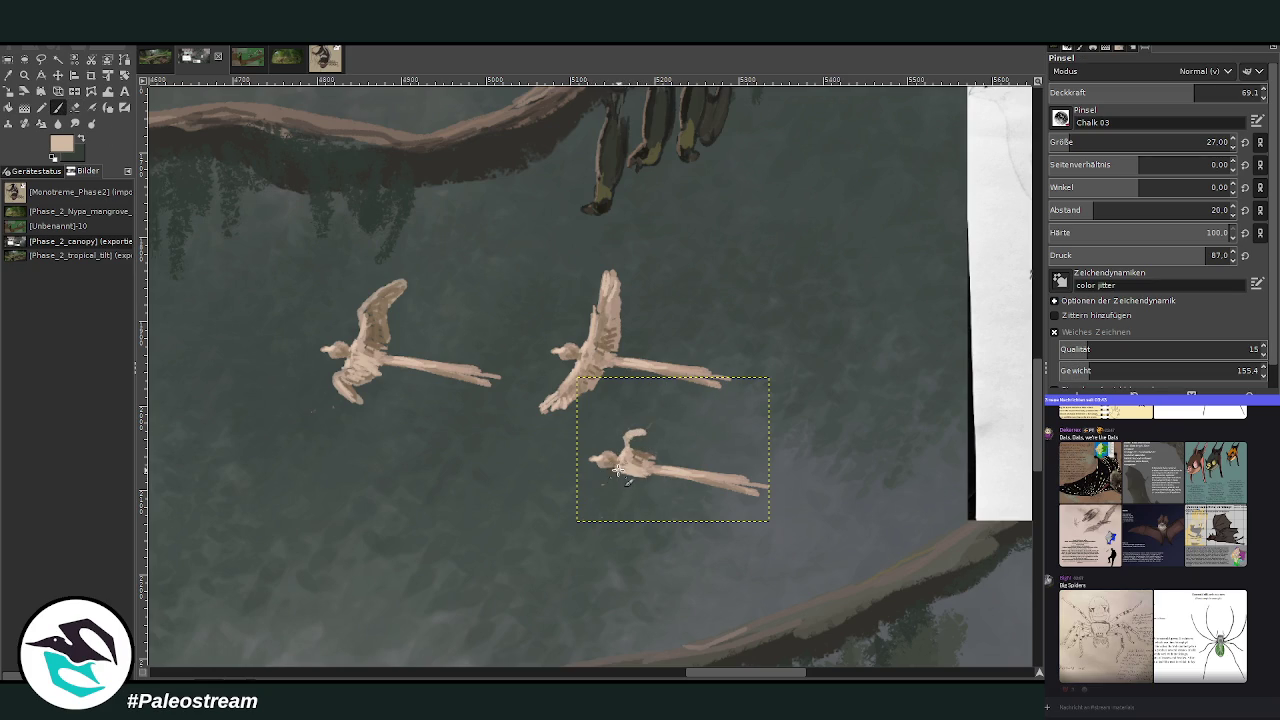
pyautogui.moveTo(614, 482)
pyautogui.mouseDown()
pyautogui.moveTo(624, 503)
pyautogui.moveTo(637, 492)
pyautogui.mouseUp()
pyautogui.moveTo(636, 425)
pyautogui.mouseDown()
pyautogui.moveTo(641, 446)
pyautogui.moveTo(658, 435)
pyautogui.moveTo(645, 452)
pyautogui.moveTo(632, 443)
pyautogui.mouseUp()
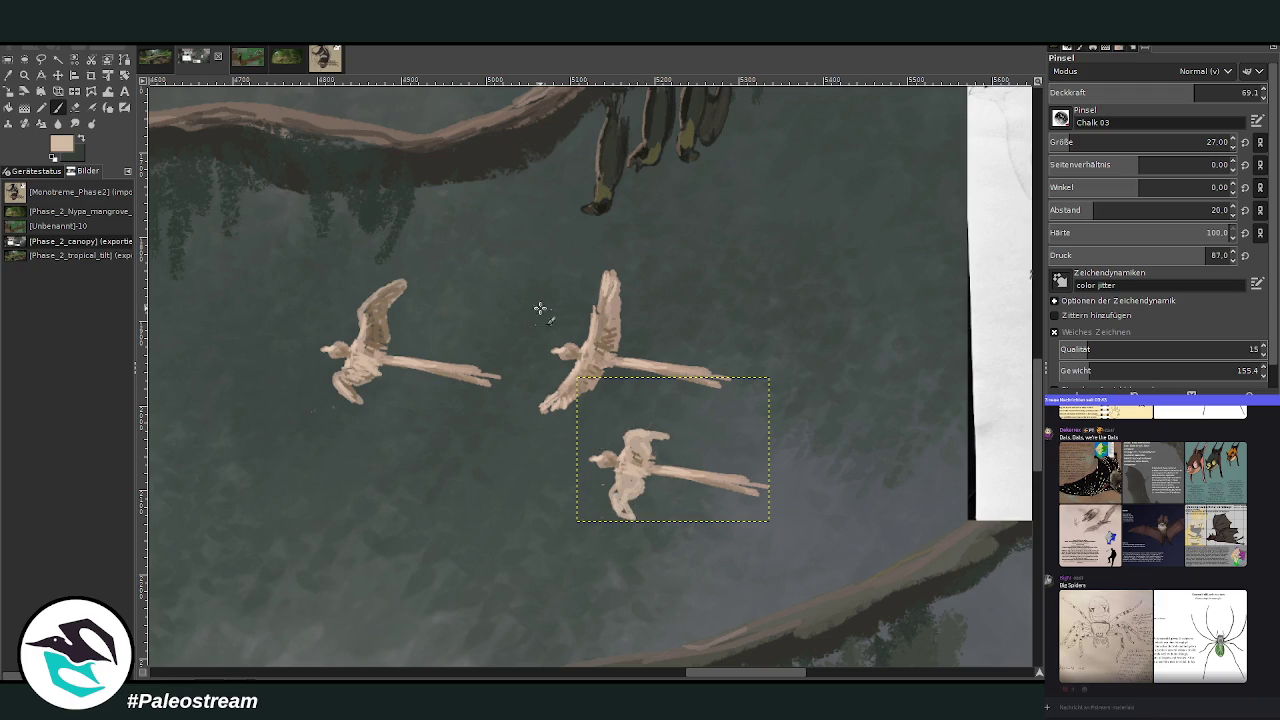
pyautogui.keyDown('ctrl'); pyautogui.click(380, 338); pyautogui.keyUp('ctrl')
pyautogui.moveTo(631, 517)
pyautogui.mouseDown()
pyautogui.moveTo(620, 505)
pyautogui.moveTo(645, 495)
pyautogui.moveTo(618, 490)
pyautogui.mouseUp()
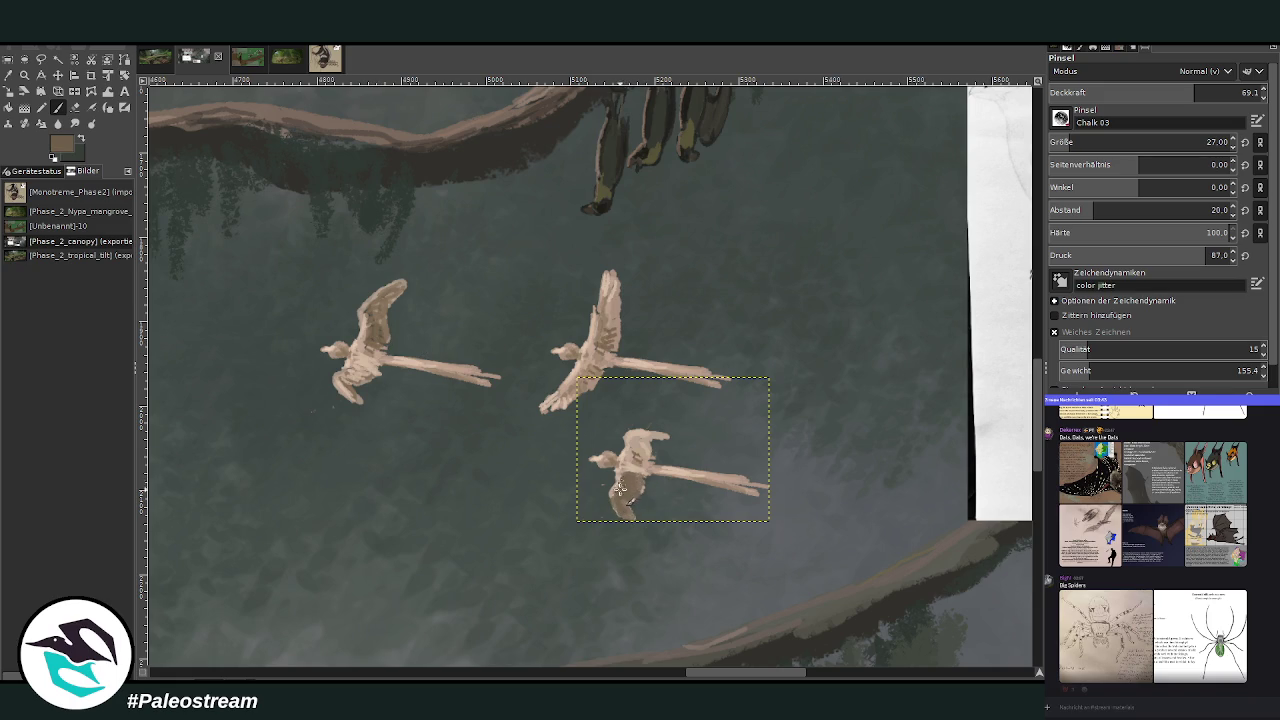
pyautogui.moveTo(624, 480); pyautogui.dragTo(632, 500)
# Lighten the lower bird's body with sampled beige and darken its upper wing and head.
pyautogui.keyDown('ctrl'); pyautogui.click(583, 352); pyautogui.keyUp('ctrl')
pyautogui.keyDown('ctrl'); pyautogui.click(637, 480); pyautogui.keyUp('ctrl')
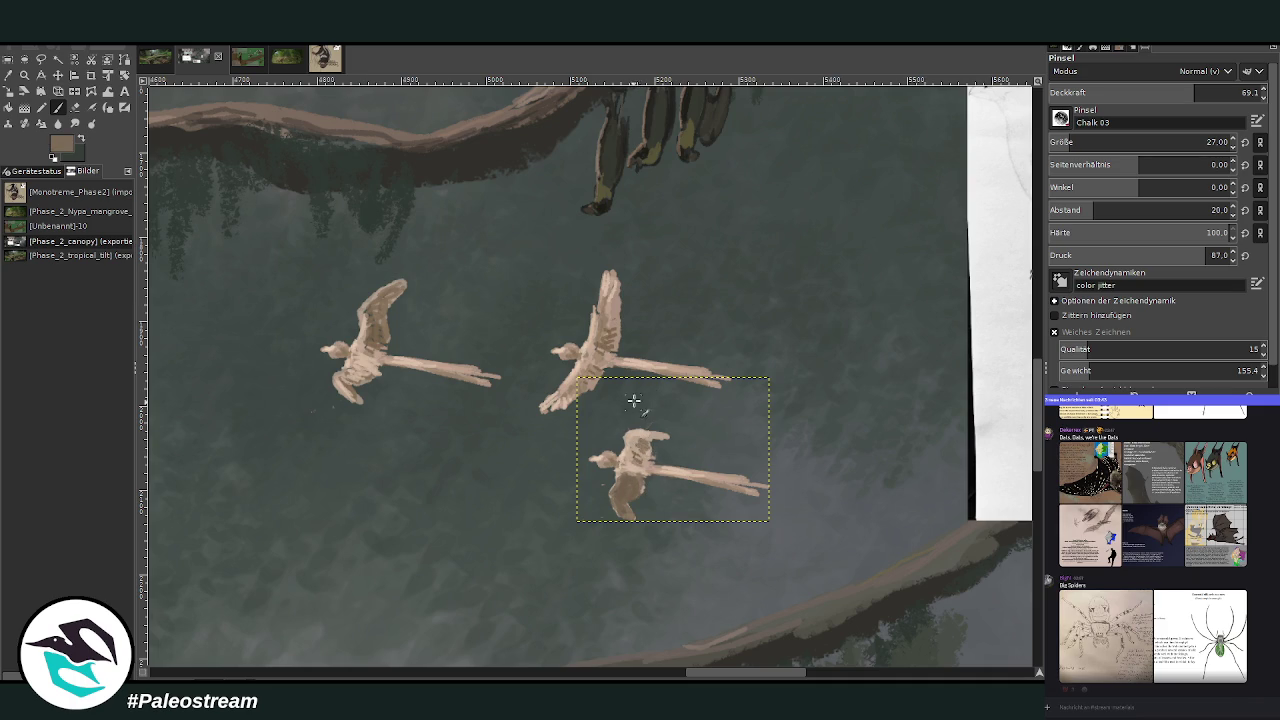
pyautogui.keyDown('ctrl'); pyautogui.click(605, 320); pyautogui.keyUp('ctrl')
pyautogui.keyDown('ctrl'); pyautogui.click(599, 345); pyautogui.keyUp('ctrl')
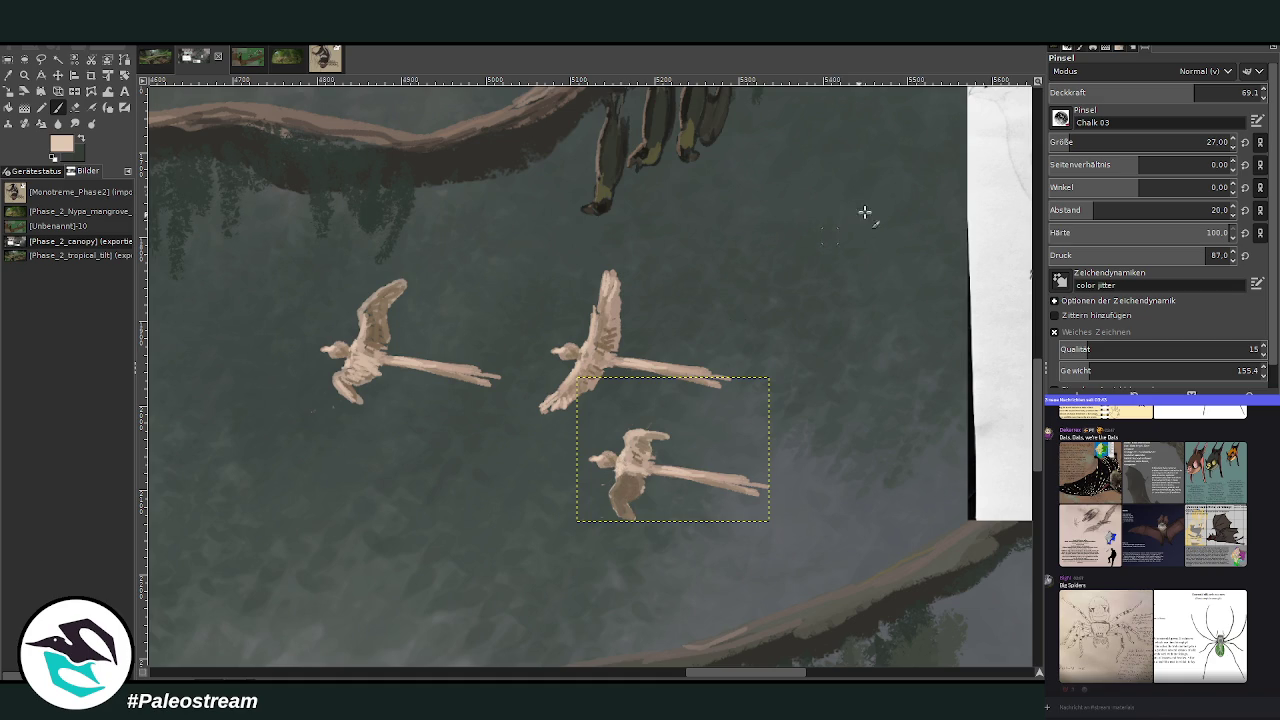
pyautogui.scroll(-7, 1150, 142)
pyautogui.moveTo(608, 488)
pyautogui.mouseDown()
pyautogui.moveTo(617, 512)
pyautogui.moveTo(630, 500)
pyautogui.moveTo(616, 512)
pyautogui.mouseUp()
pyautogui.press('x')
pyautogui.moveTo(625, 459); pyautogui.dragTo(650, 456)
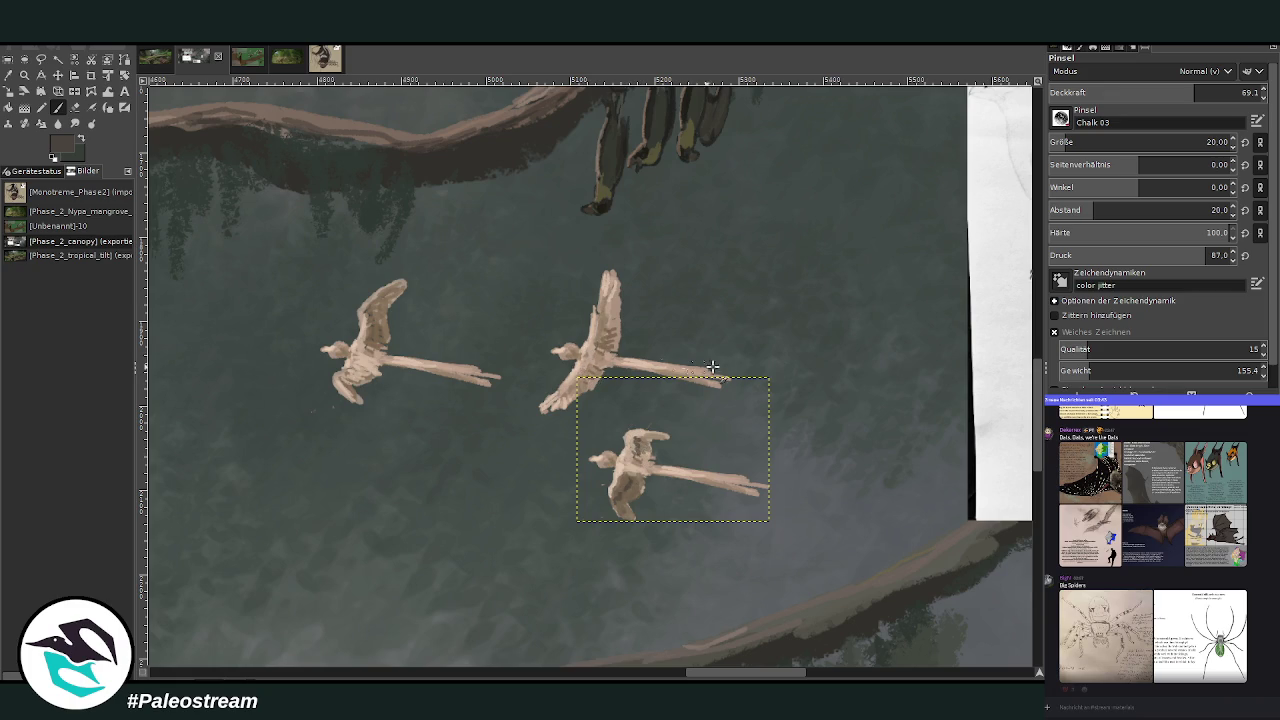
# Shade the left bird's upper wing darker on its layer, then select the bottom bird's layer.
pyautogui.press('pageup')
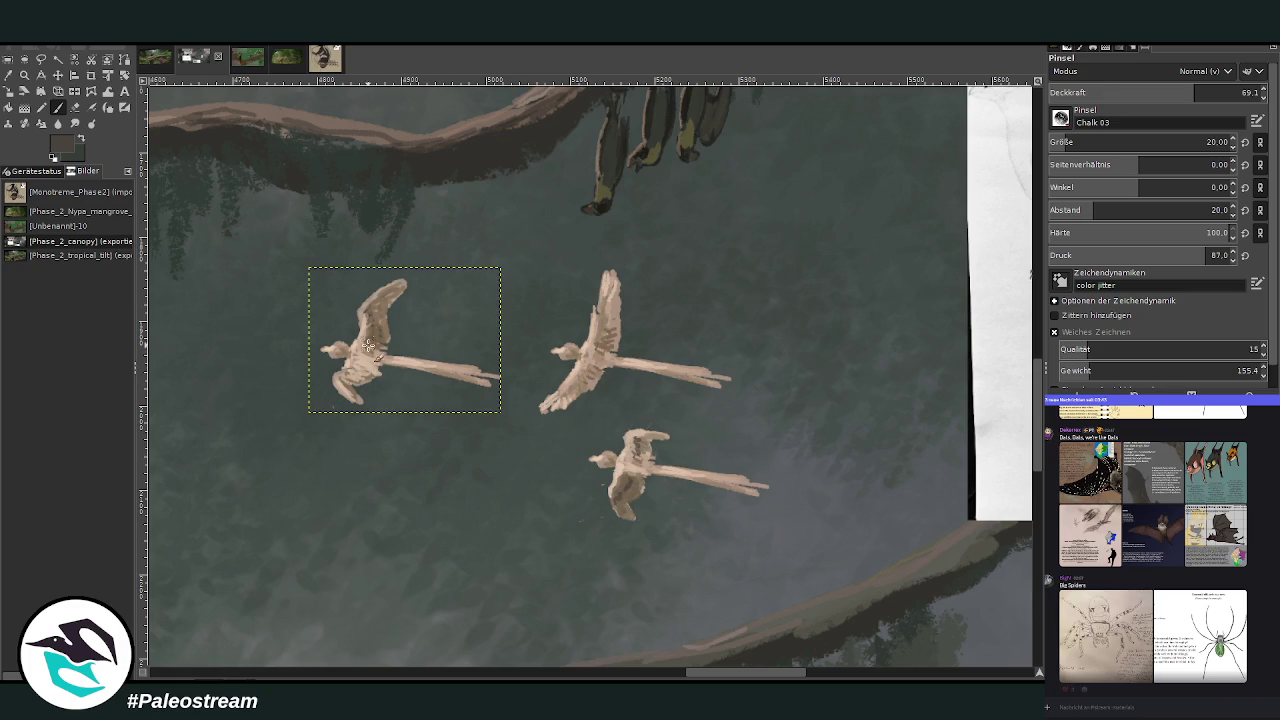
pyautogui.moveTo(369, 337); pyautogui.dragTo(368, 310)
pyautogui.press('pageup')
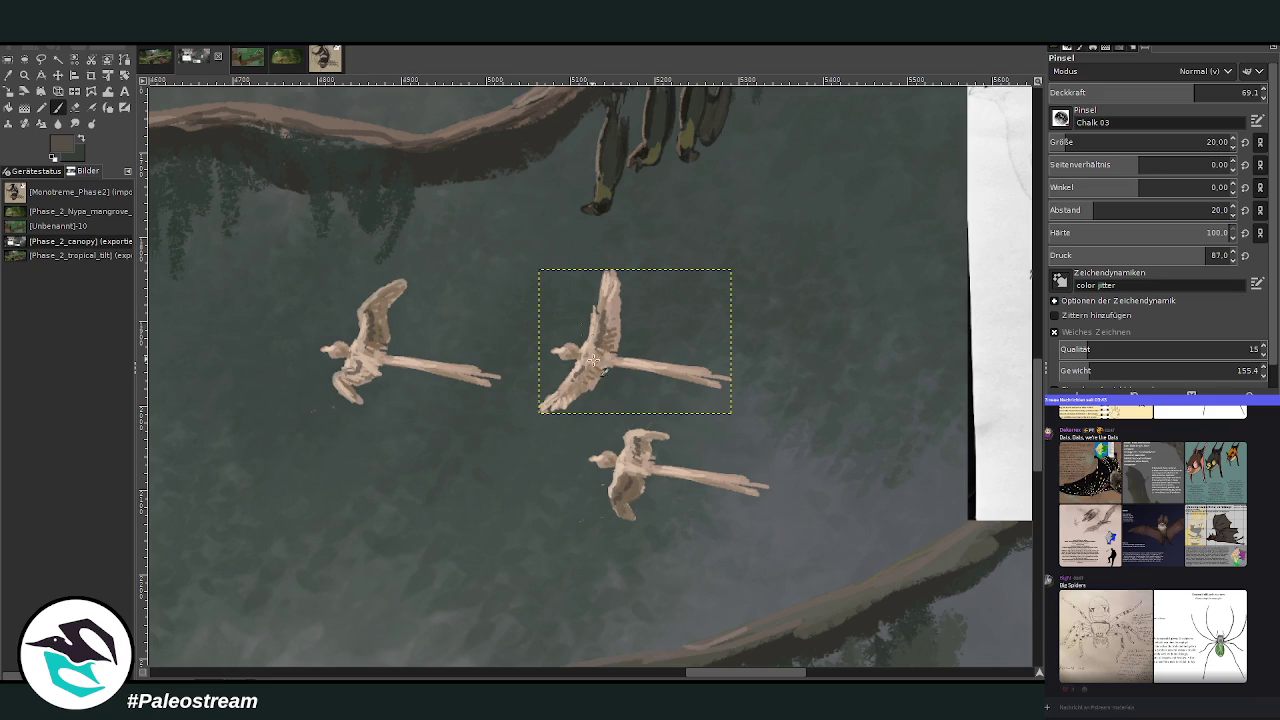
pyautogui.press('pagedown')
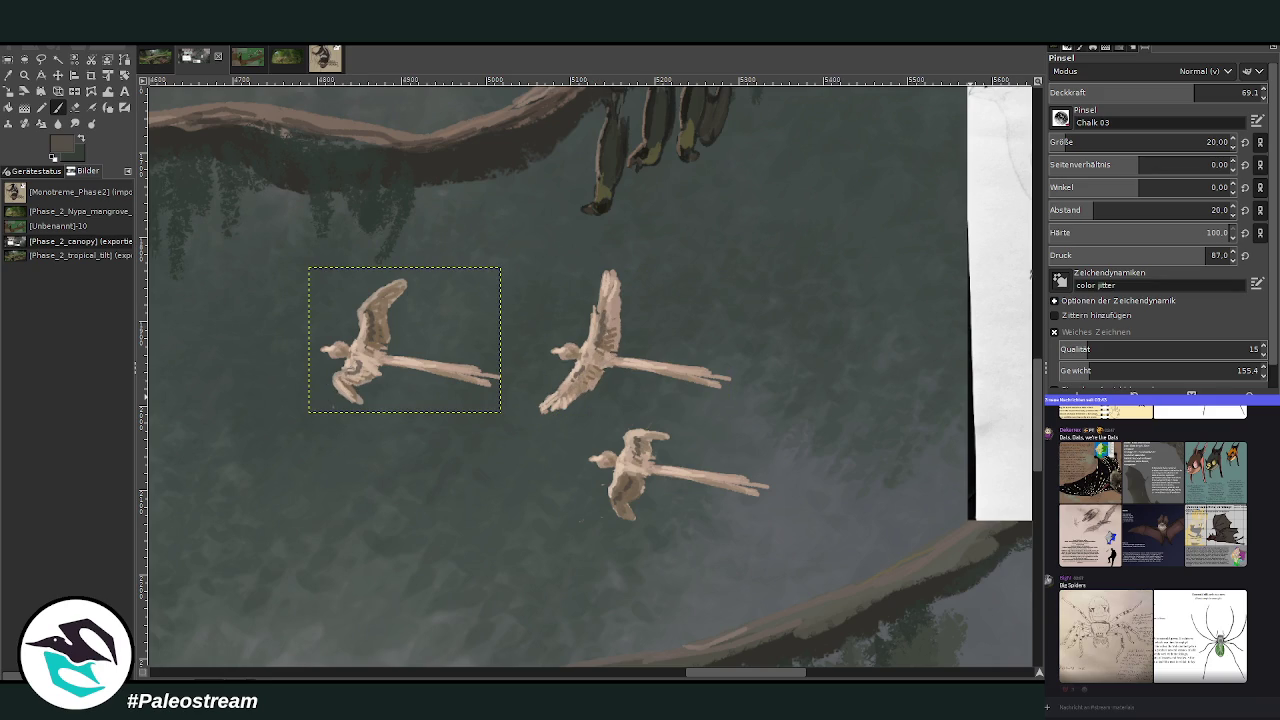
pyautogui.click(74, 107)
pyautogui.press('pagedown')
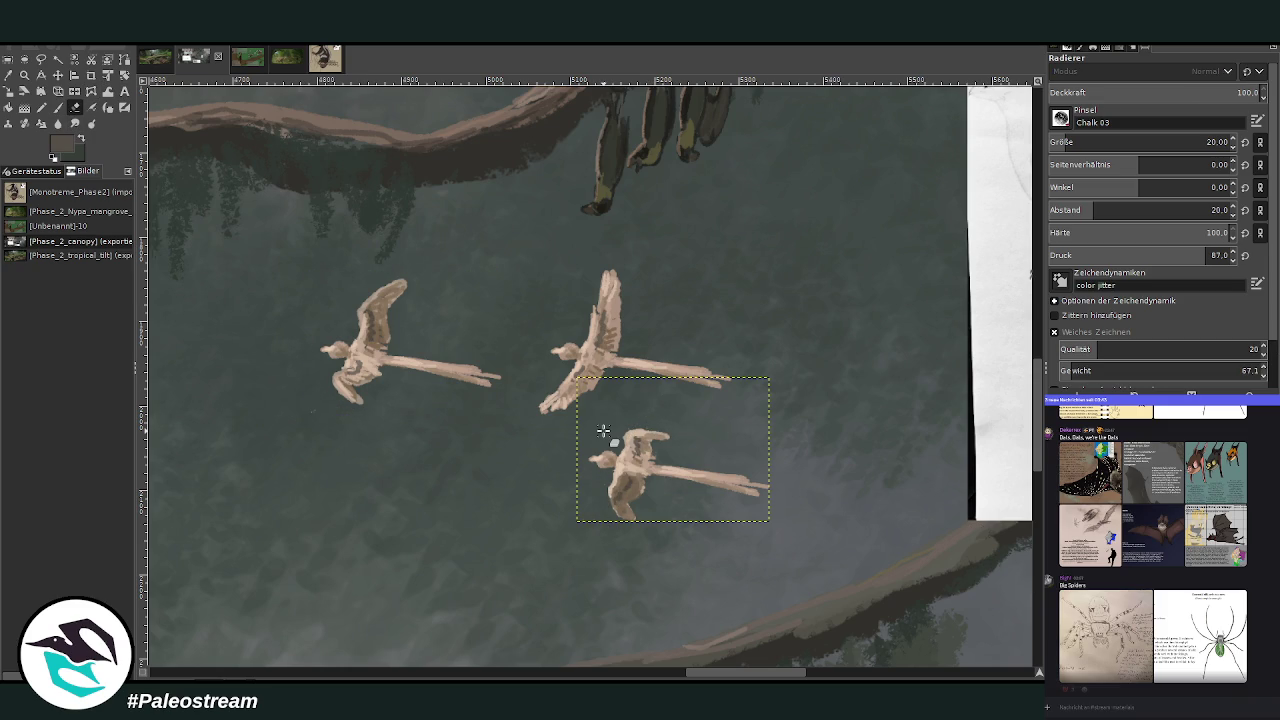
pyautogui.press('w')
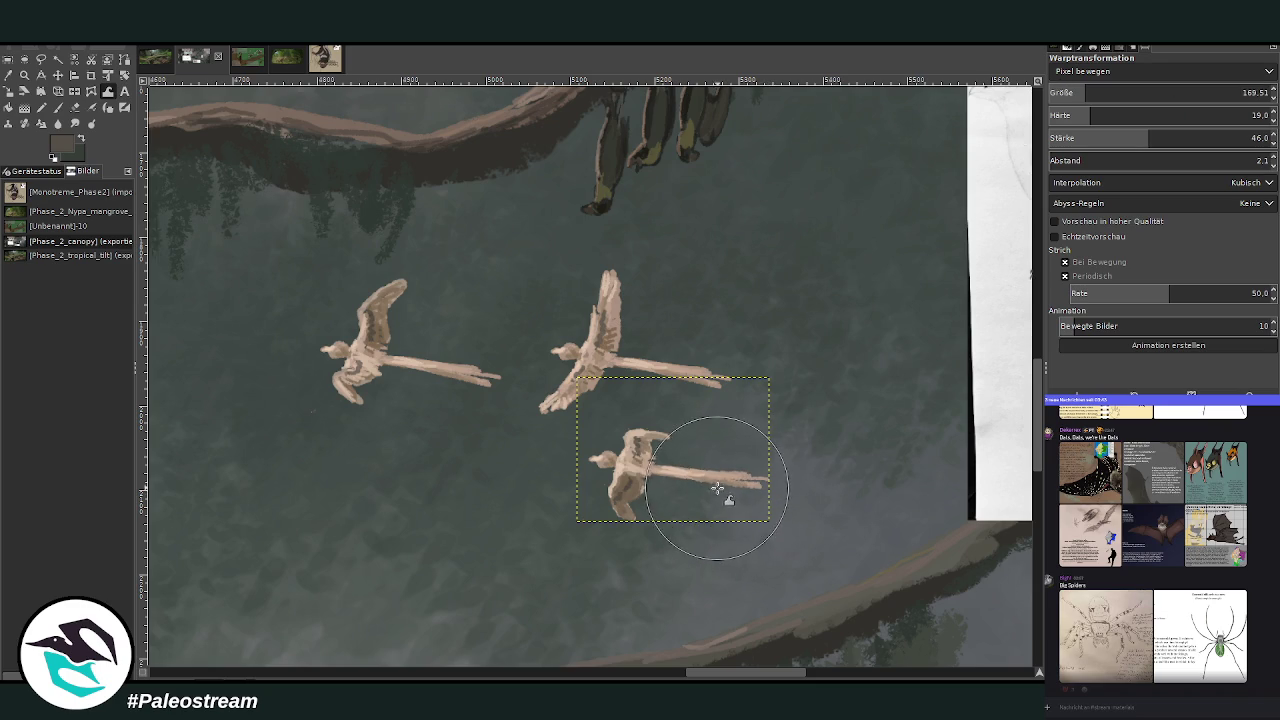
# Warp the left bird's tail tip downward and refine it with tan paint at 77.3 opacity.
pyautogui.press('pageup')
pyautogui.moveTo(488, 372); pyautogui.dragTo(494, 384)
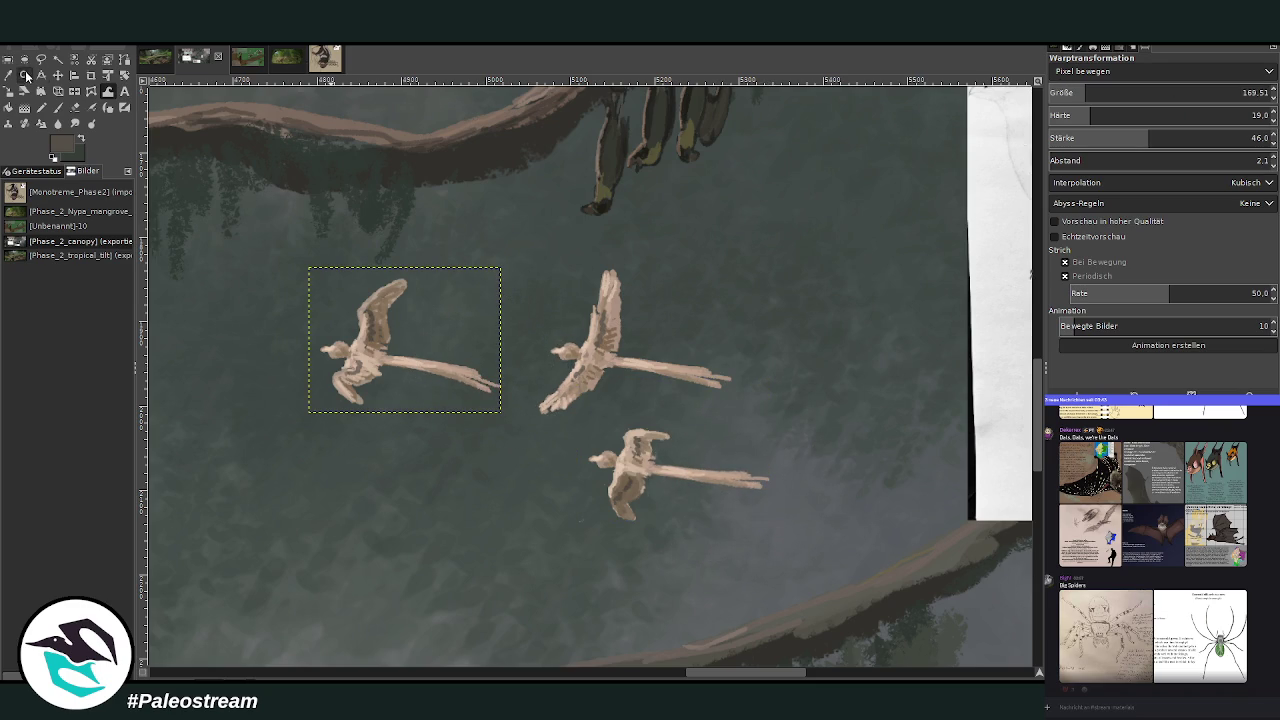
pyautogui.click(8, 76)
pyautogui.click(445, 313)
pyautogui.click(58, 107)
pyautogui.click(1214, 88)
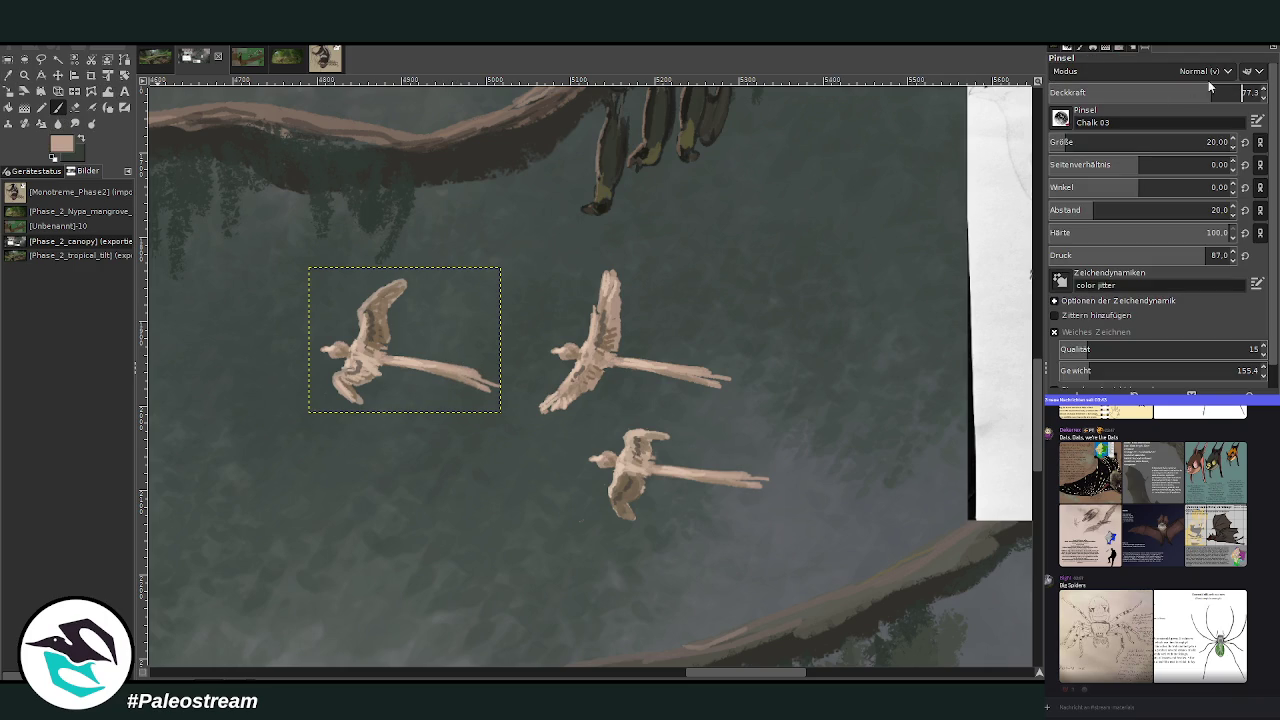
pyautogui.moveTo(474, 362); pyautogui.dragTo(500, 388)
# Zoom out to show the whole forest scene with the three birds.
pyautogui.moveTo(404, 339)
pyautogui.mouseDown()
pyautogui.moveTo(634, 341)
pyautogui.moveTo(672, 449)
pyautogui.moveTo(758, 478)
pyautogui.moveTo(666, 472)
pyautogui.mouseUp()
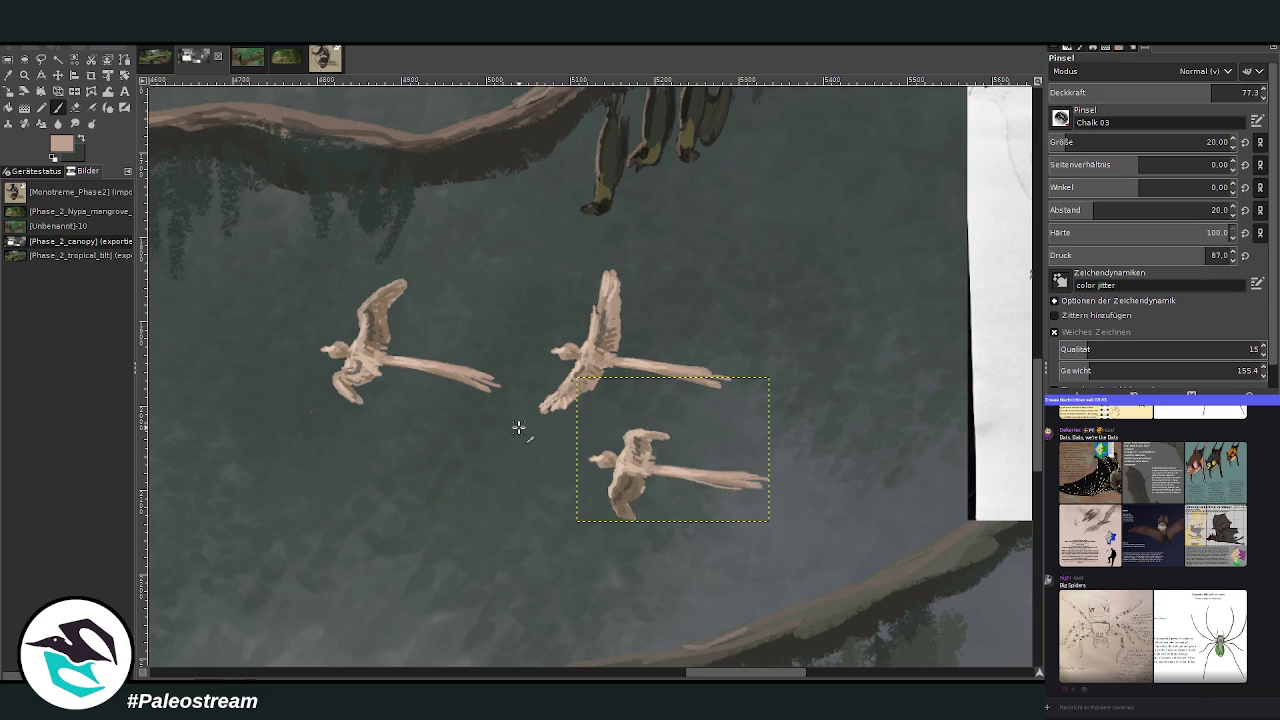
pyautogui.scroll(-2, 518, 426)
pyautogui.scroll(-2, 518, 426)
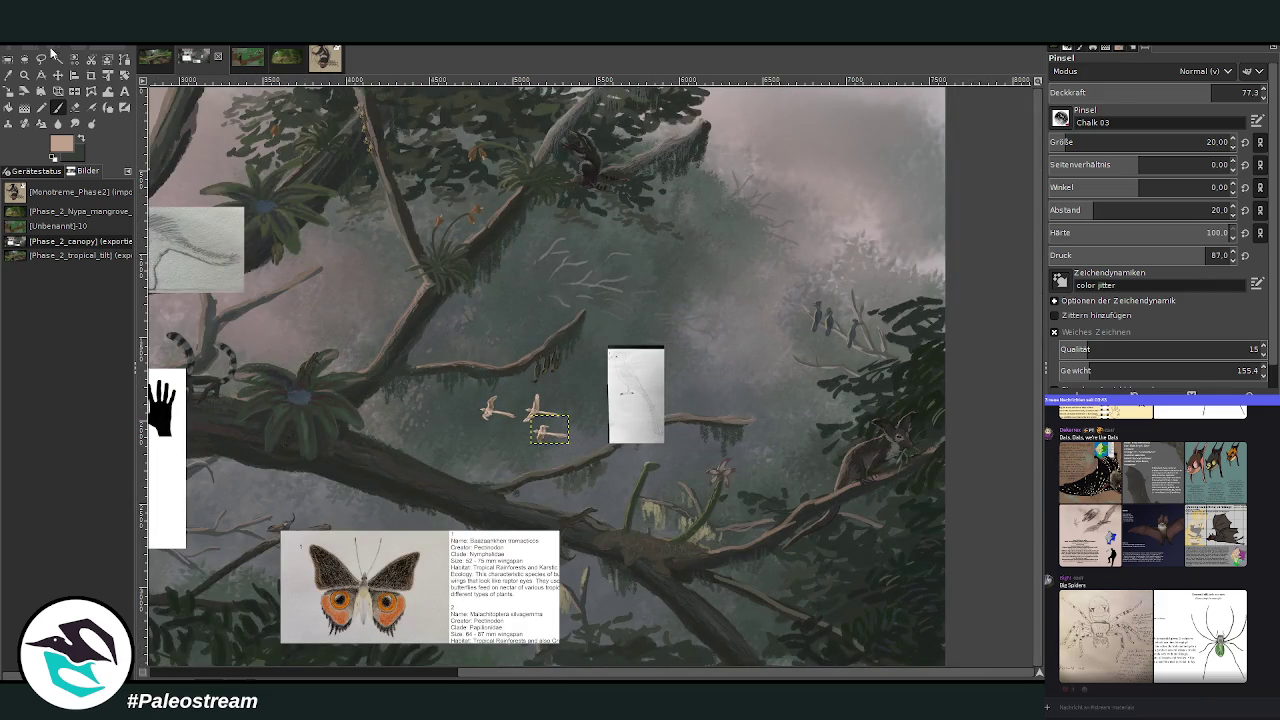
# Zoom in and spread the three birds further apart, fine-tuning their positions.
pyautogui.press('z')
pyautogui.moveTo(292, 248); pyautogui.dragTo(558, 424)
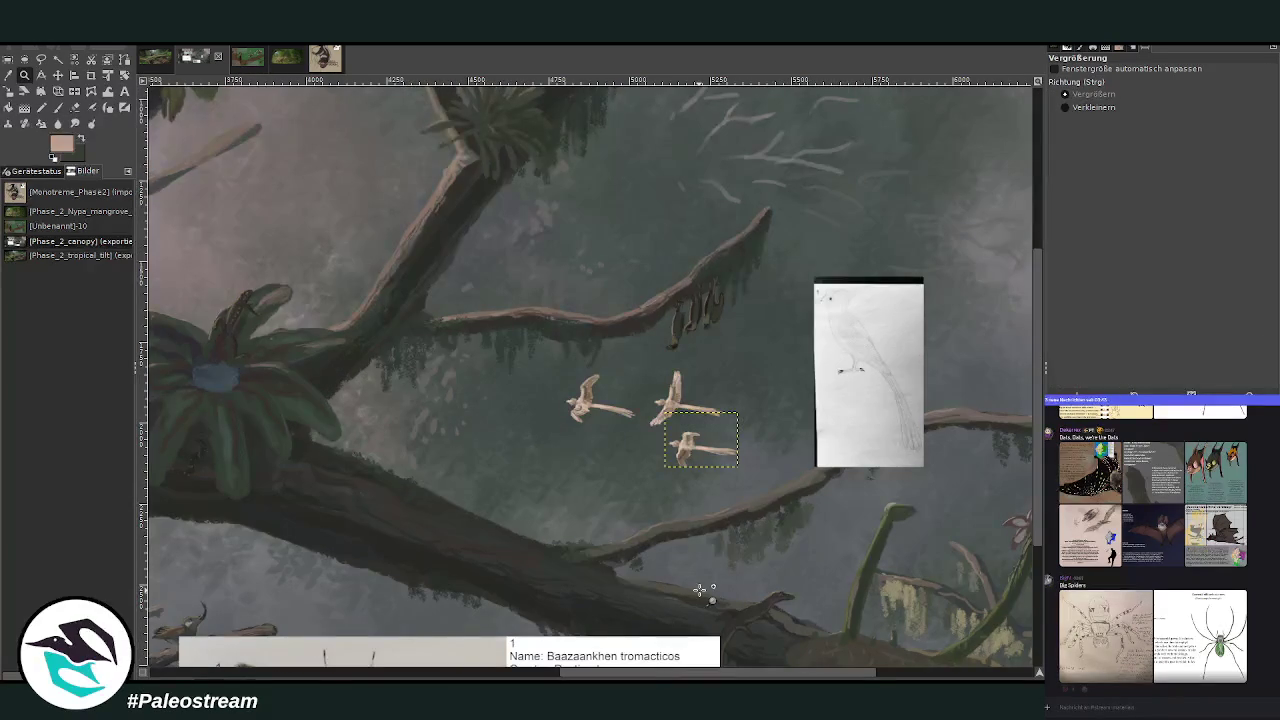
pyautogui.moveTo(621, 678); pyautogui.dragTo(641, 678)
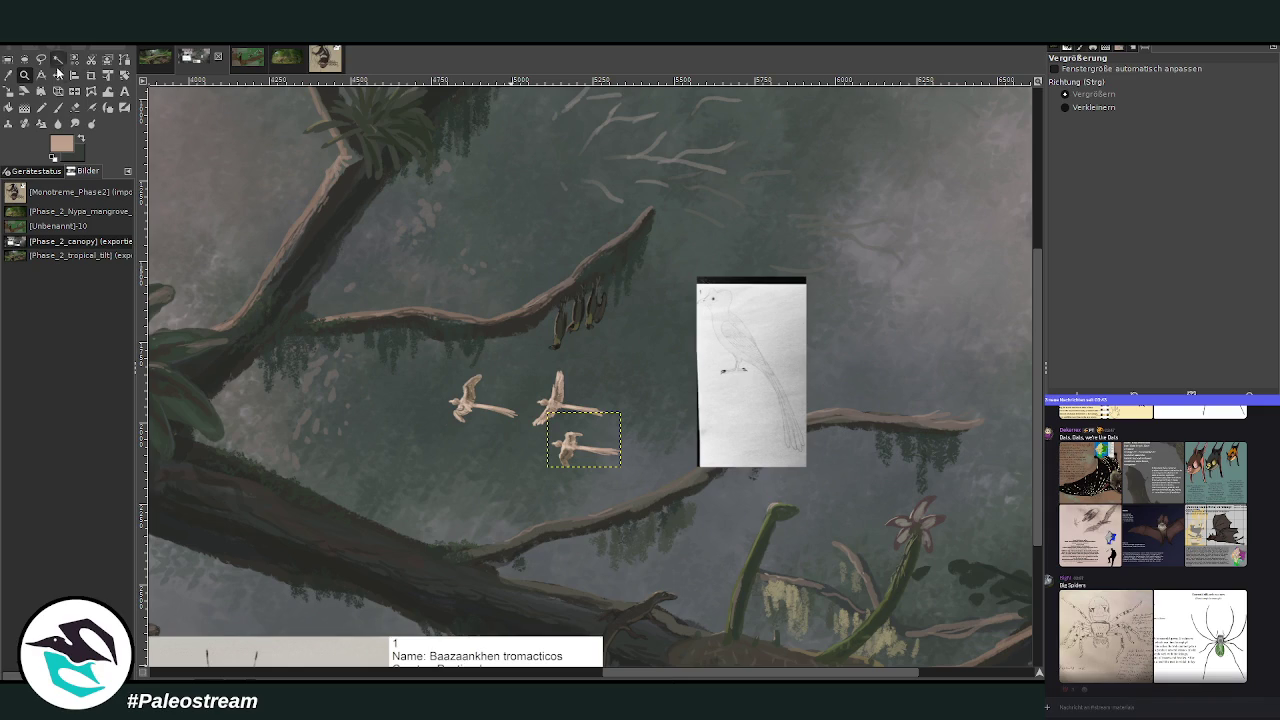
pyautogui.click(57, 75)
pyautogui.moveTo(470, 408); pyautogui.dragTo(437, 431)
pyautogui.moveTo(556, 398)
pyautogui.mouseDown()
pyautogui.moveTo(518, 406)
pyautogui.moveTo(593, 437)
pyautogui.mouseUp()
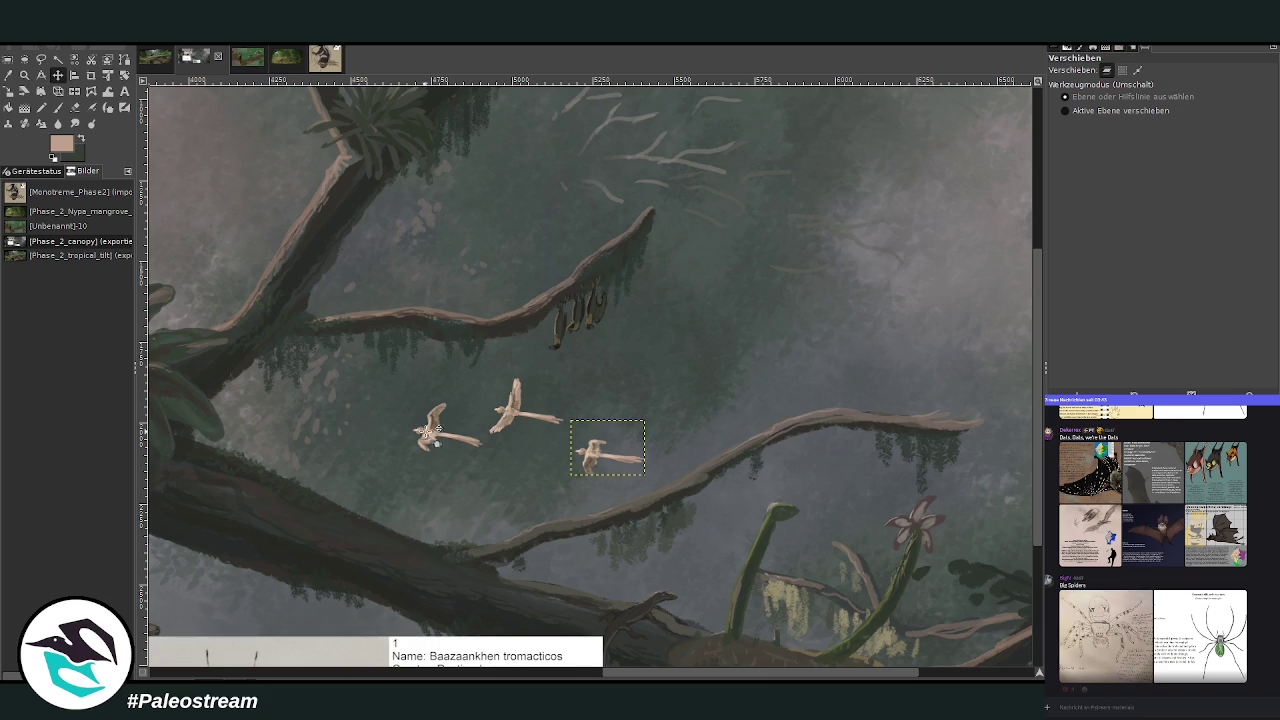
pyautogui.moveTo(418, 418); pyautogui.dragTo(404, 418)
pyautogui.moveTo(515, 410); pyautogui.dragTo(522, 413)
pyautogui.moveTo(599, 463); pyautogui.dragTo(607, 461)
# Paste a copy of the left bird up-left of the others as its own layer.
pyautogui.press('pageup')
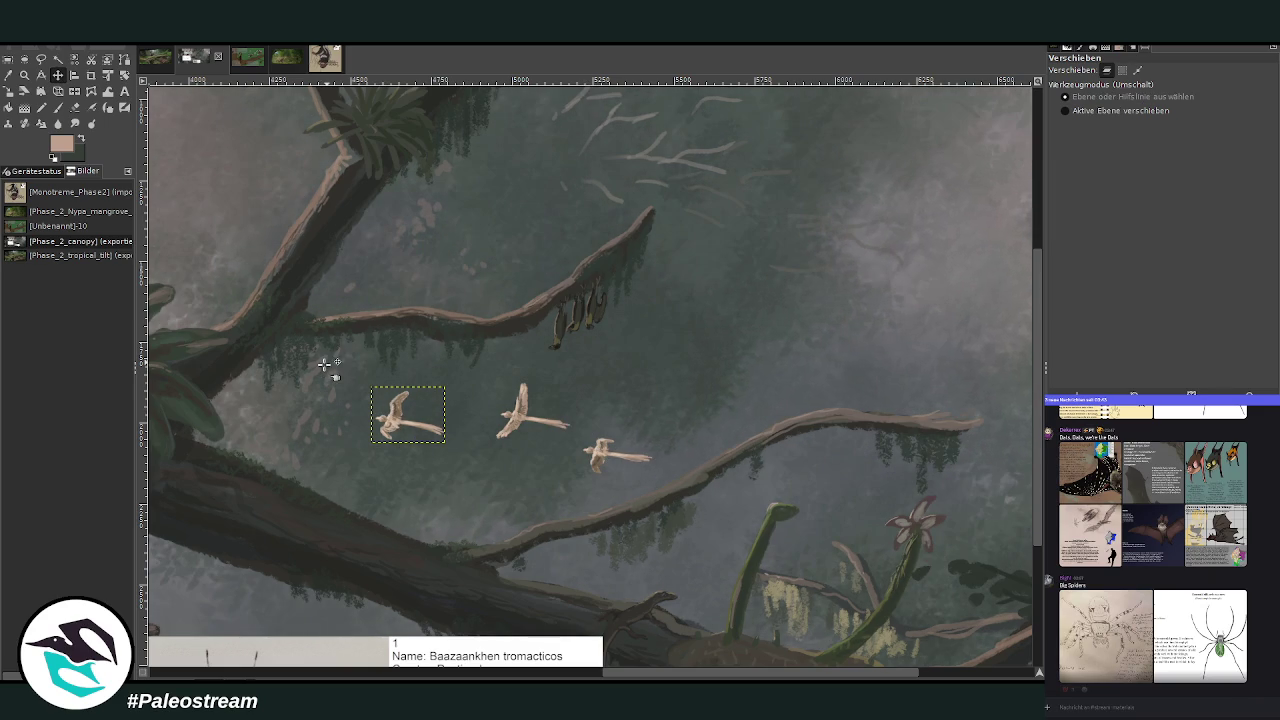
pyautogui.hotkey('ctrl', 'v')
pyautogui.moveTo(316, 366); pyautogui.dragTo(306, 360)
pyautogui.hotkey('shift', 'ctrl', 'n')
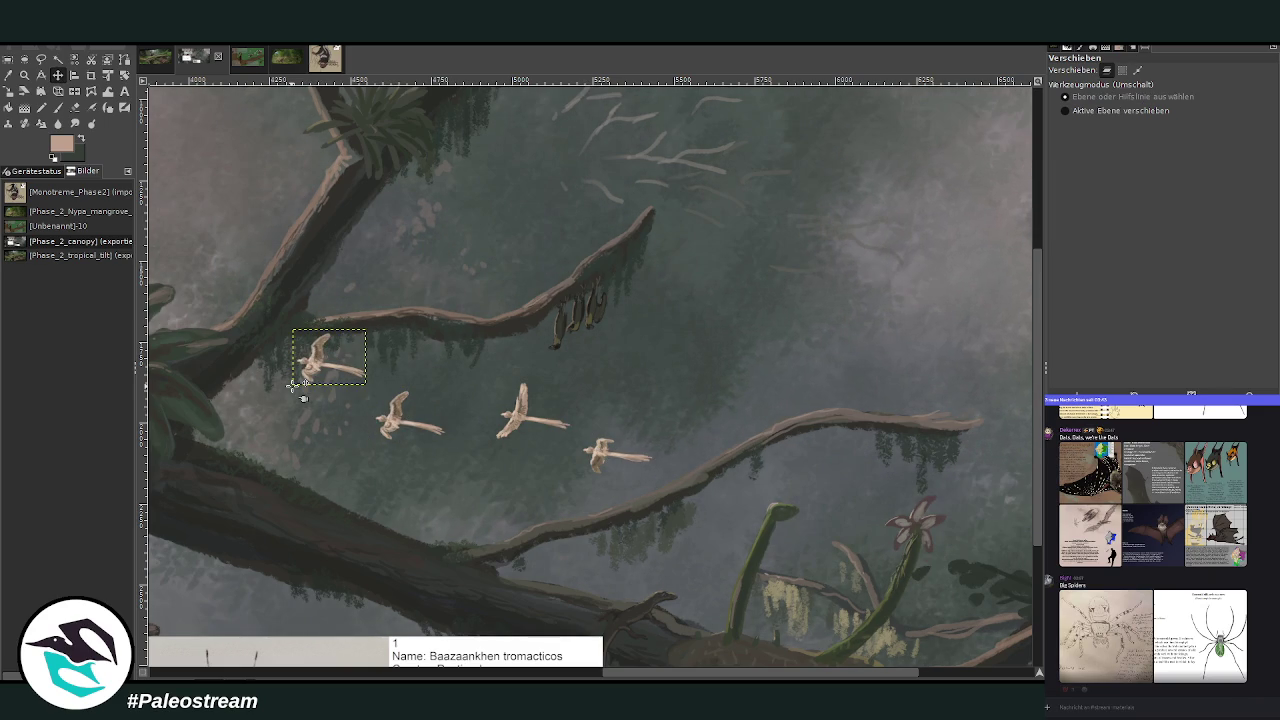
pyautogui.moveTo(526, 409); pyautogui.dragTo(527, 412)
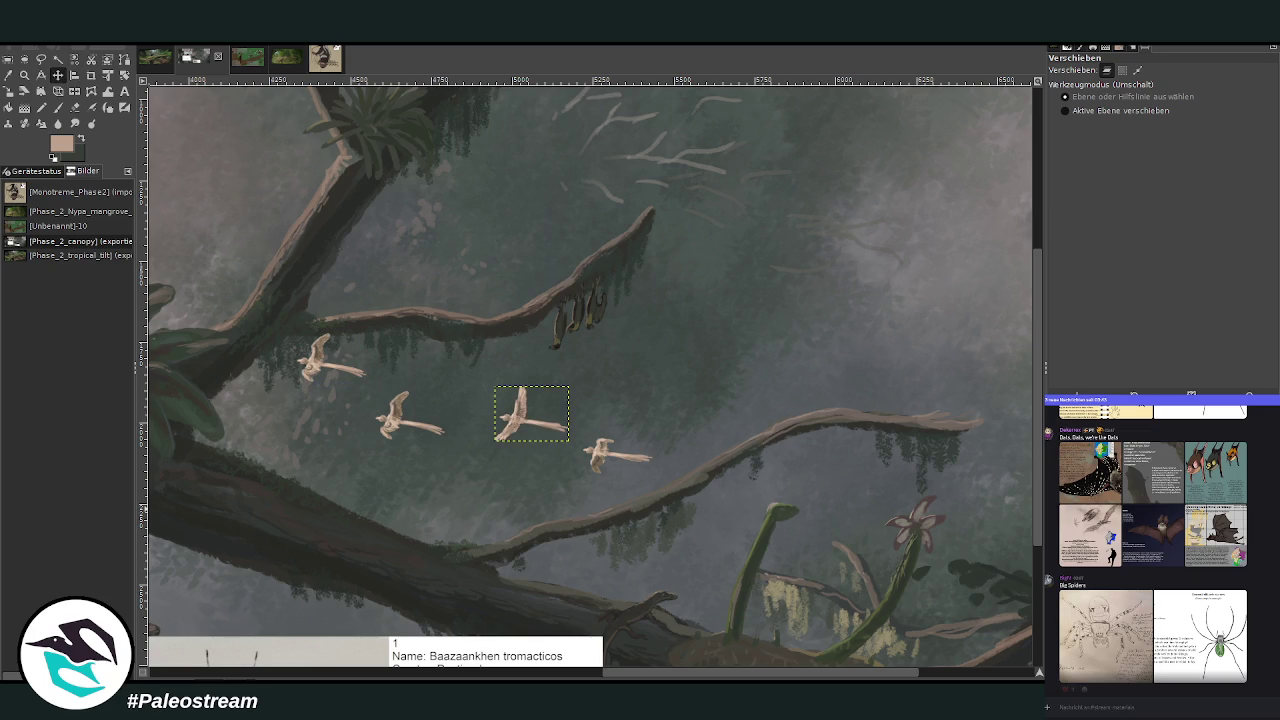
# Paste another bird copy to the left of the middle bird and begin scaling it.
pyautogui.hotkey('ctrl', 'v')
pyautogui.moveTo(506, 415); pyautogui.dragTo(290, 405)
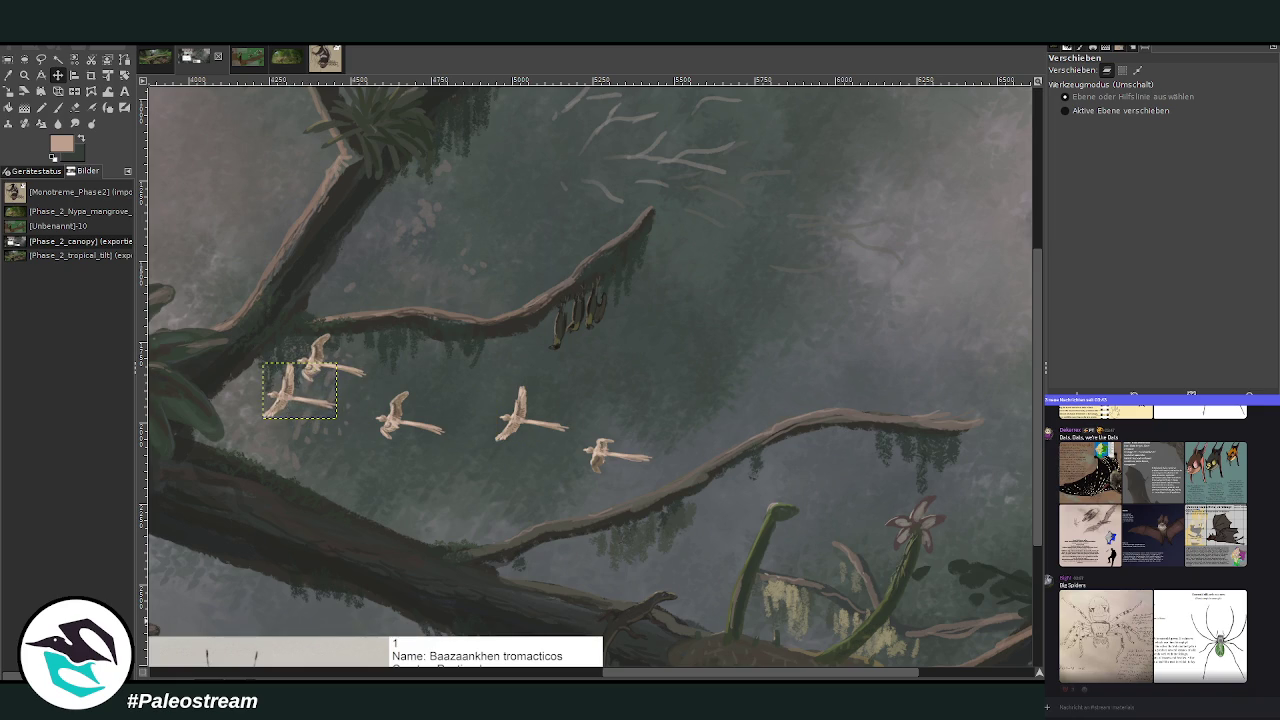
pyautogui.hotkey('shift', 's')
pyautogui.click(297, 395)
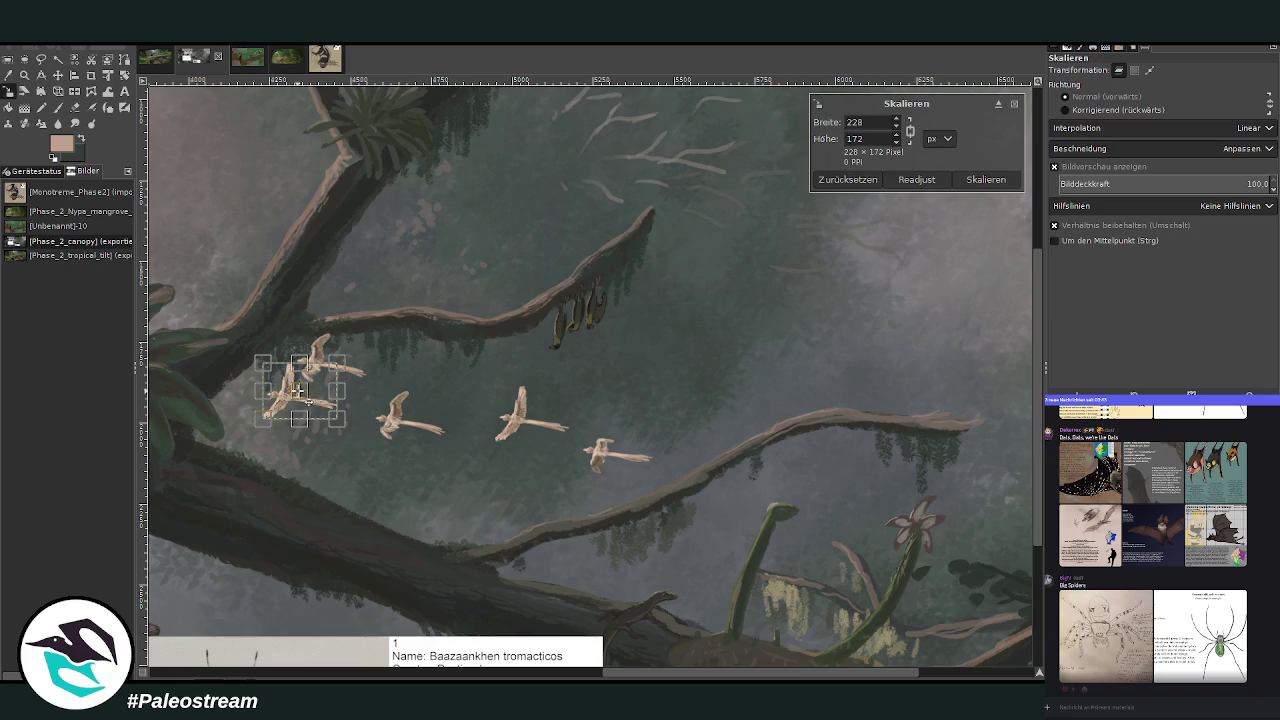
# Shrink the bird copy in two passes and move it to the upper left.
pyautogui.moveTo(297, 395)
pyautogui.mouseDown()
pyautogui.moveTo(705, 420)
pyautogui.moveTo(738, 398)
pyautogui.mouseUp()
pyautogui.click(985, 179)
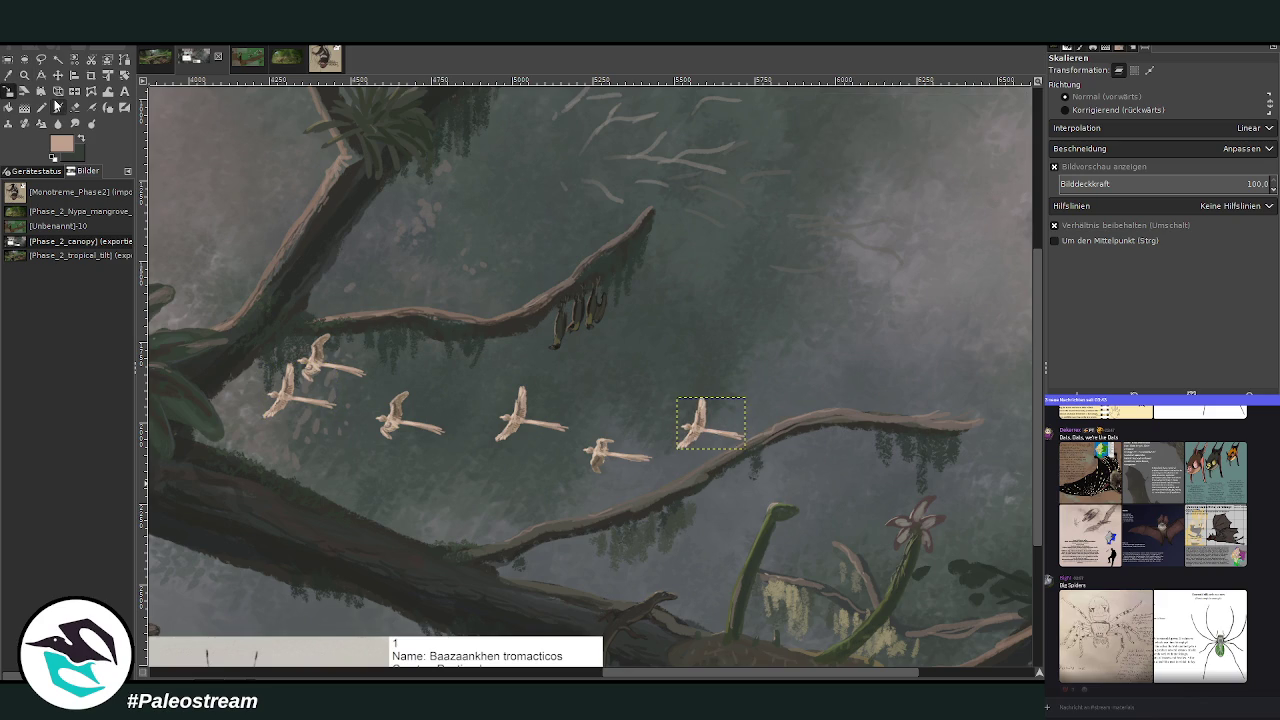
pyautogui.click(727, 432)
pyautogui.moveTo(727, 432); pyautogui.dragTo(875, 487)
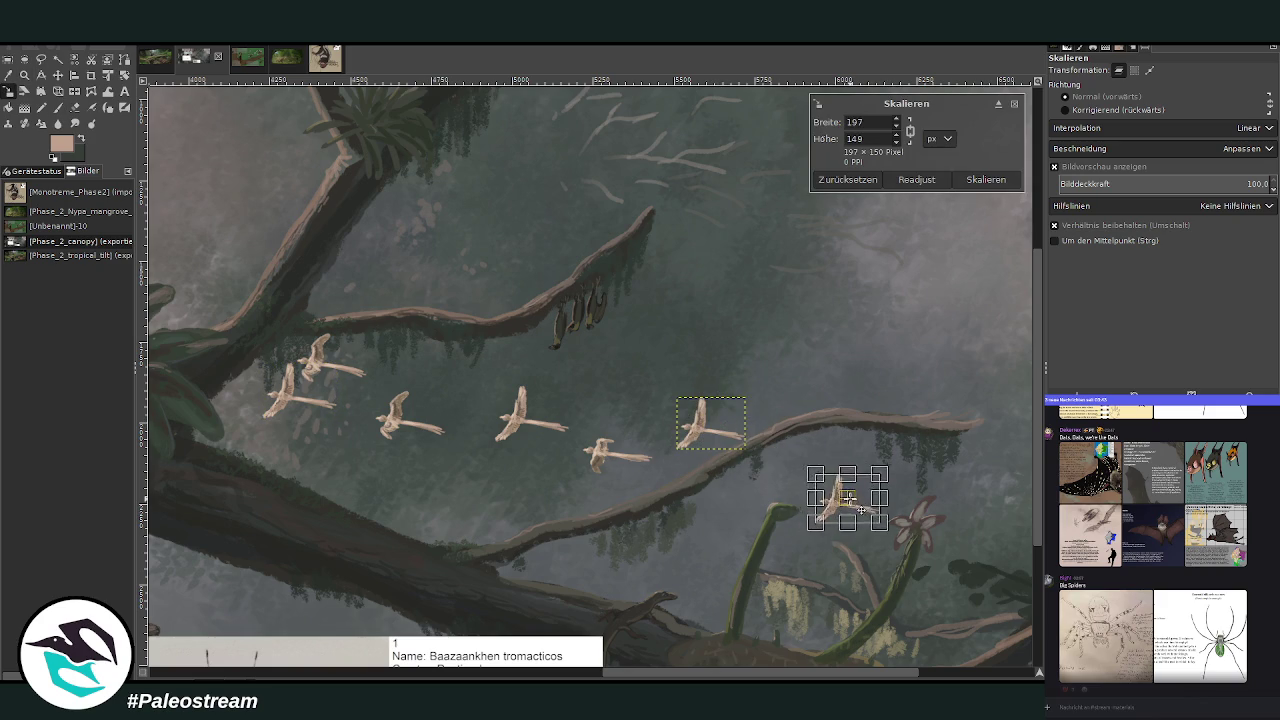
pyautogui.moveTo(875, 487); pyautogui.dragTo(220, 270)
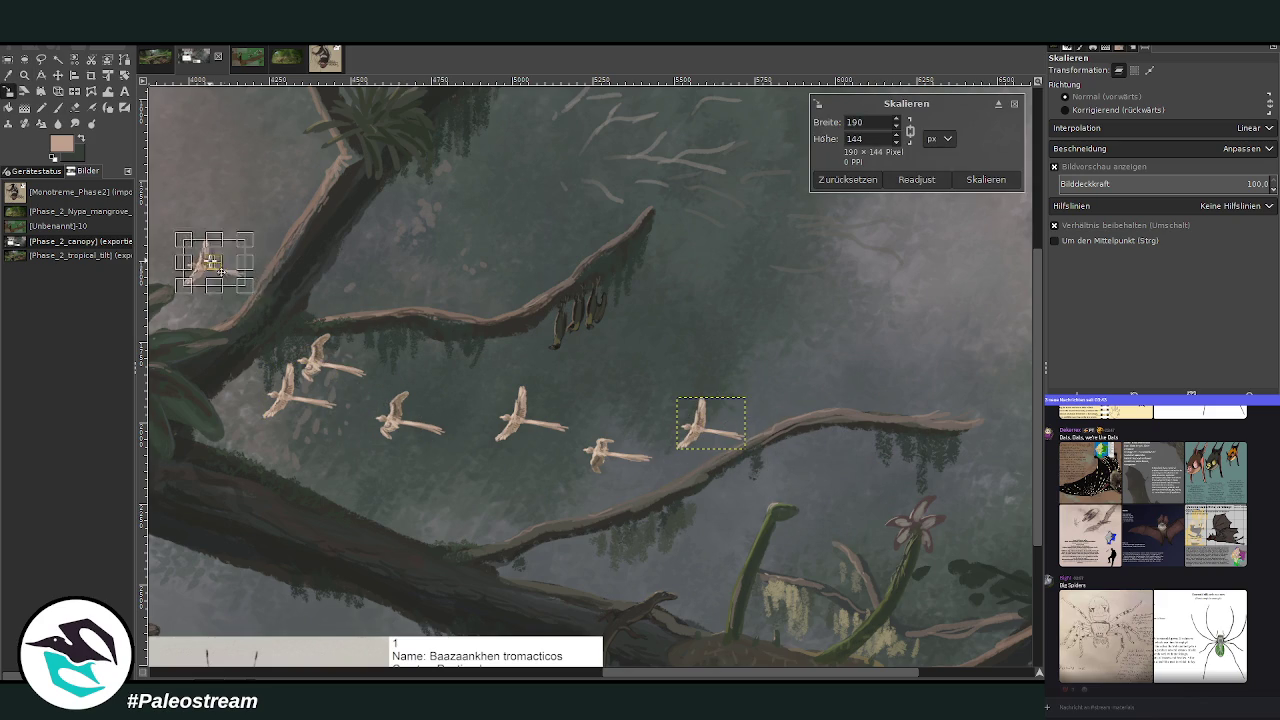
pyautogui.click(986, 180)
# Rotate the top-left bird by 5.89°.
pyautogui.moveTo(640, 677); pyautogui.dragTo(597, 677)
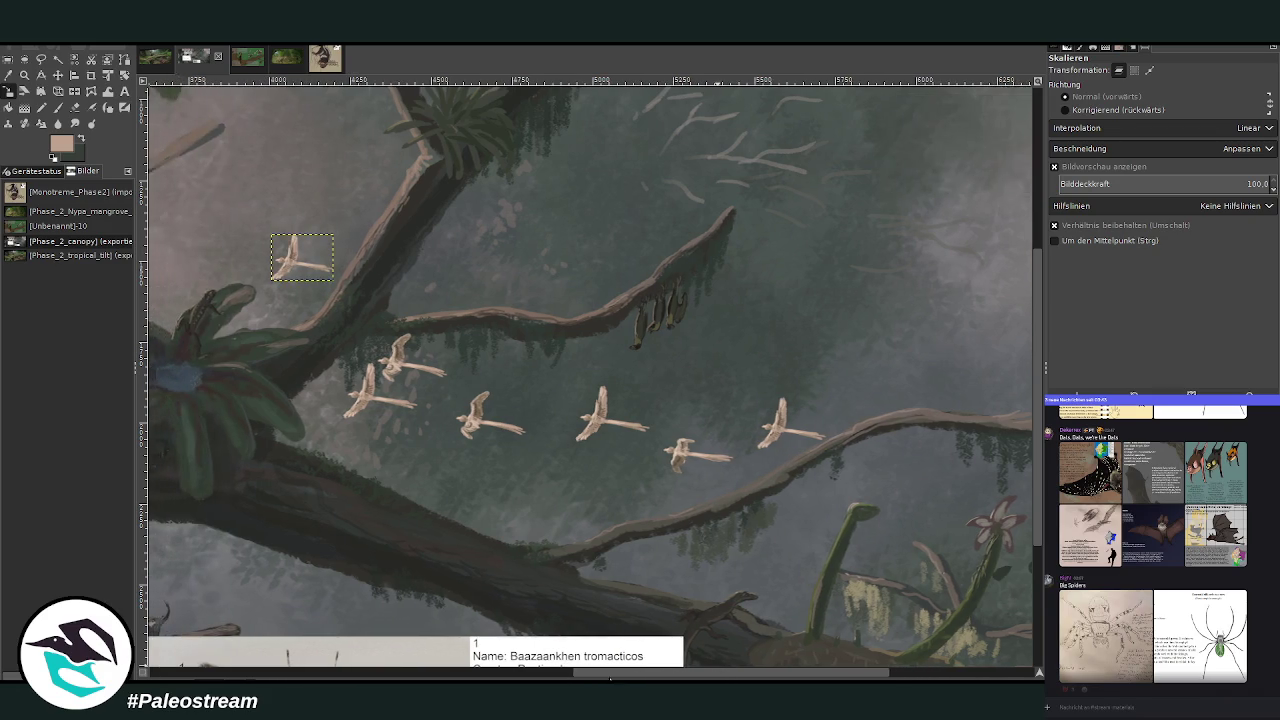
pyautogui.click(123, 76)
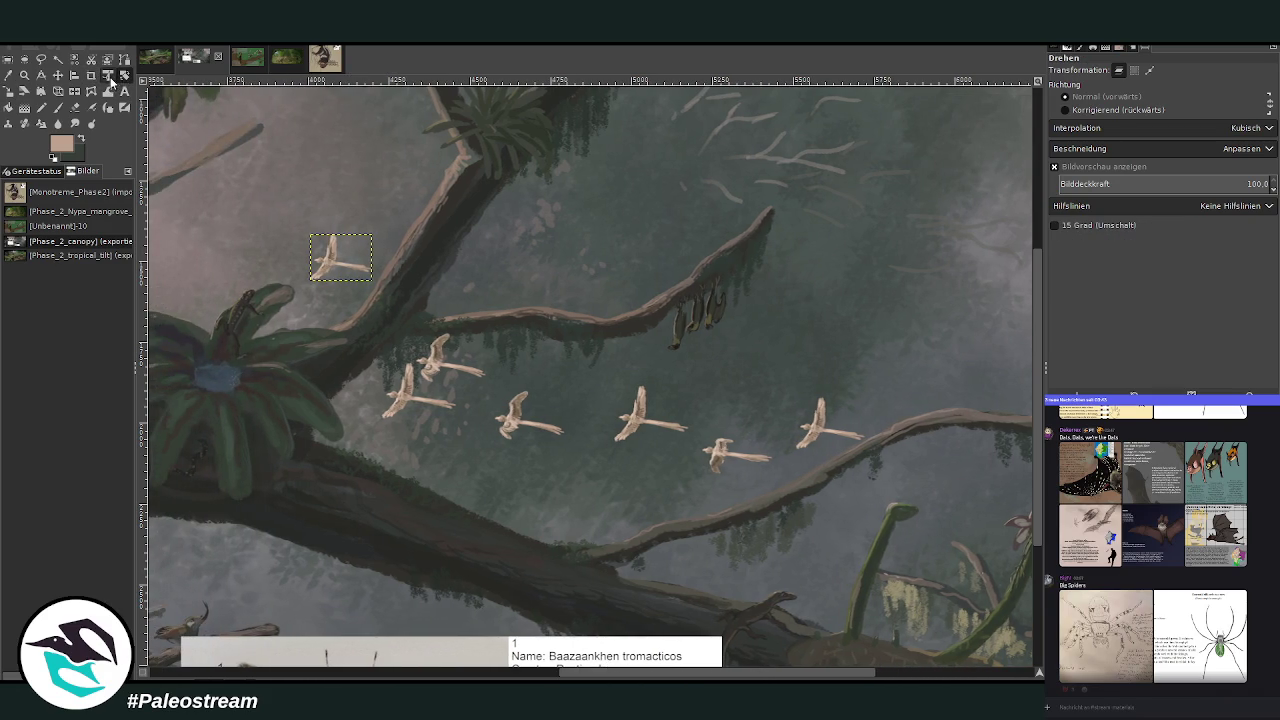
pyautogui.moveTo(322, 248); pyautogui.dragTo(340, 256)
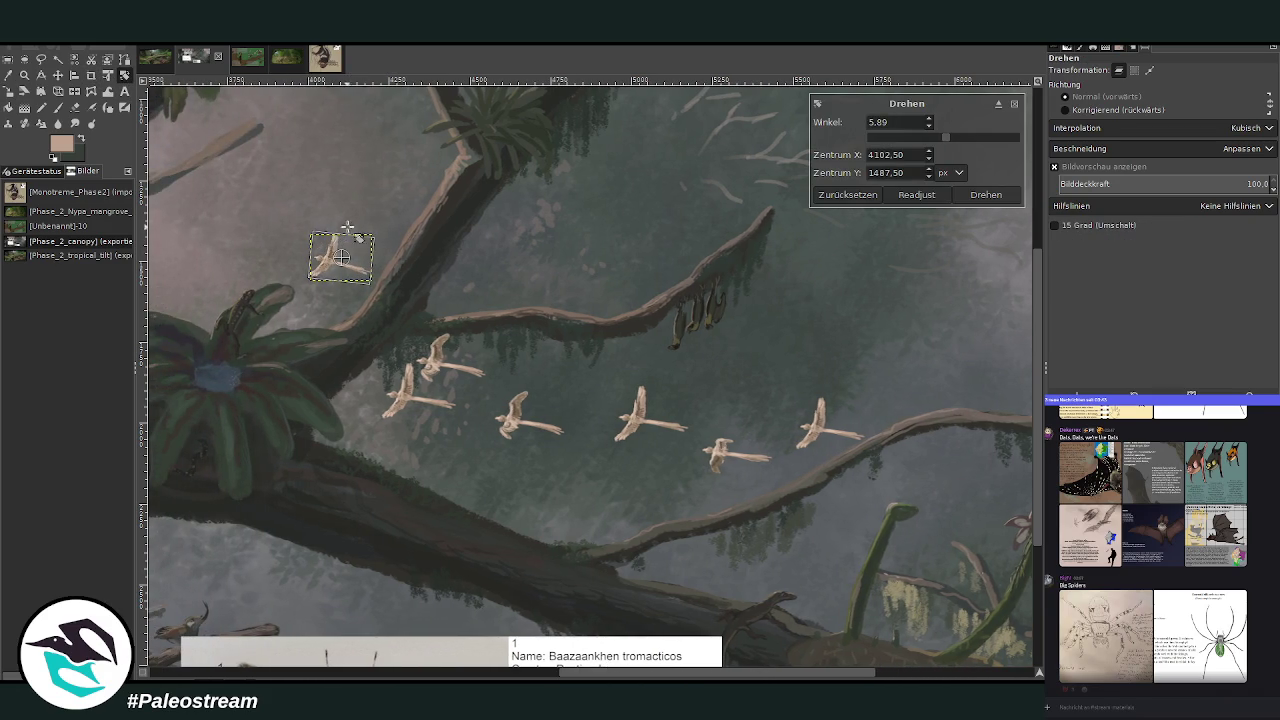
pyautogui.press('Return')
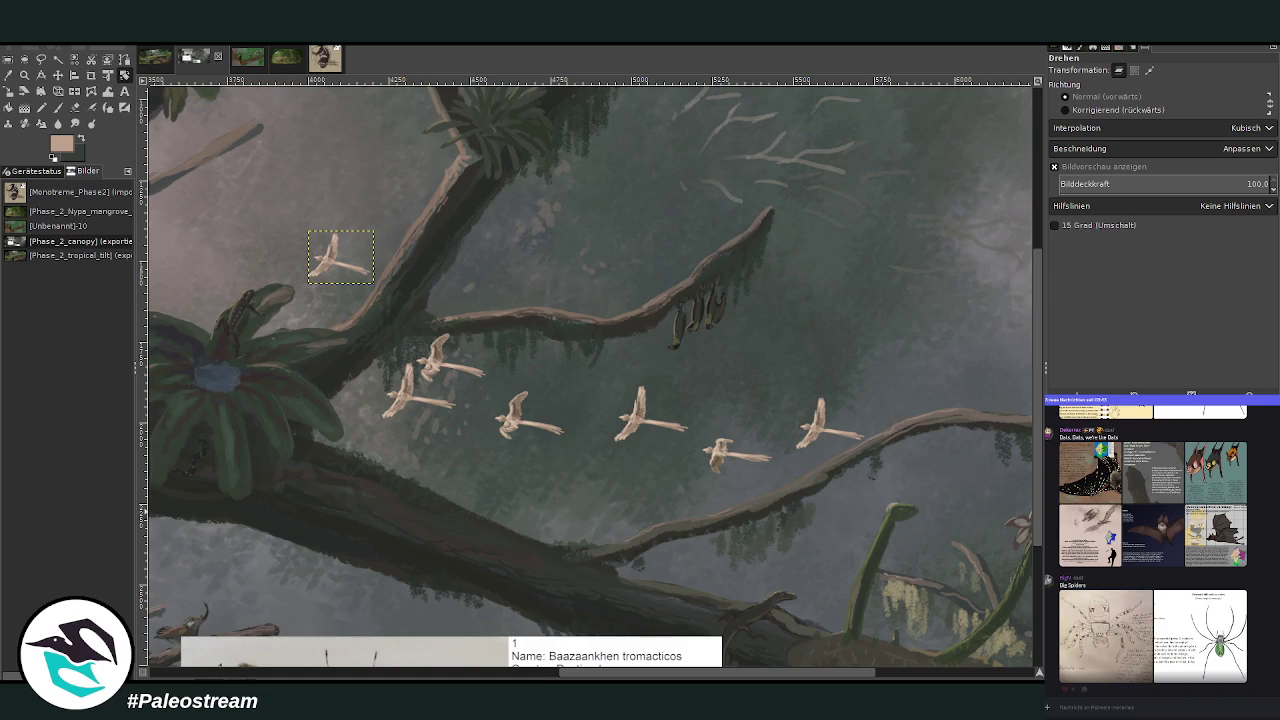
# Select another bird layer, scale it down and move it up-left into the flock.
pyautogui.press('pagedown')
pyautogui.press('pagedown')
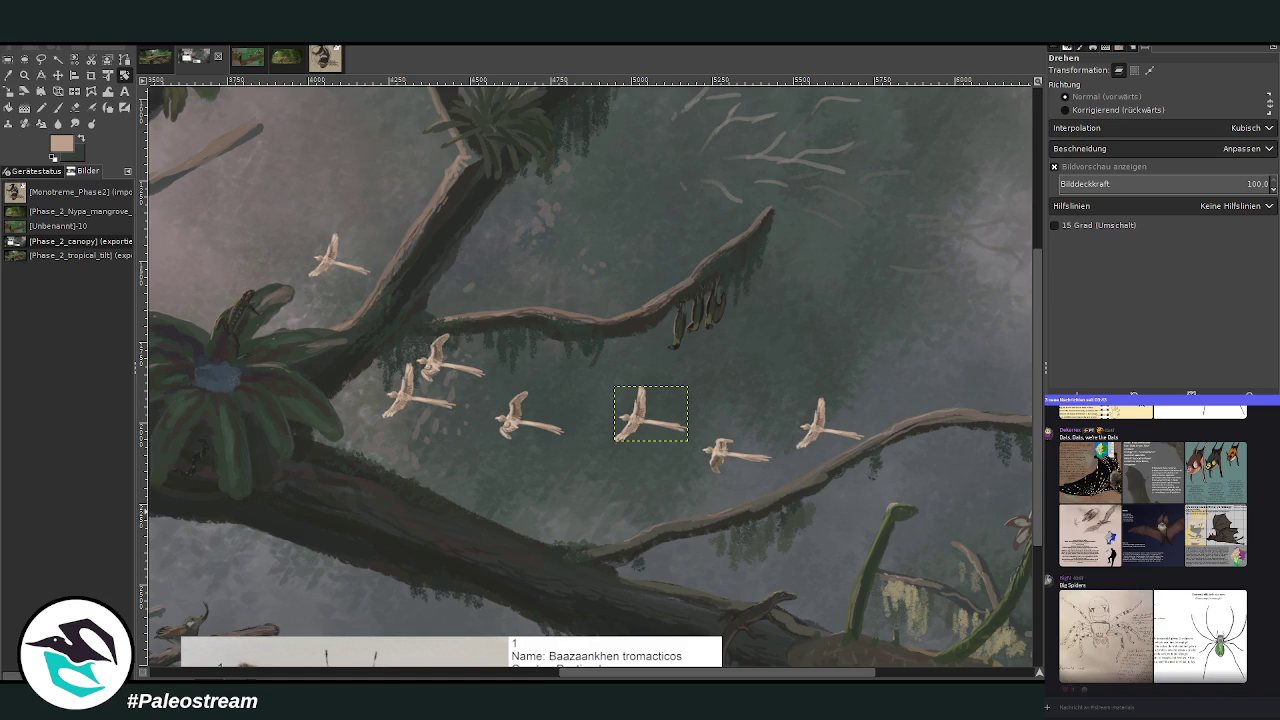
pyautogui.press('pagedown')
pyautogui.press('pagedown')
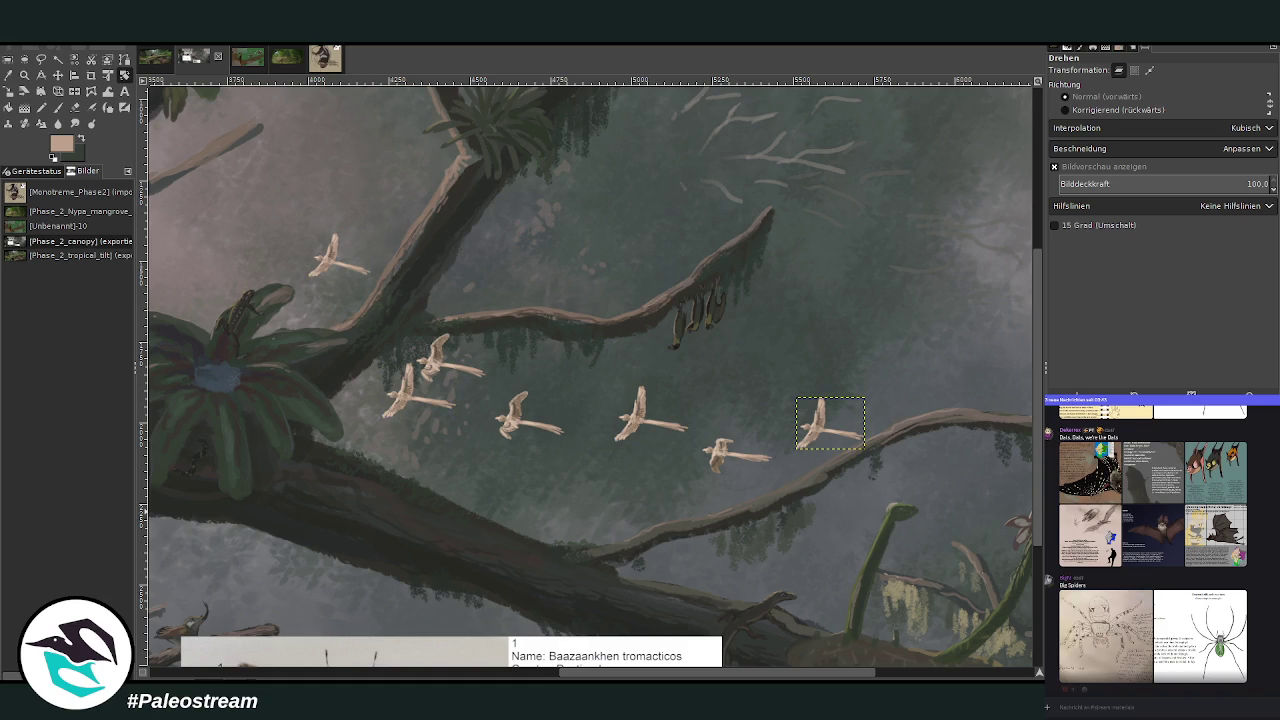
pyautogui.press('pagedown')
pyautogui.press('pagedown')
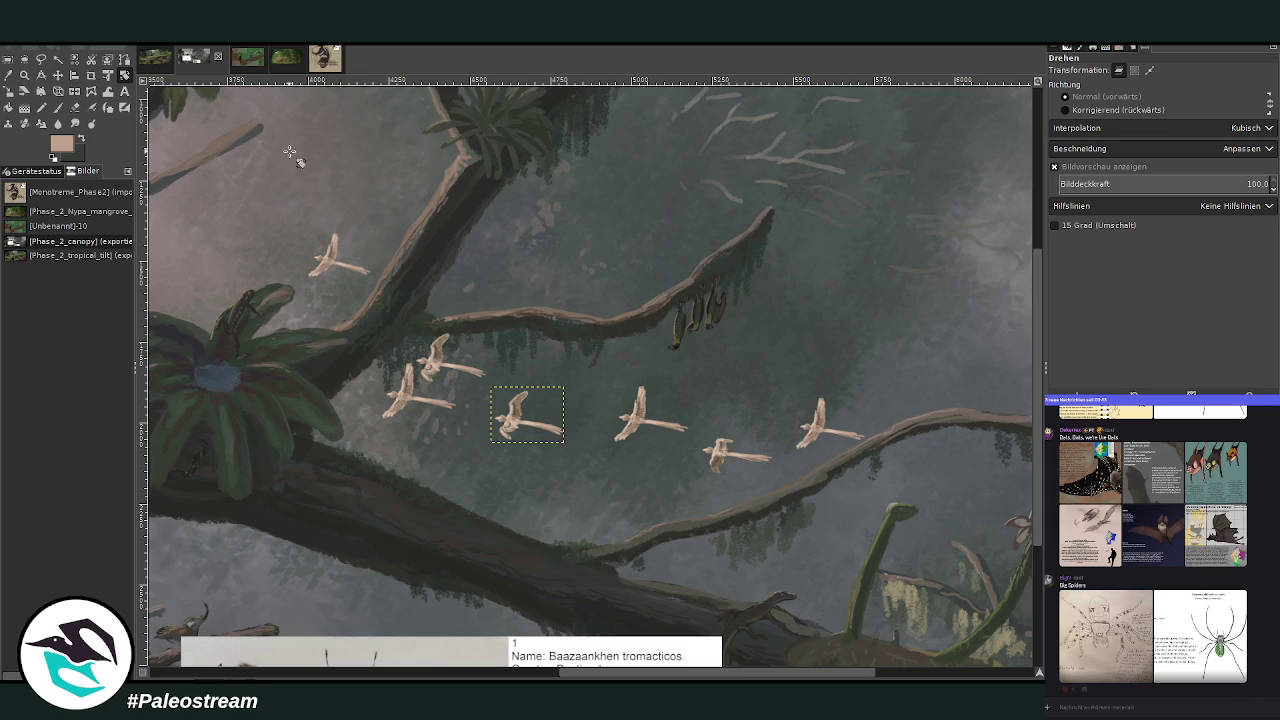
pyautogui.moveTo(490, 412); pyautogui.dragTo(500, 396)
pyautogui.press('Escape')
pyautogui.hotkey('shift', 's')
pyautogui.click(522, 414)
pyautogui.moveTo(522, 414)
pyautogui.mouseDown()
pyautogui.moveTo(305, 314)
pyautogui.moveTo(346, 334)
pyautogui.mouseUp()
pyautogui.press('Return')
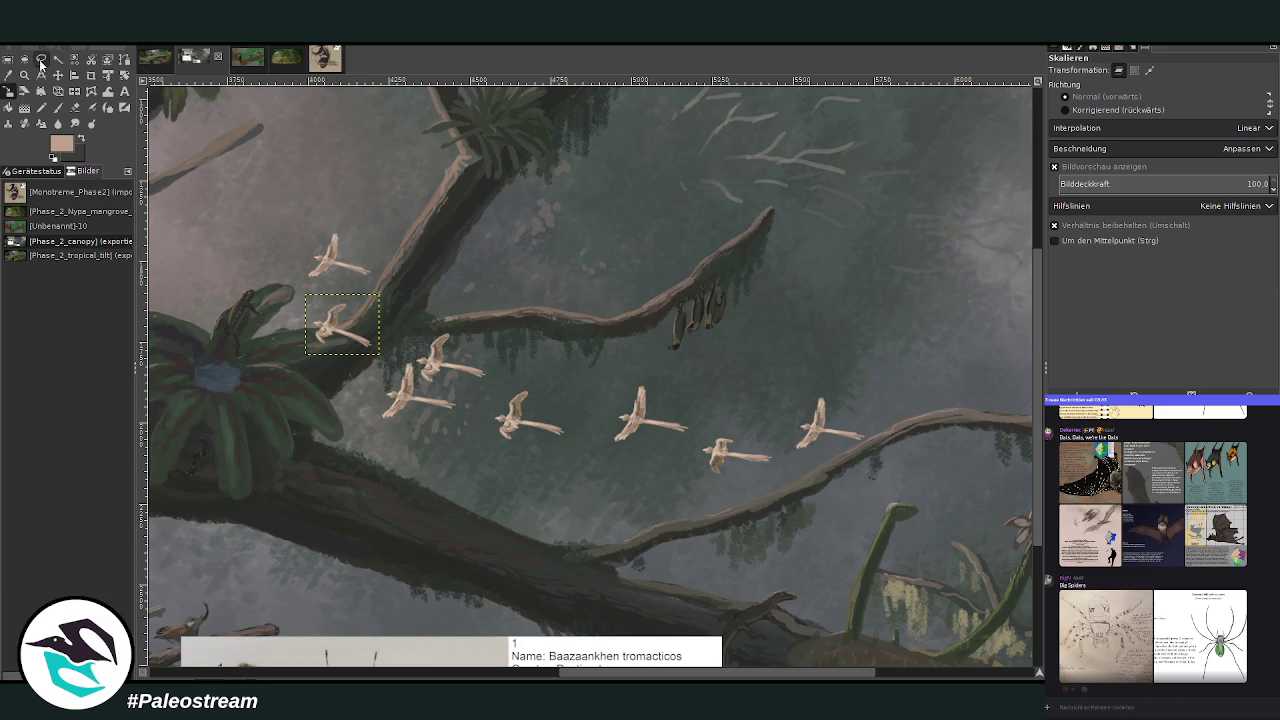
pyautogui.click(57, 75)
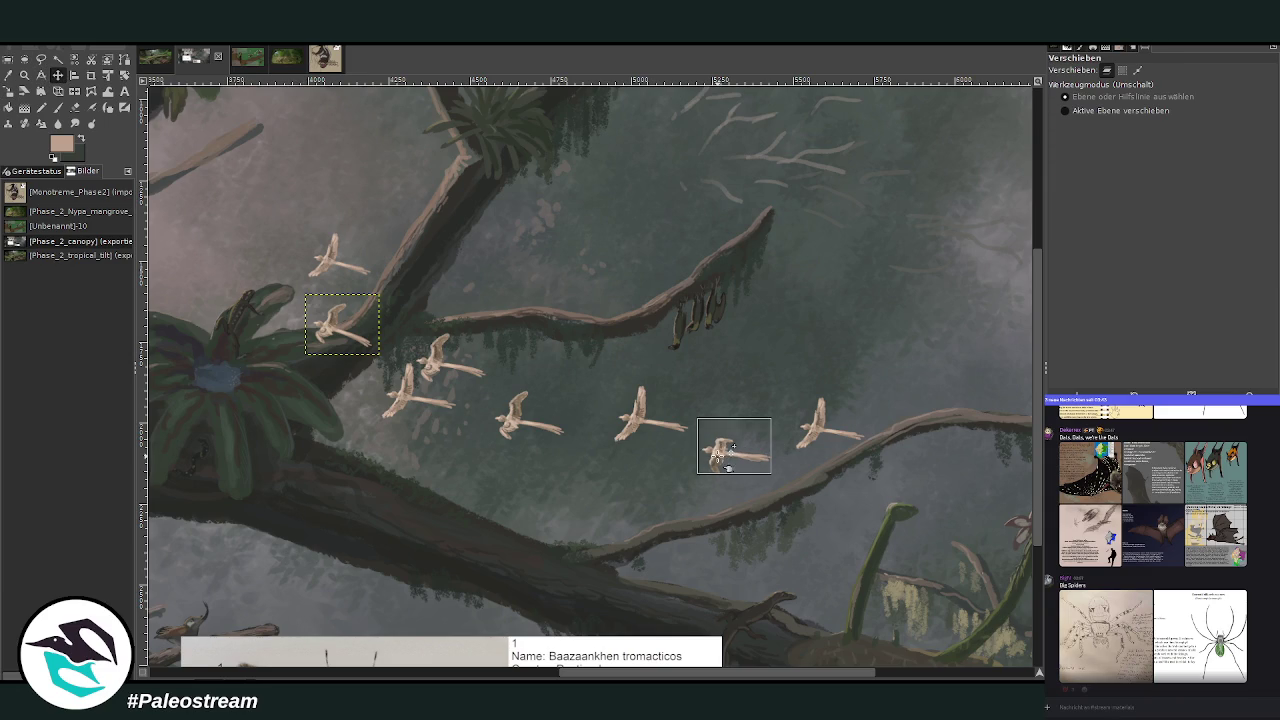
# Enlarge the right bird to about 253×191 and move it into the middle of the flock.
pyautogui.click(731, 450)
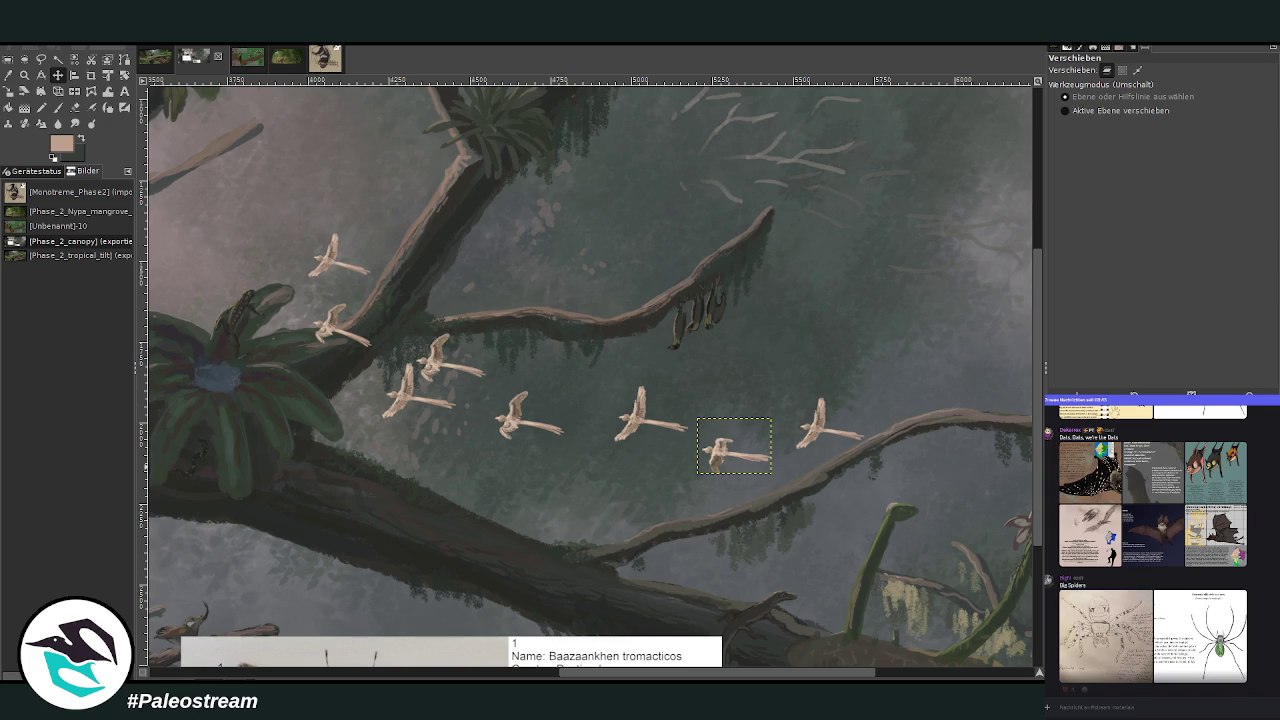
pyautogui.hotkey('shift', 's')
pyautogui.click(760, 462)
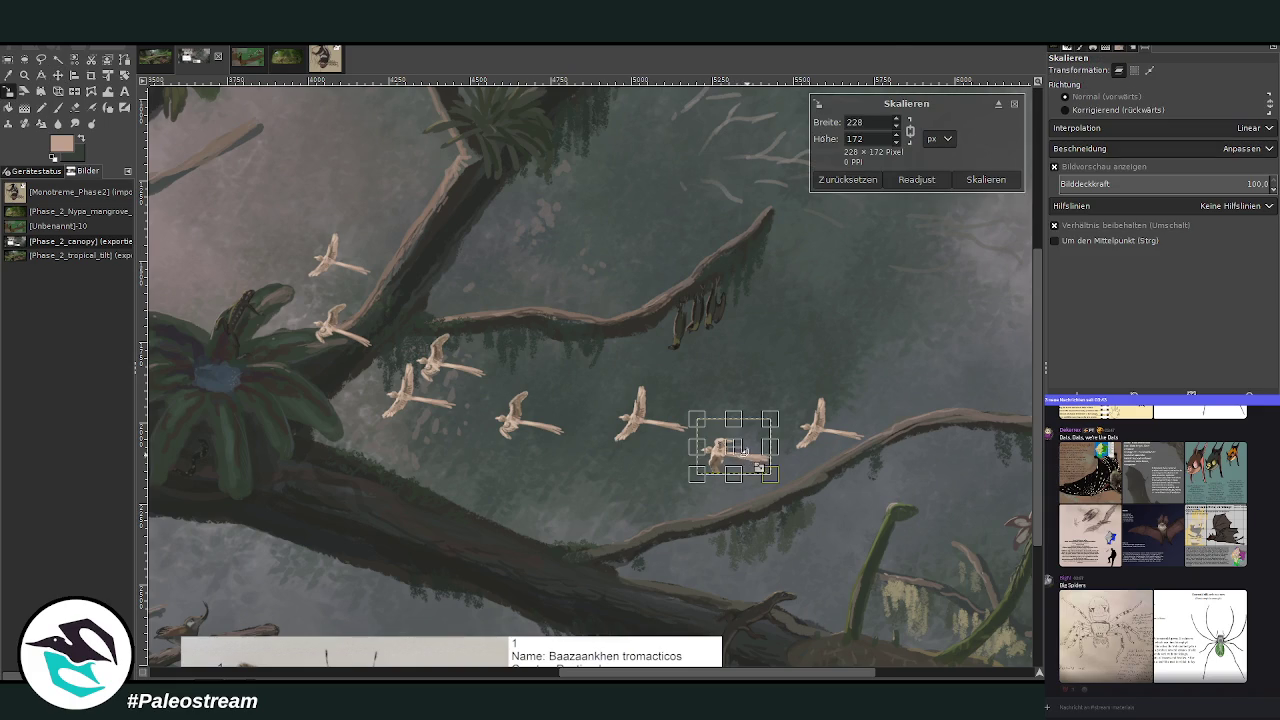
pyautogui.moveTo(767, 466); pyautogui.dragTo(985, 489)
pyautogui.hscroll(1, 778, 673)
pyautogui.hscroll(2, 778, 677)
pyautogui.moveTo(843, 473); pyautogui.dragTo(433, 381)
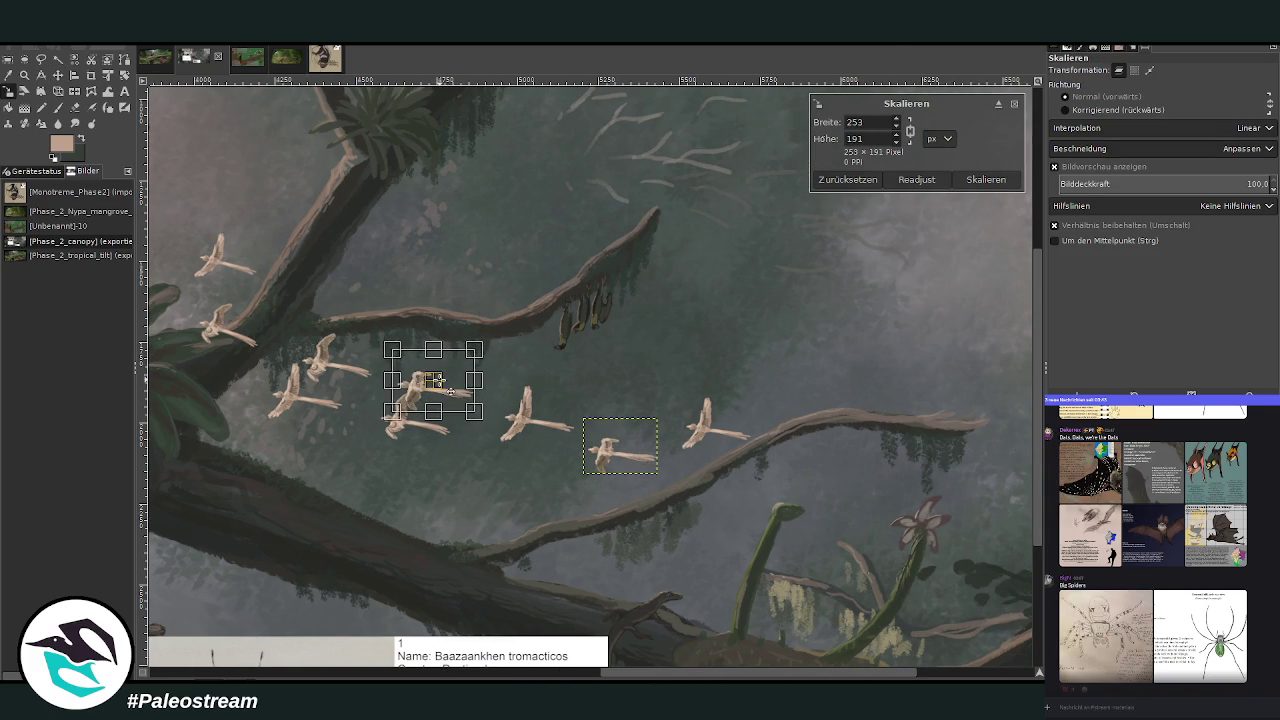
pyautogui.press('Return')
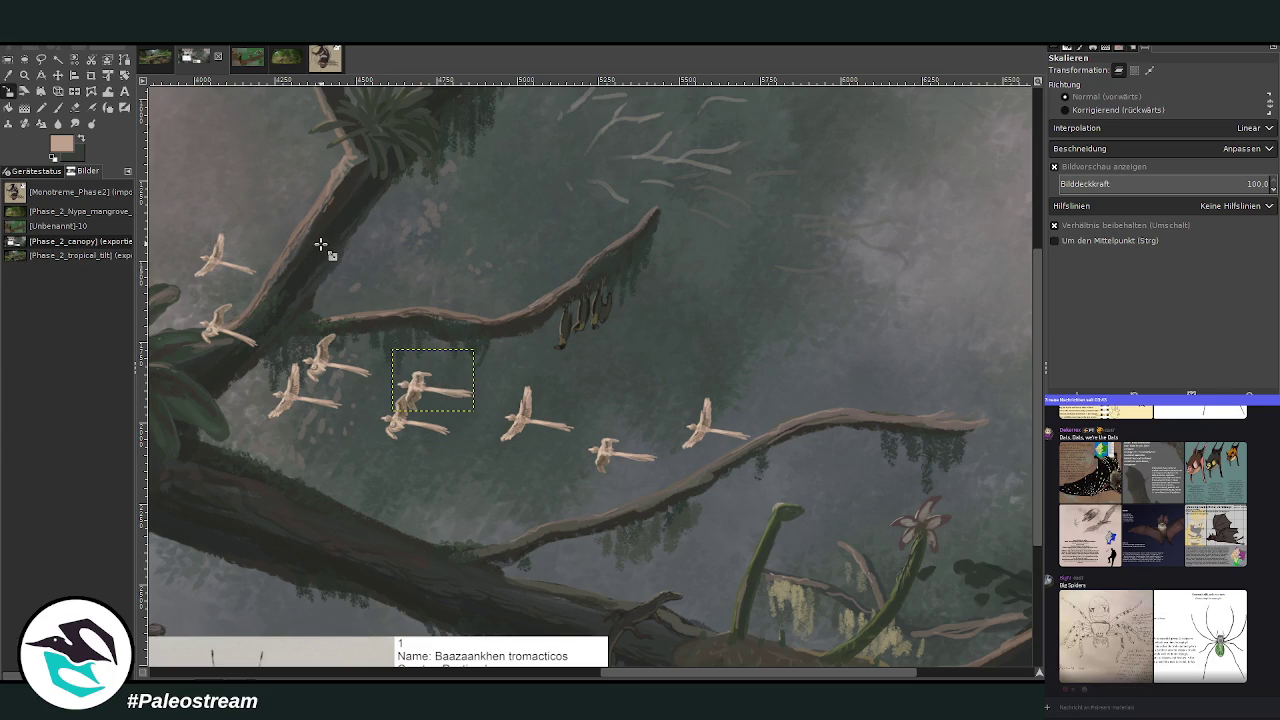
pyautogui.click(716, 440)
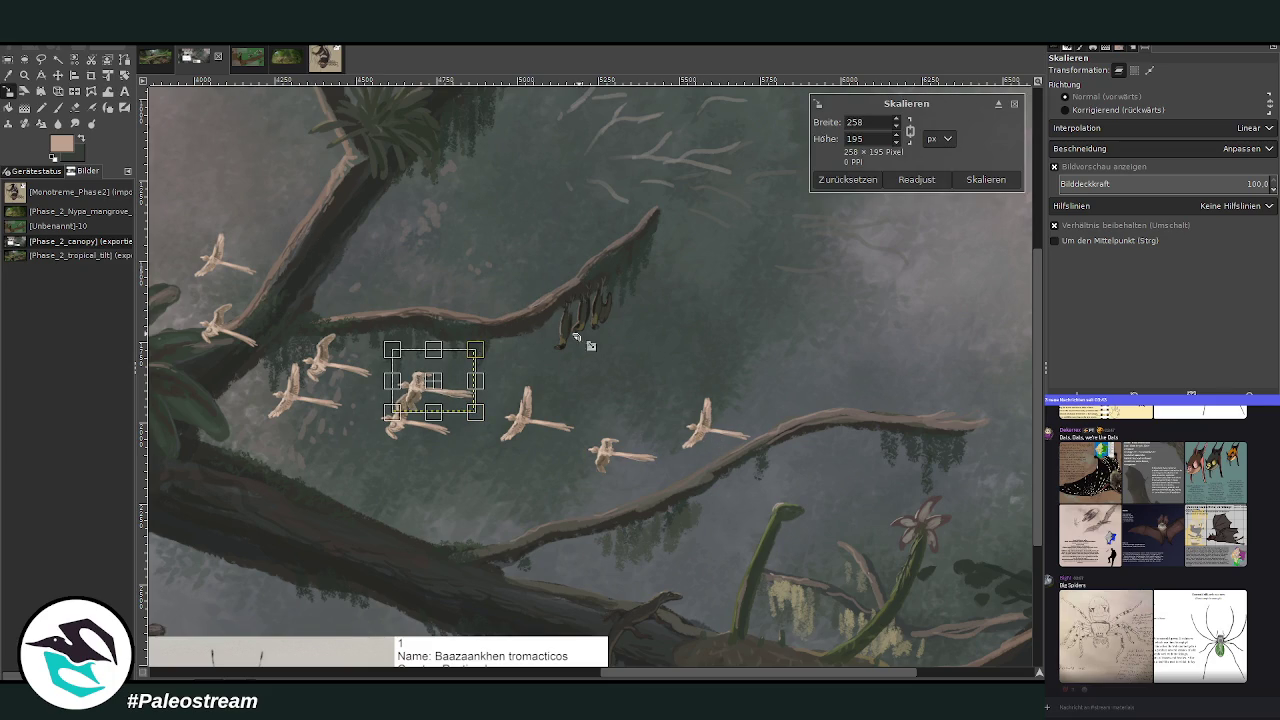
pyautogui.click(1014, 104)
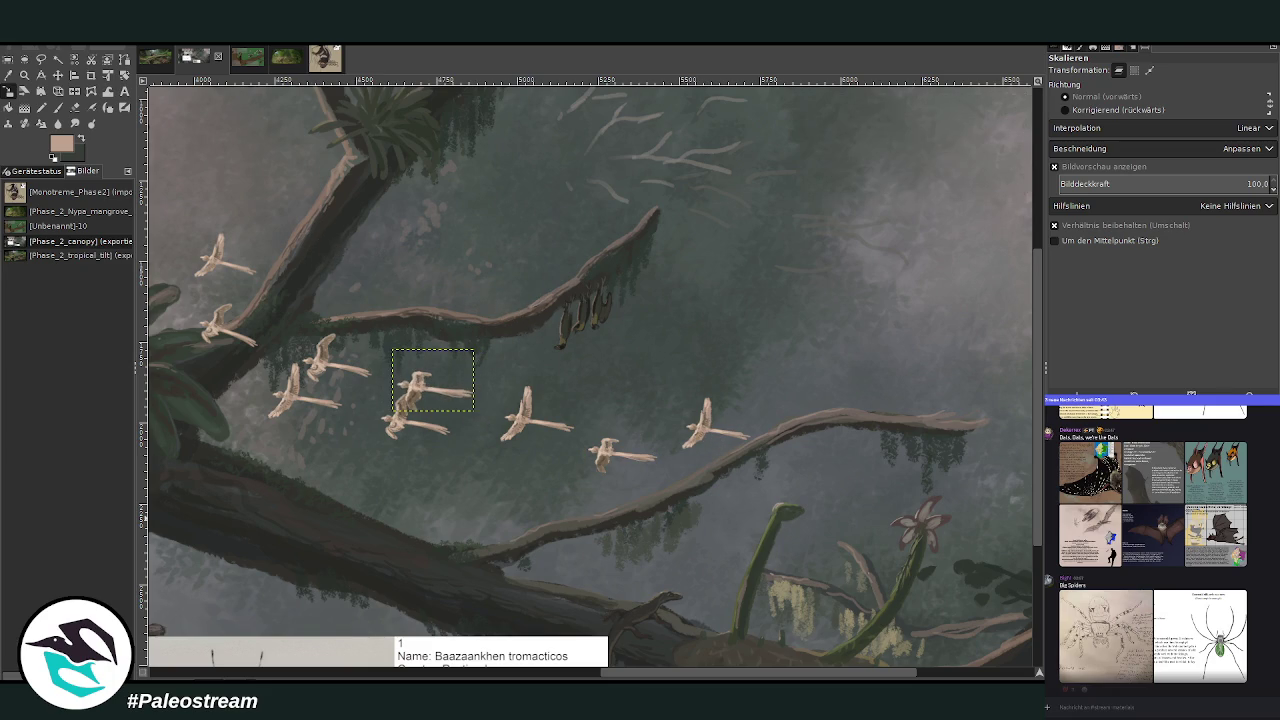
# Tilt the enlarged bird by -8.5°.
pyautogui.click(124, 75)
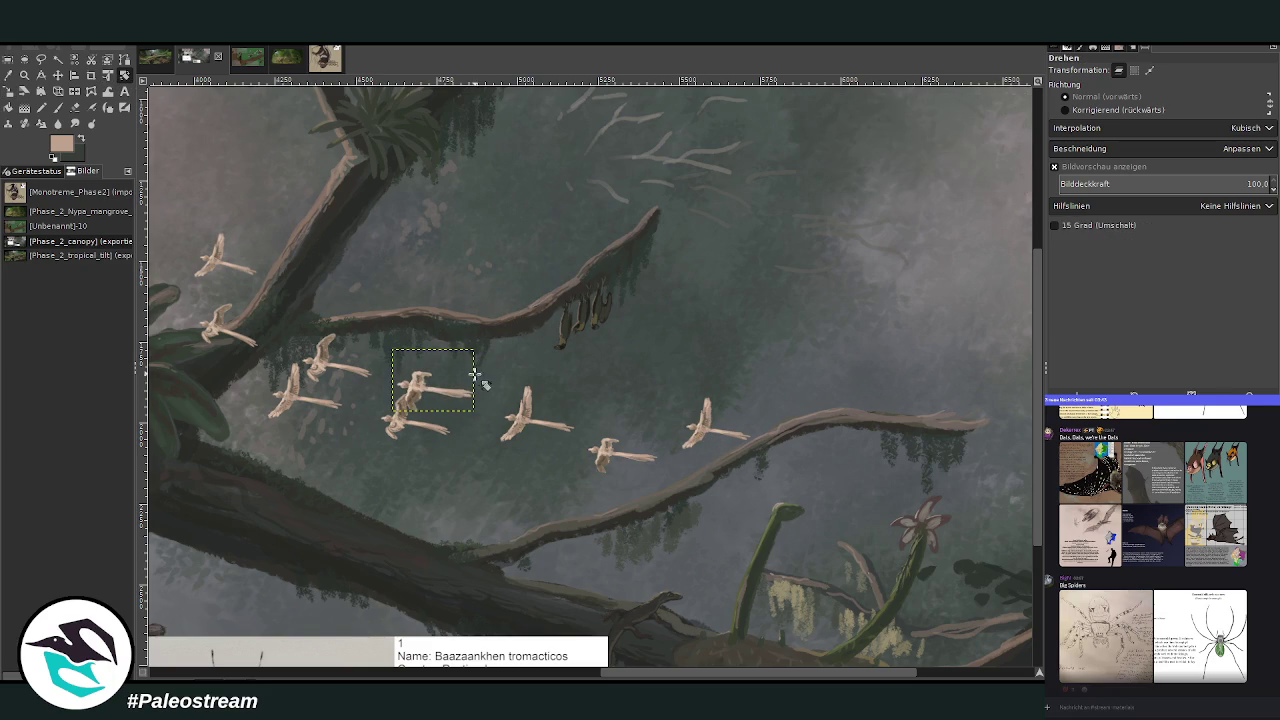
pyautogui.moveTo(478, 376); pyautogui.dragTo(466, 356)
pyautogui.press('Return')
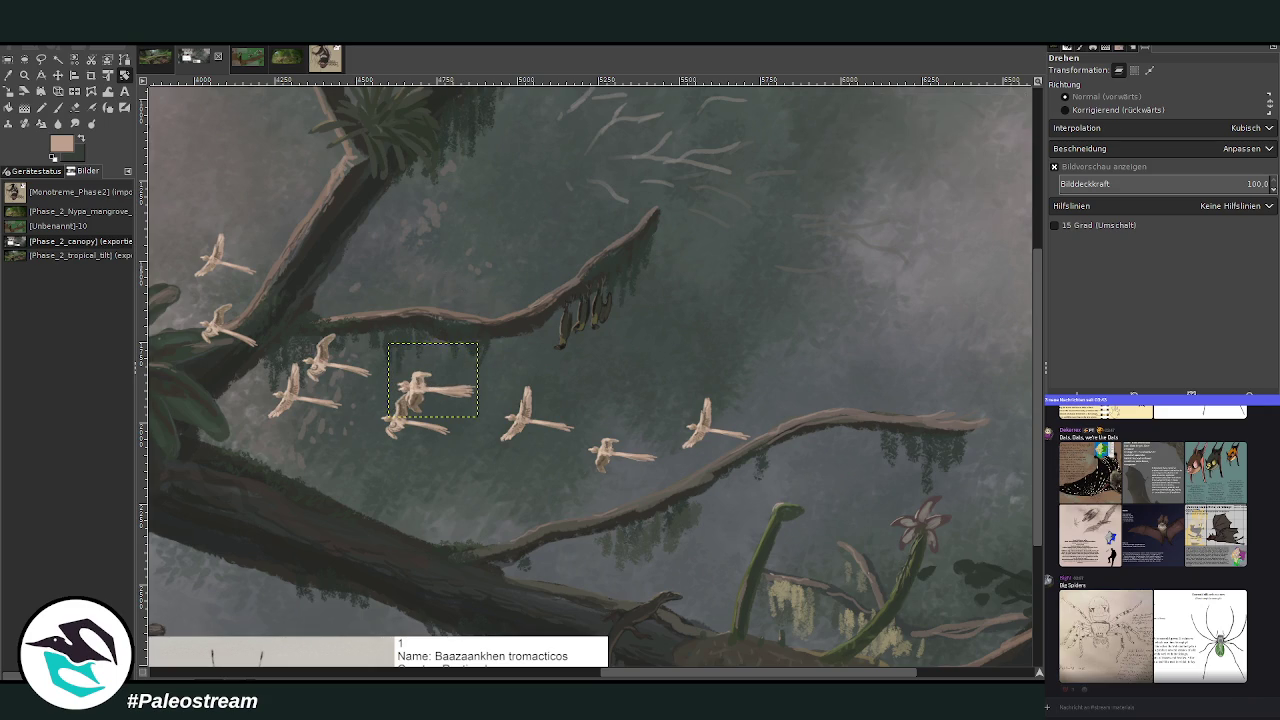
# Move another bird down beside the pink flower, then zoom in on the flock.
pyautogui.click(58, 75)
pyautogui.moveTo(443, 372); pyautogui.dragTo(868, 495)
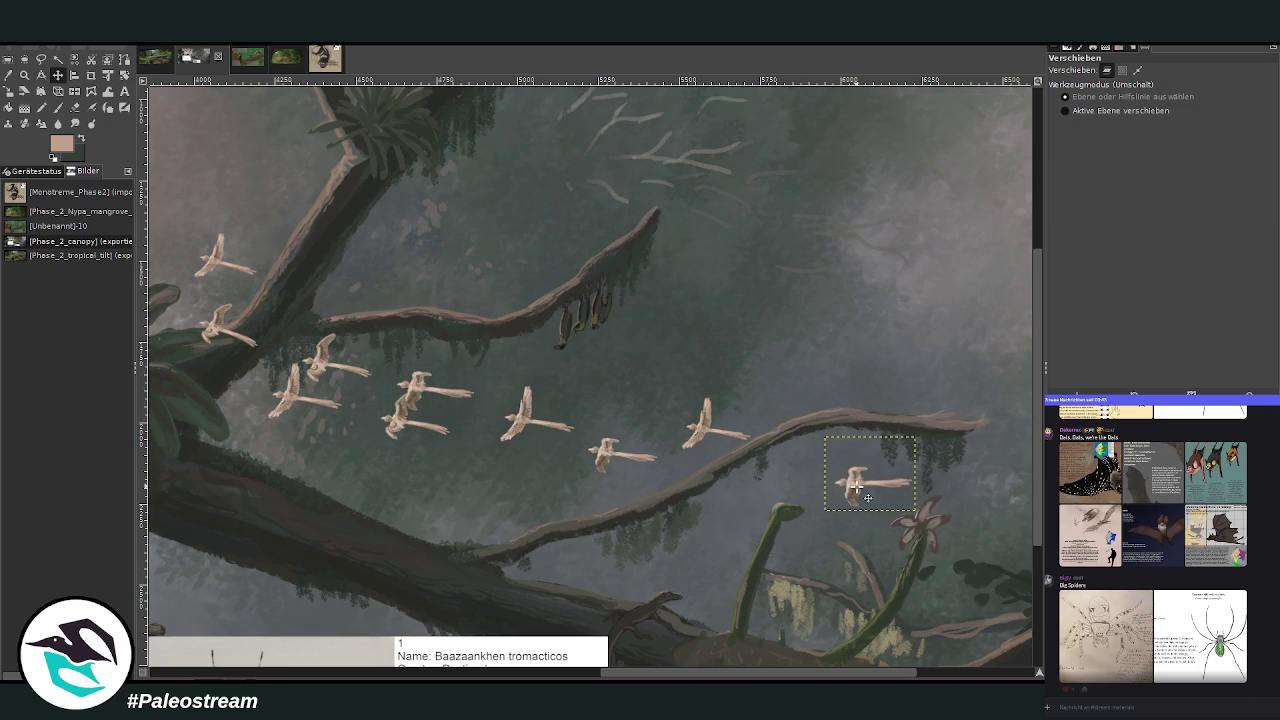
pyautogui.hotkey('shift', 'ctrl', 'j')
pyautogui.click(24, 75)
pyautogui.moveTo(547, 316); pyautogui.dragTo(898, 577)
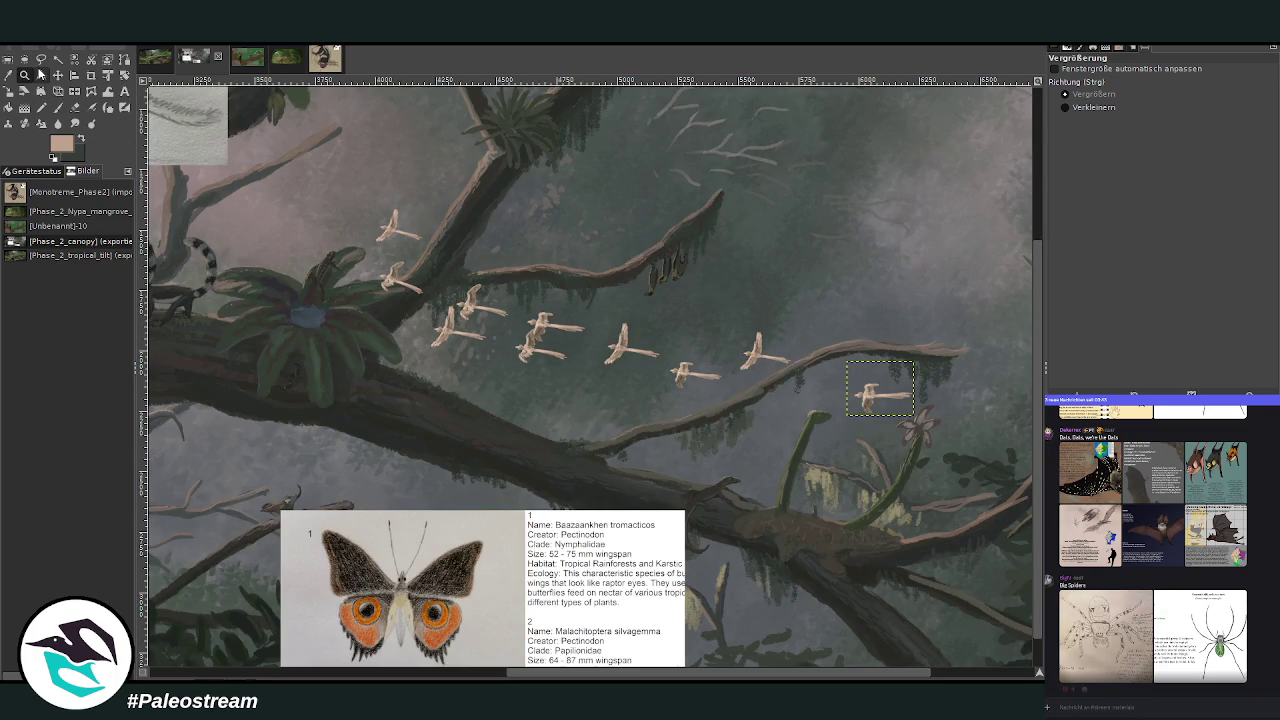
# Tilt the topmost bird of the flock slightly in perspective.
pyautogui.moveTo(286, 137); pyautogui.dragTo(688, 512)
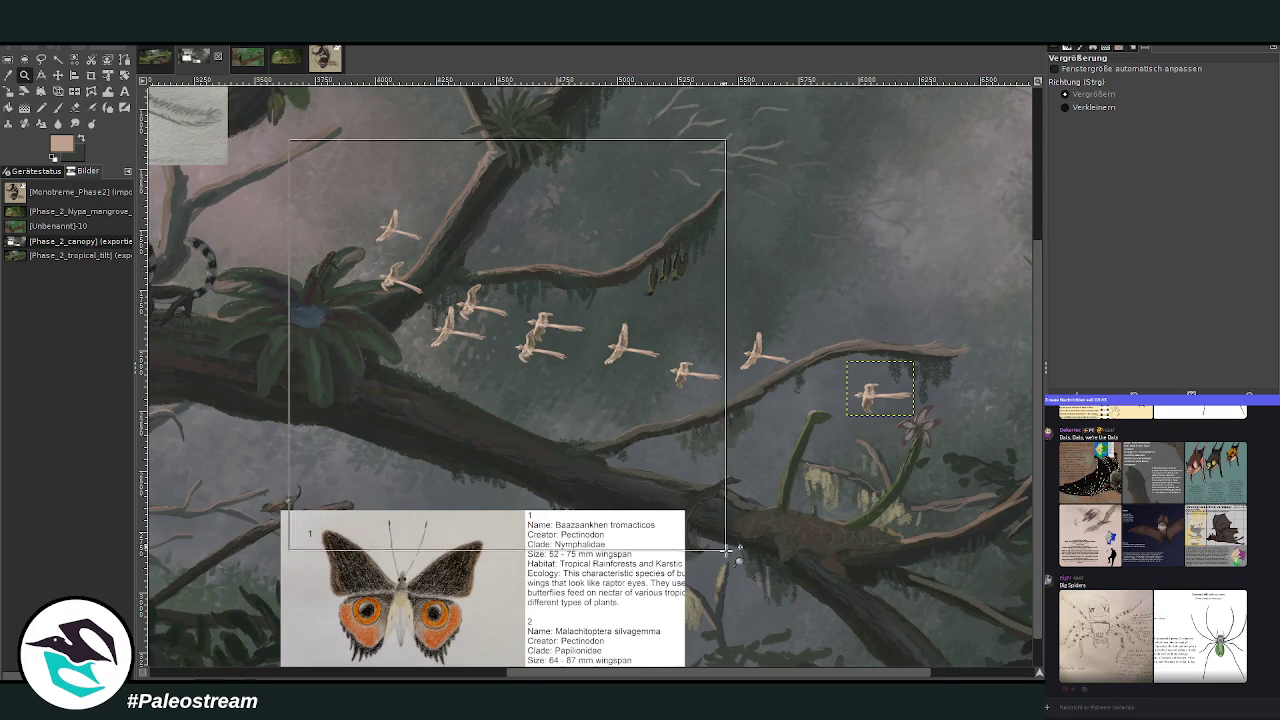
pyautogui.click(57, 77)
pyautogui.click(422, 208)
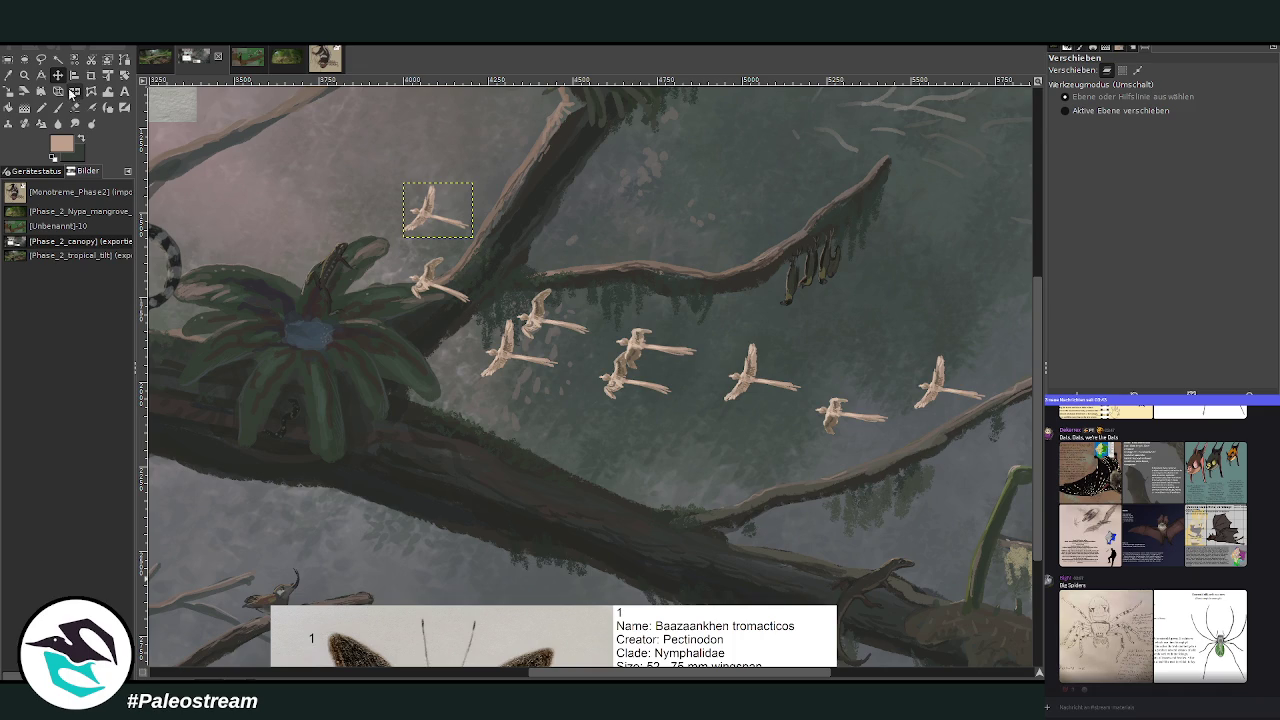
pyautogui.click(74, 91)
pyautogui.click(58, 91)
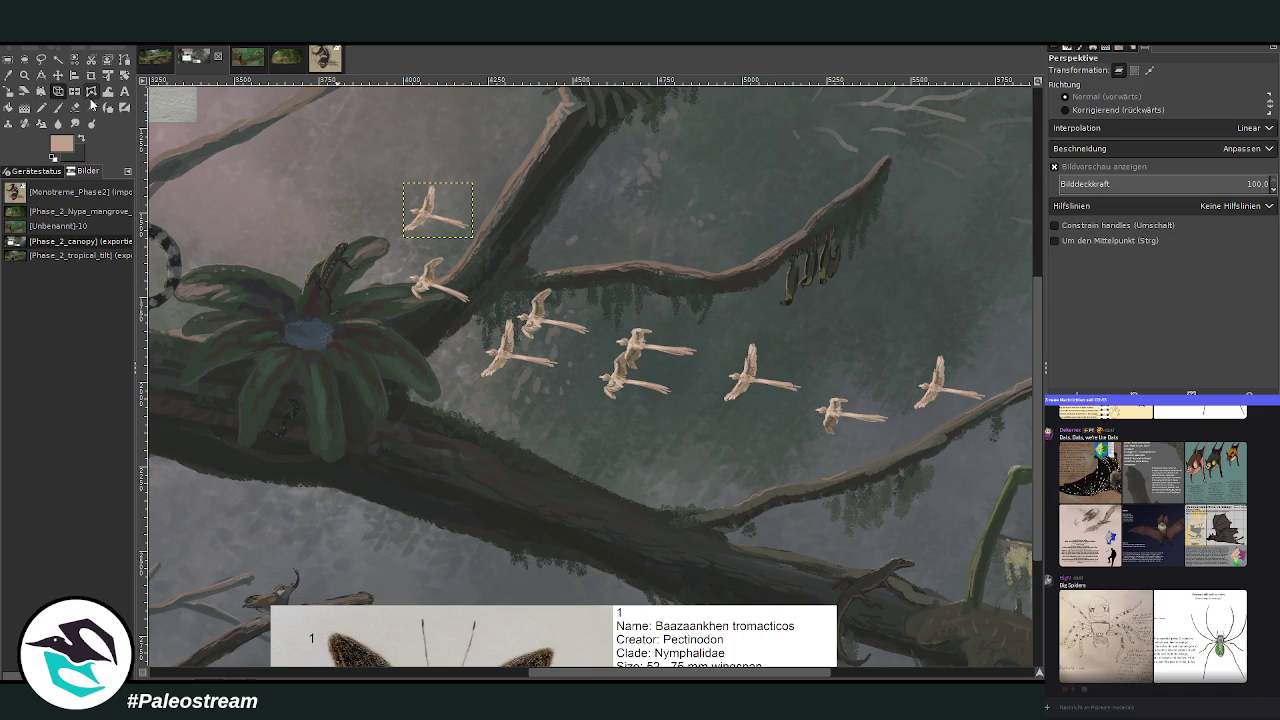
pyautogui.click(415, 195)
pyautogui.moveTo(413, 192); pyautogui.dragTo(422, 186)
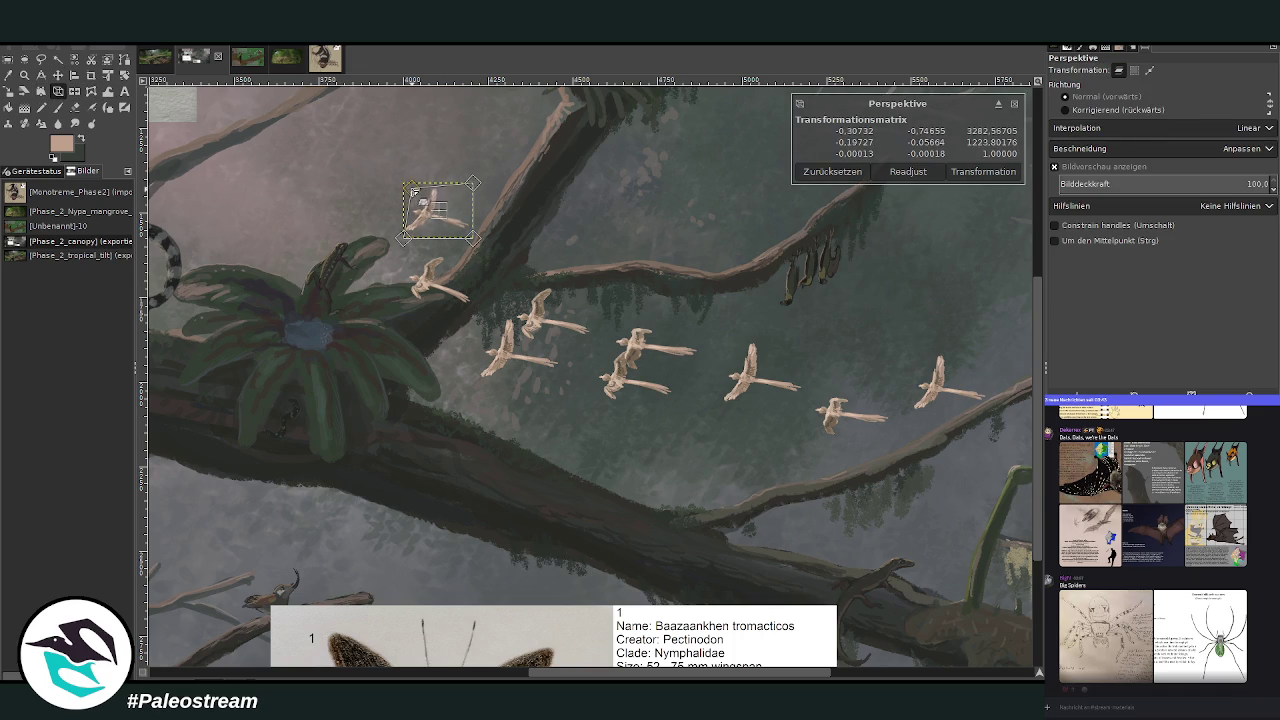
pyautogui.press('Return')
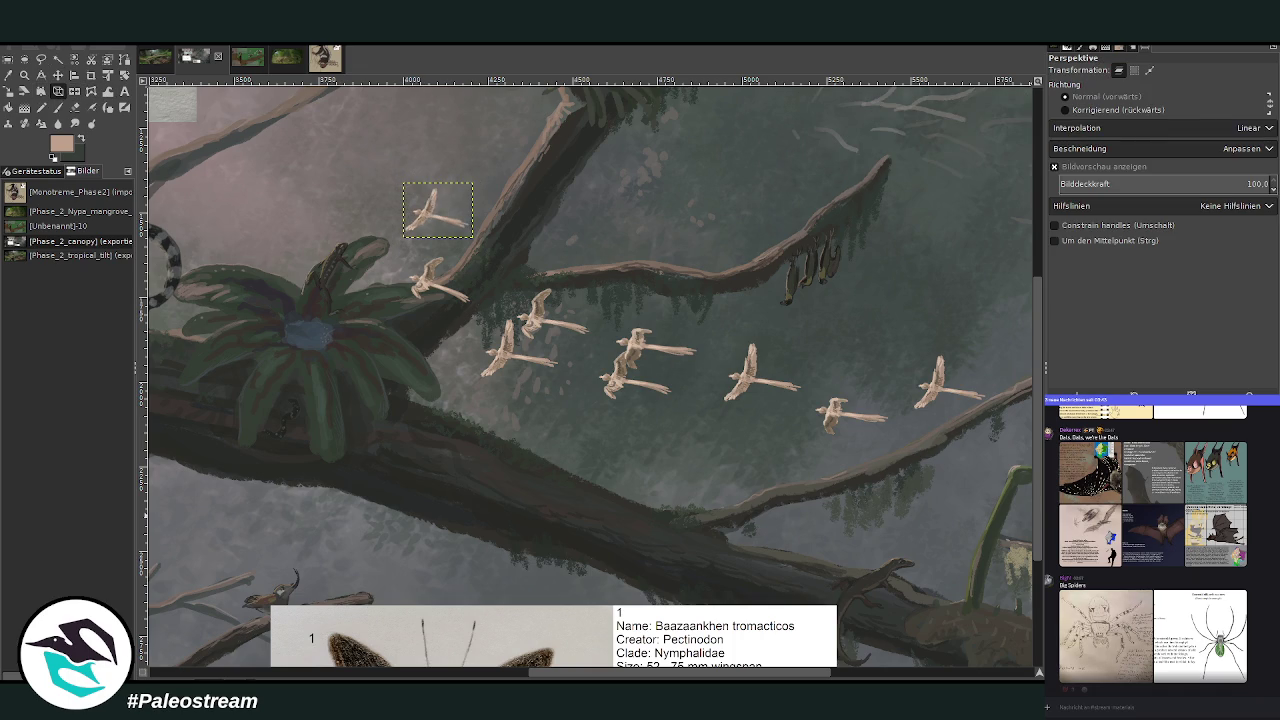
# Shrink the second bird slightly.
pyautogui.click(58, 75)
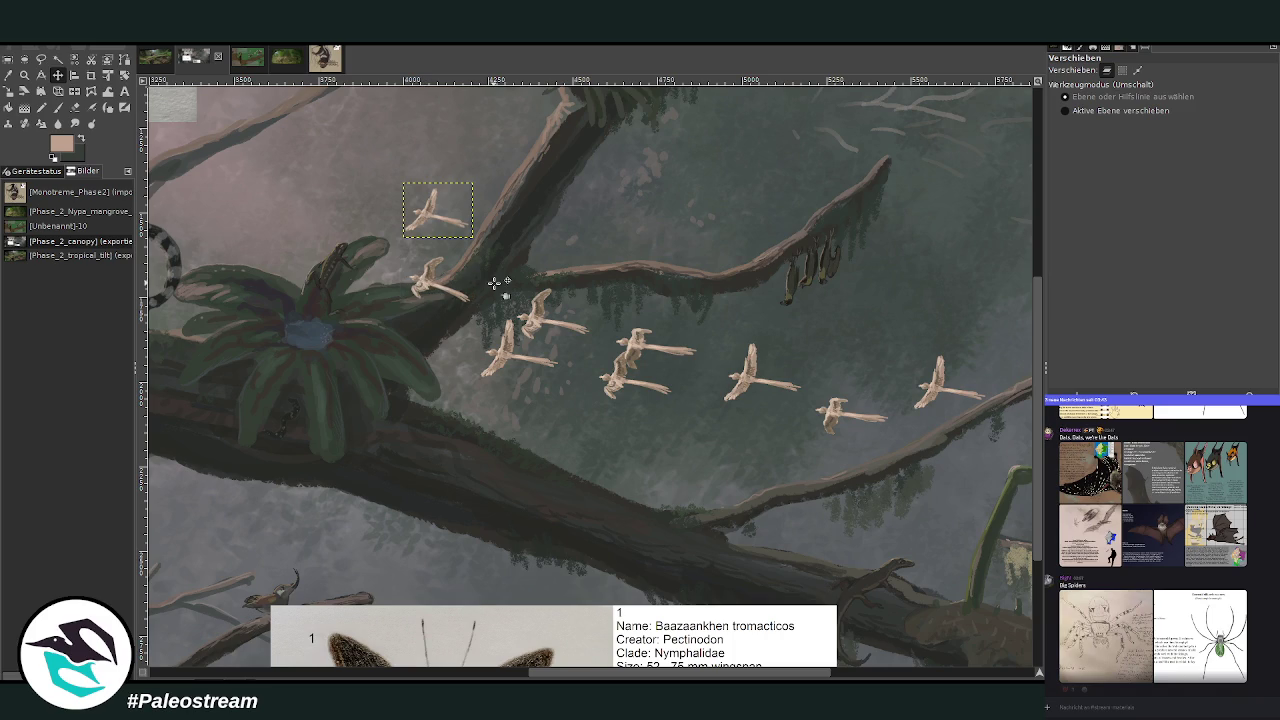
pyautogui.click(430, 275)
pyautogui.hotkey('shift', 's')
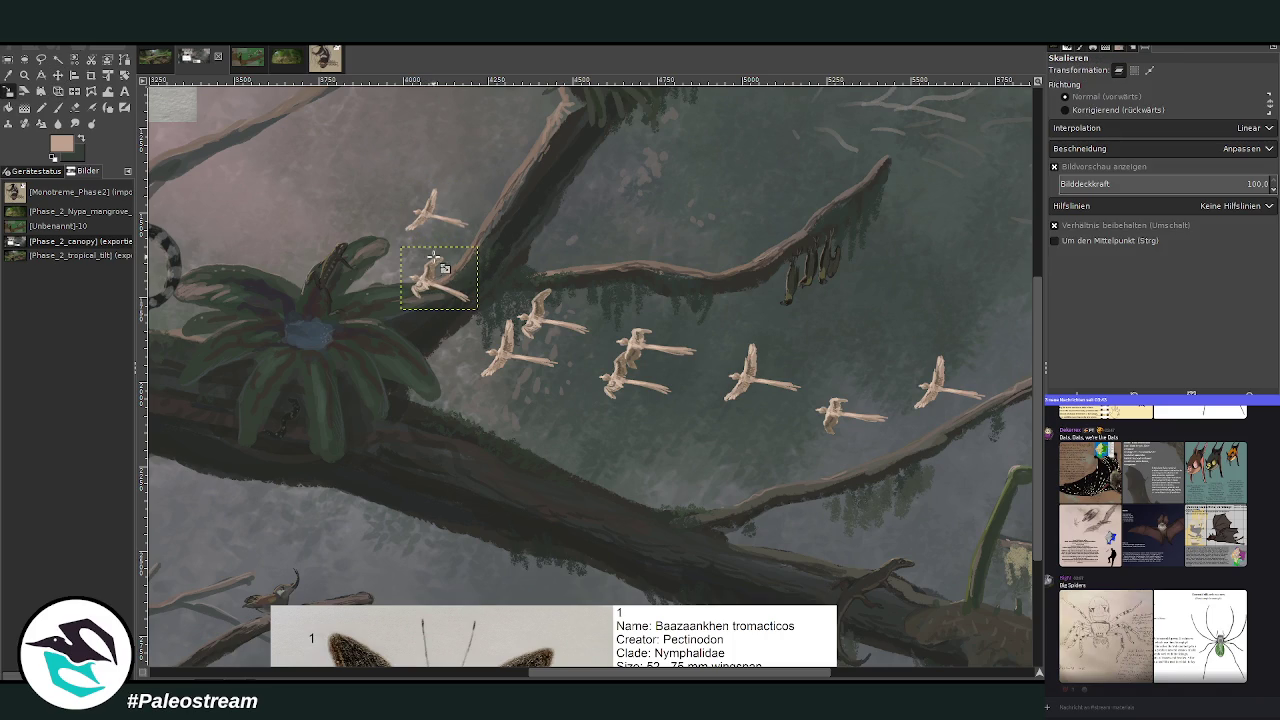
pyautogui.click(400, 252)
pyautogui.moveTo(400, 252); pyautogui.dragTo(401, 247)
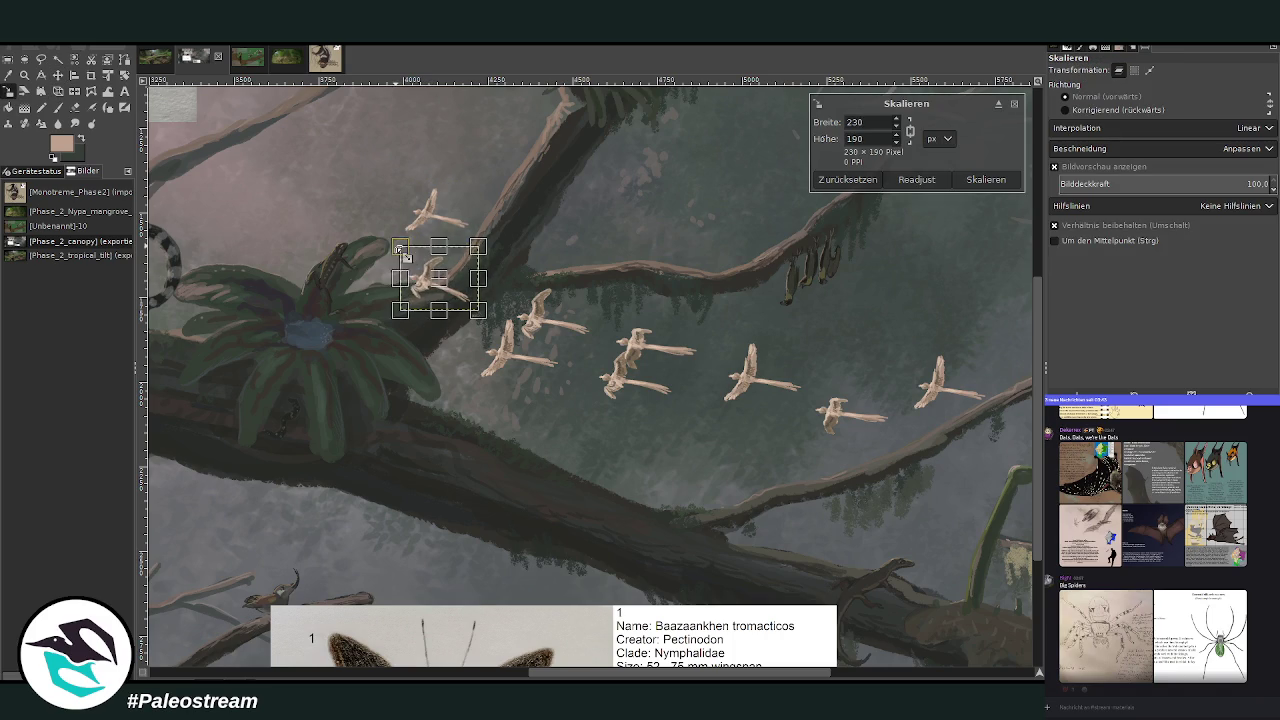
pyautogui.press('Return')
# Tilt the second bird slightly in perspective.
pyautogui.click(58, 91)
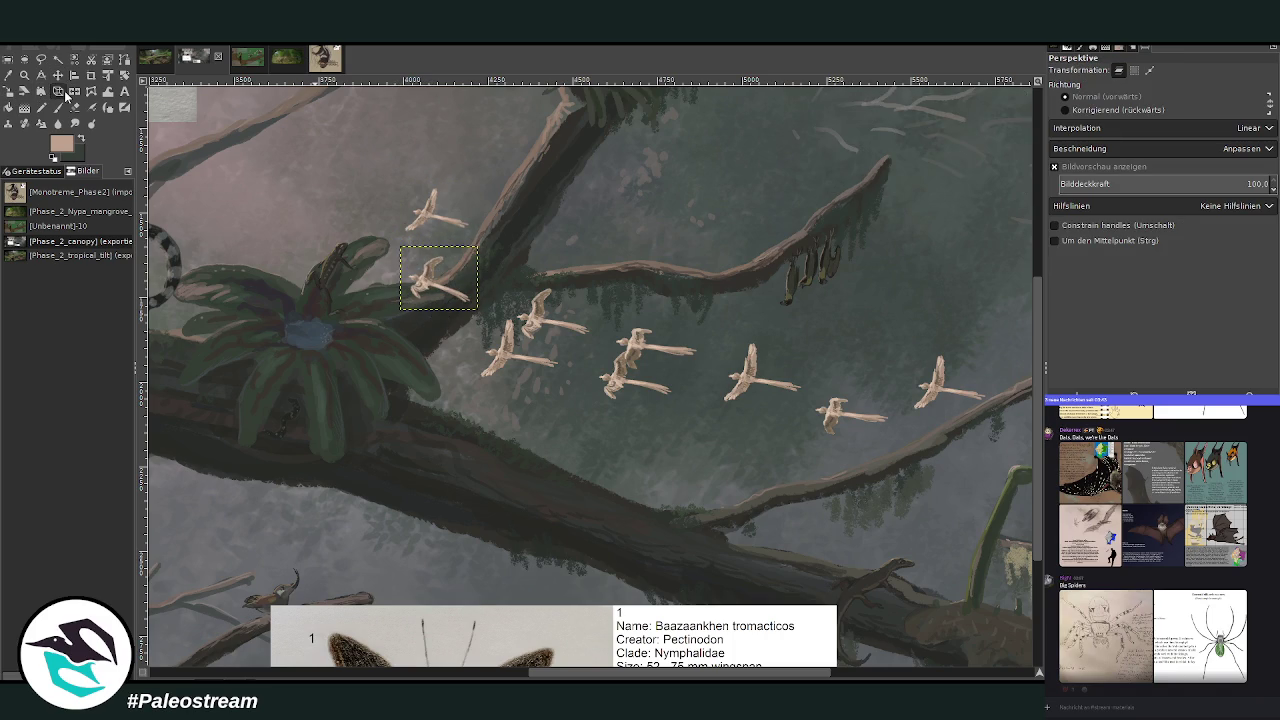
pyautogui.click(415, 262)
pyautogui.moveTo(401, 248); pyautogui.dragTo(407, 245)
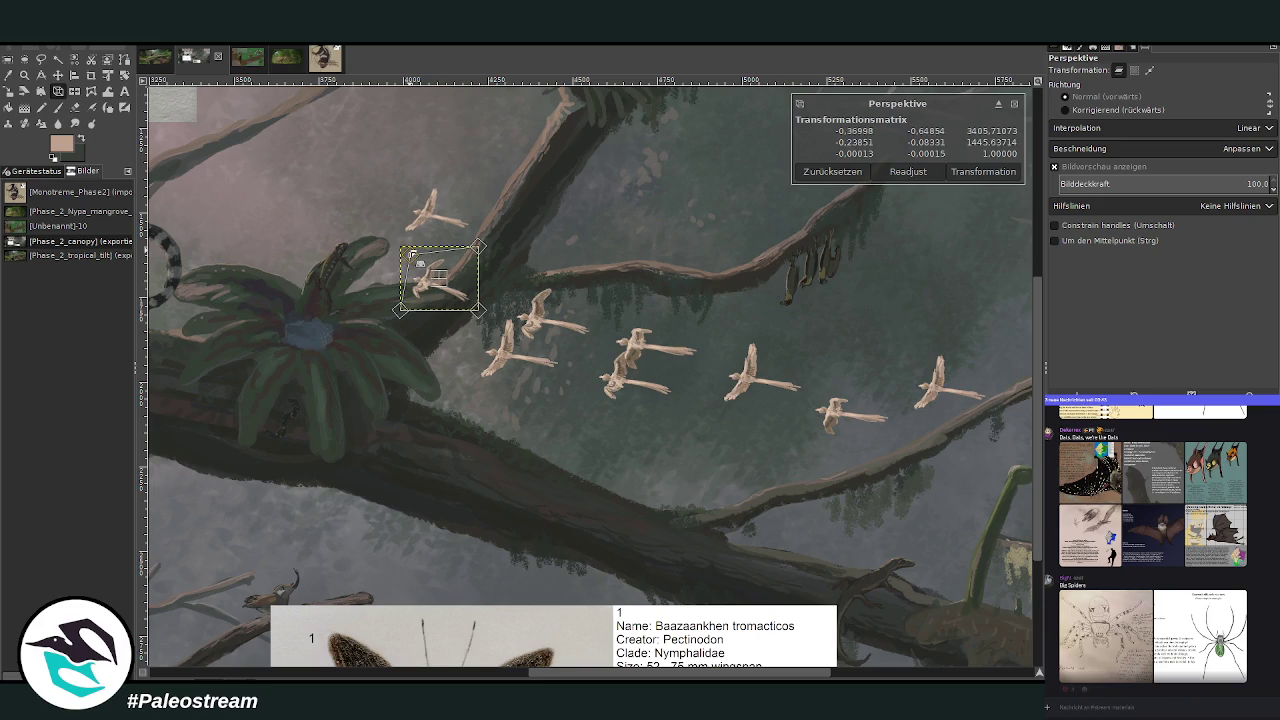
pyautogui.press('Return')
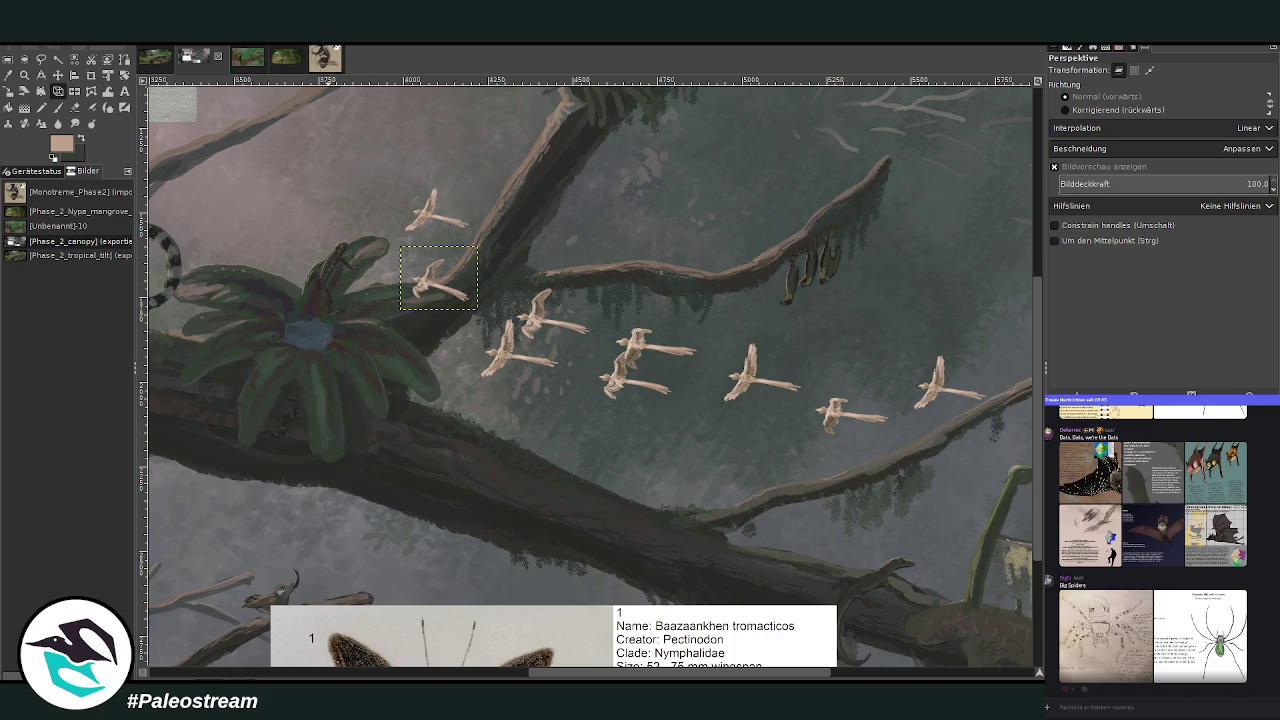
pyautogui.scroll(5, 930, 380)
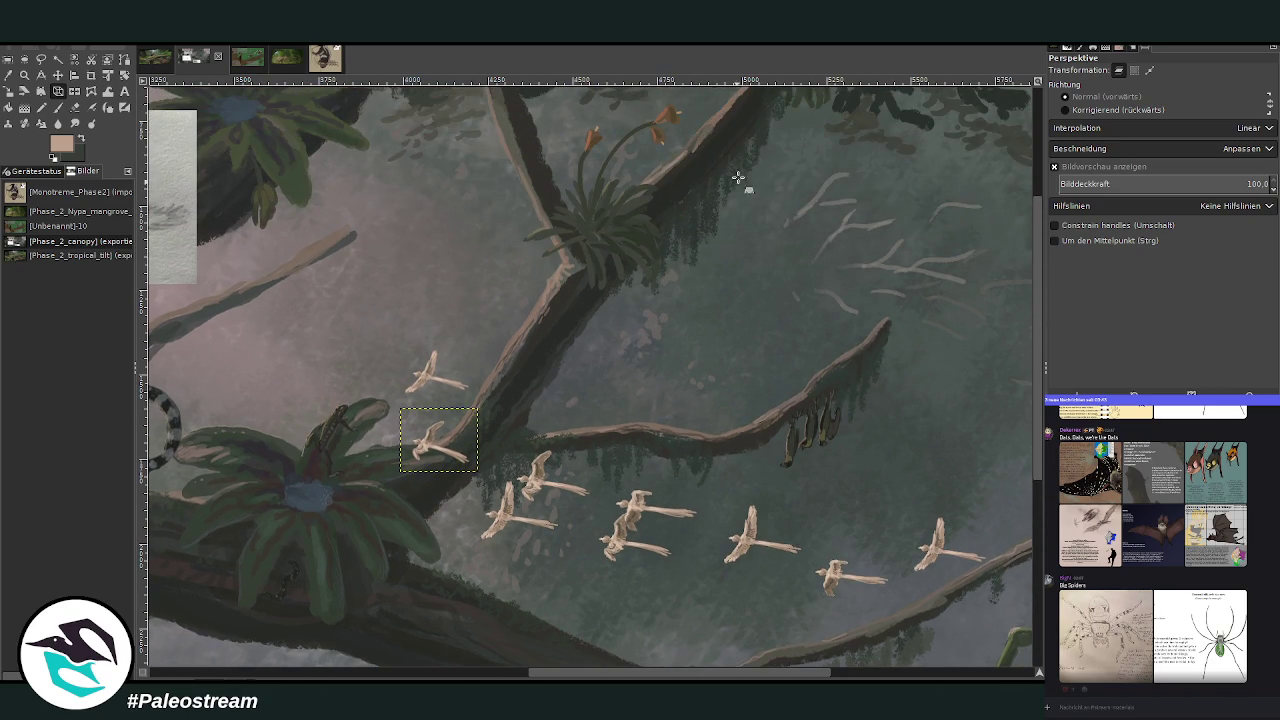
# Step through the bird layers to the right-edge and mid-flock birds.
pyautogui.scroll(-3, 1000, 360)
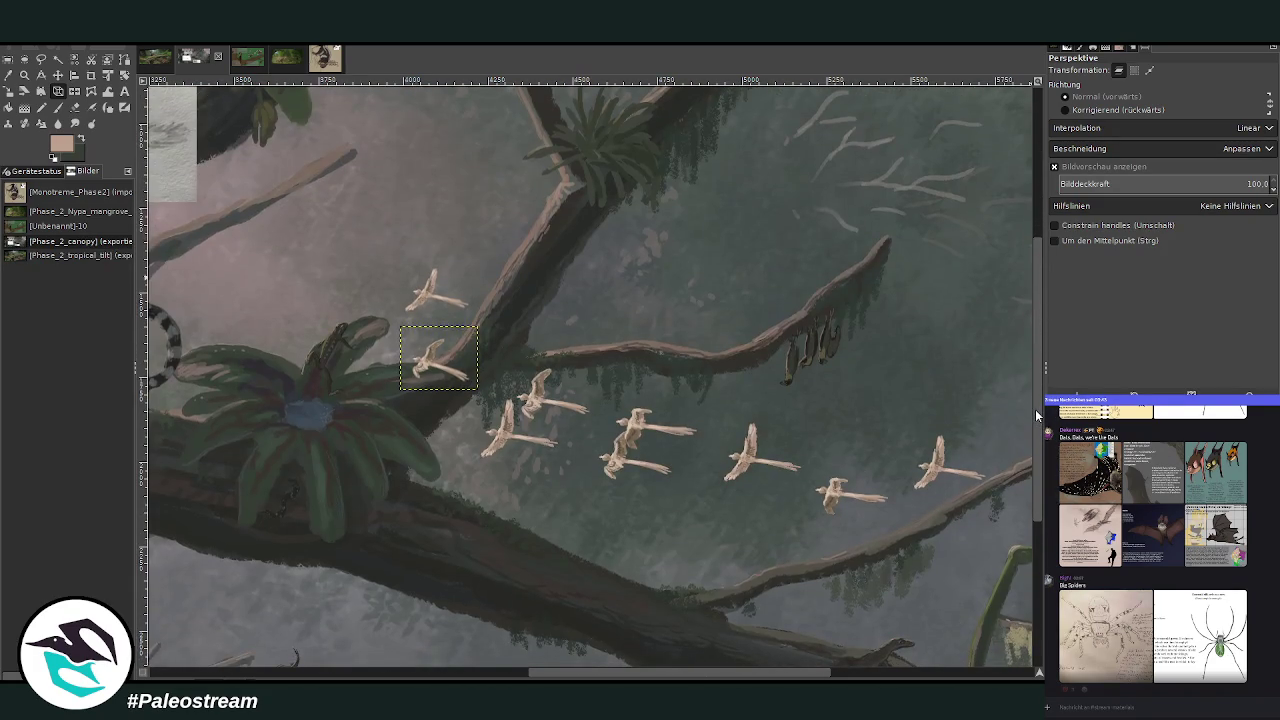
pyautogui.moveTo(608, 671); pyautogui.dragTo(634, 663)
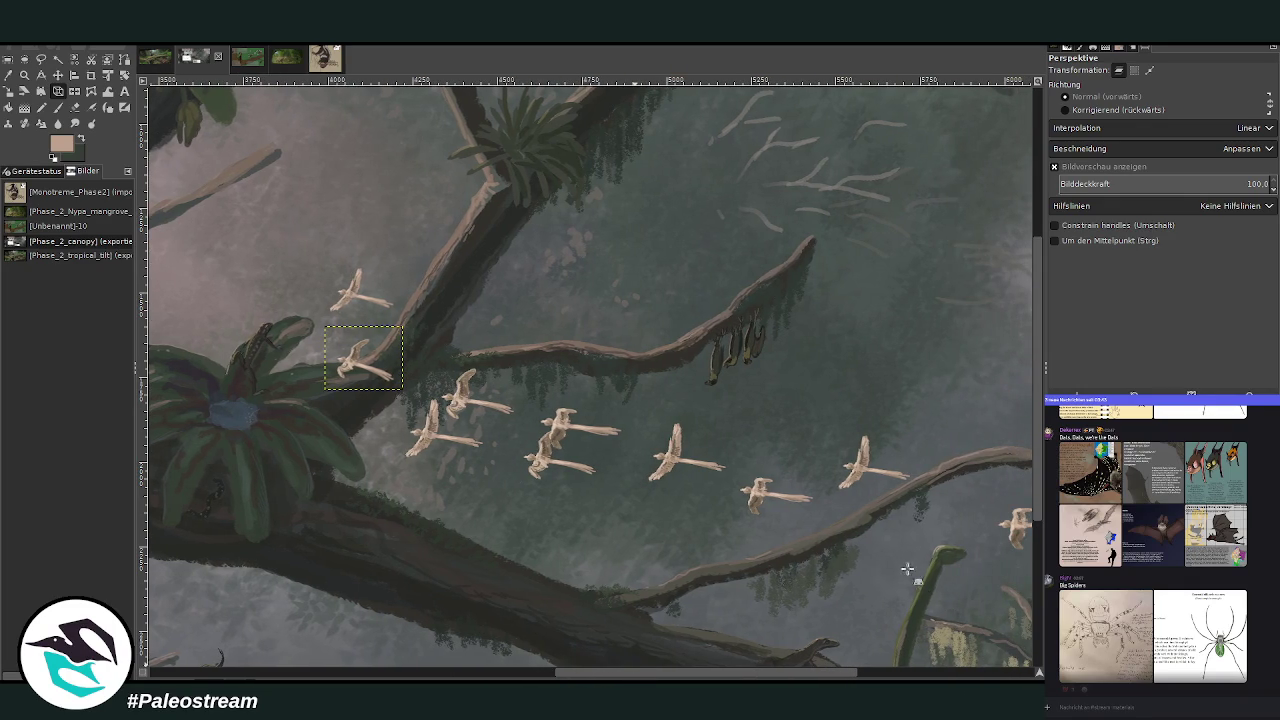
pyautogui.press('pagedown')
pyautogui.press('pagedown')
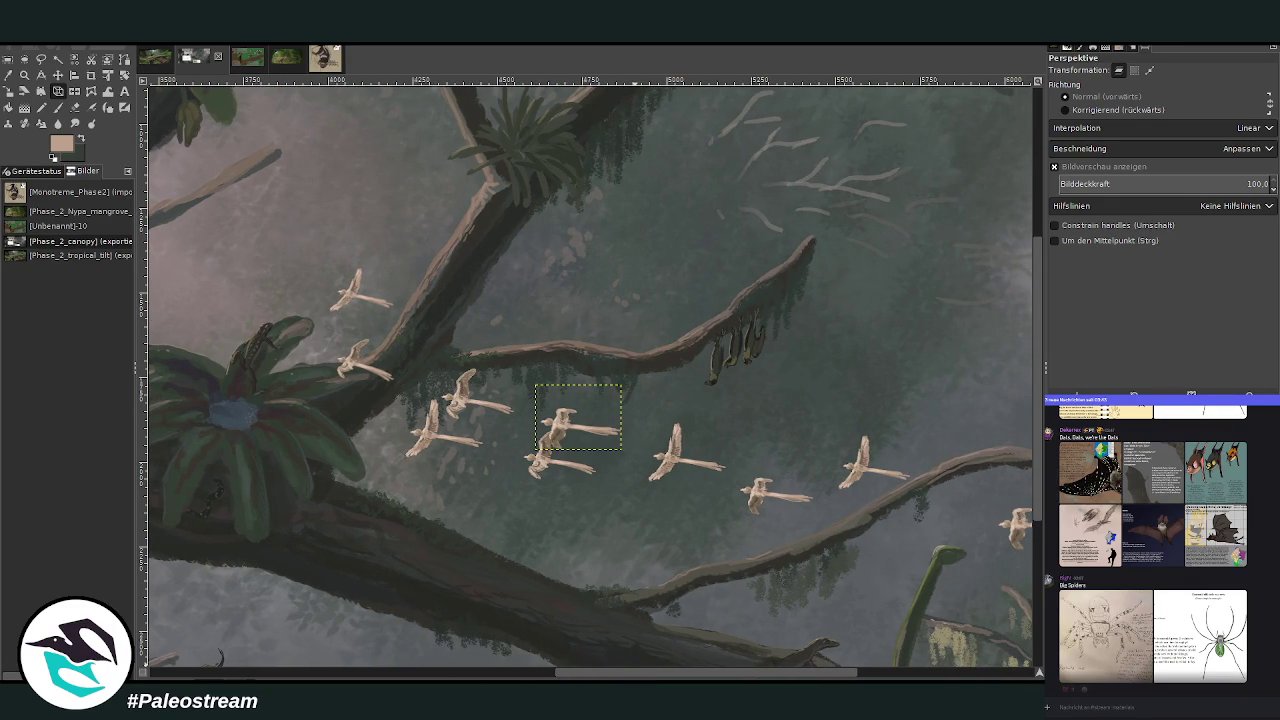
pyautogui.press('pageup')
pyautogui.press('pagedown')
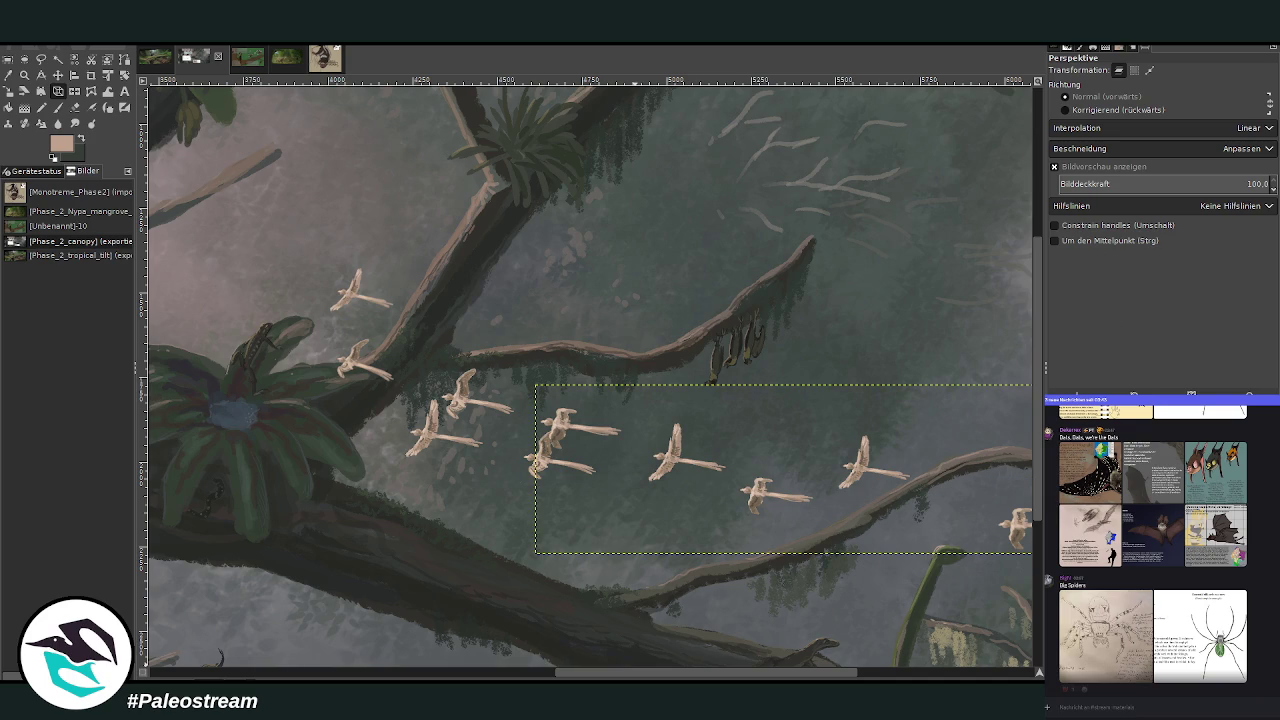
pyautogui.press('z')
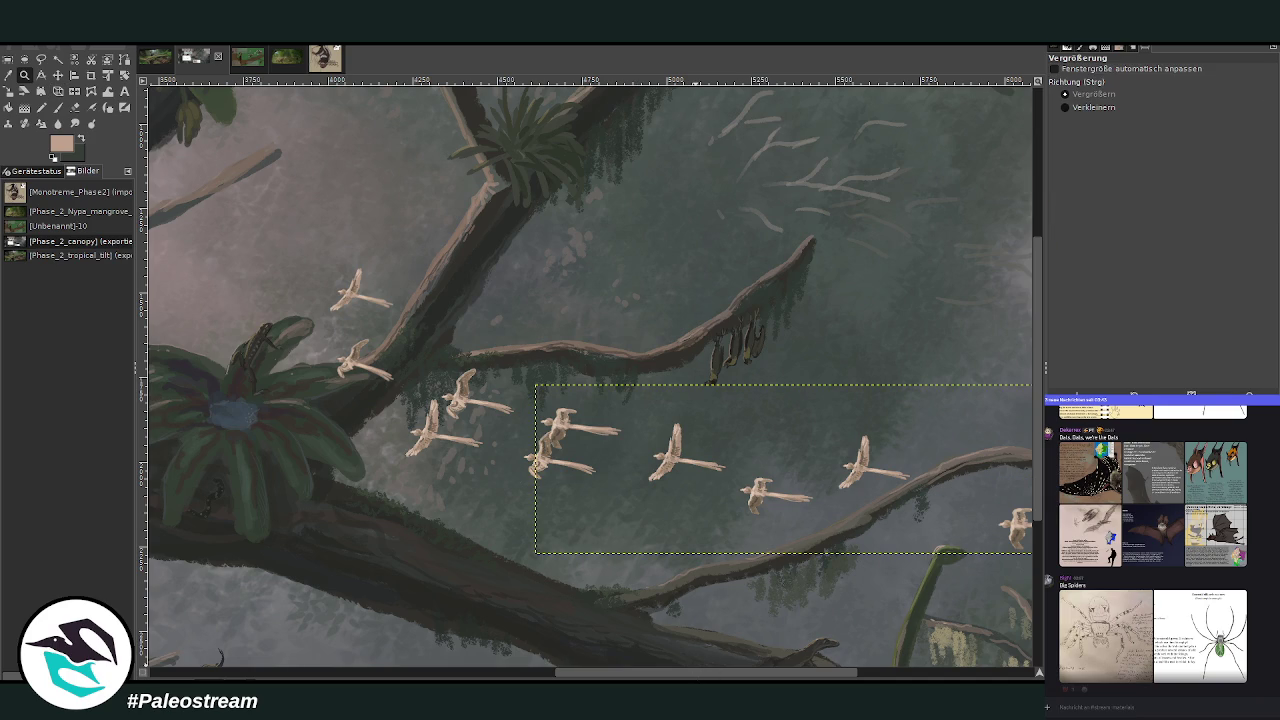
pyautogui.hscroll(3, 677, 614)
pyautogui.hscroll(-2, 590, 377)
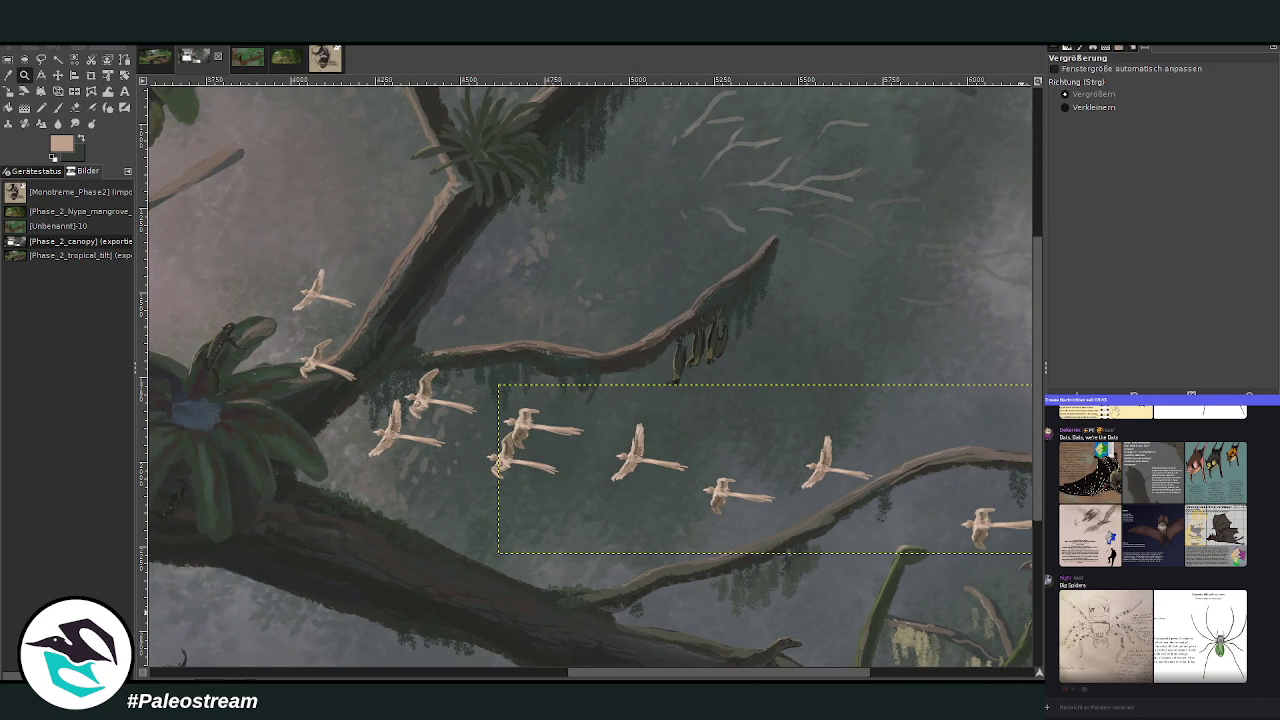
# Merge the bird layers down into one flock layer and zoom out around it.
pyautogui.press('pagedown')
pyautogui.press('pagedown')
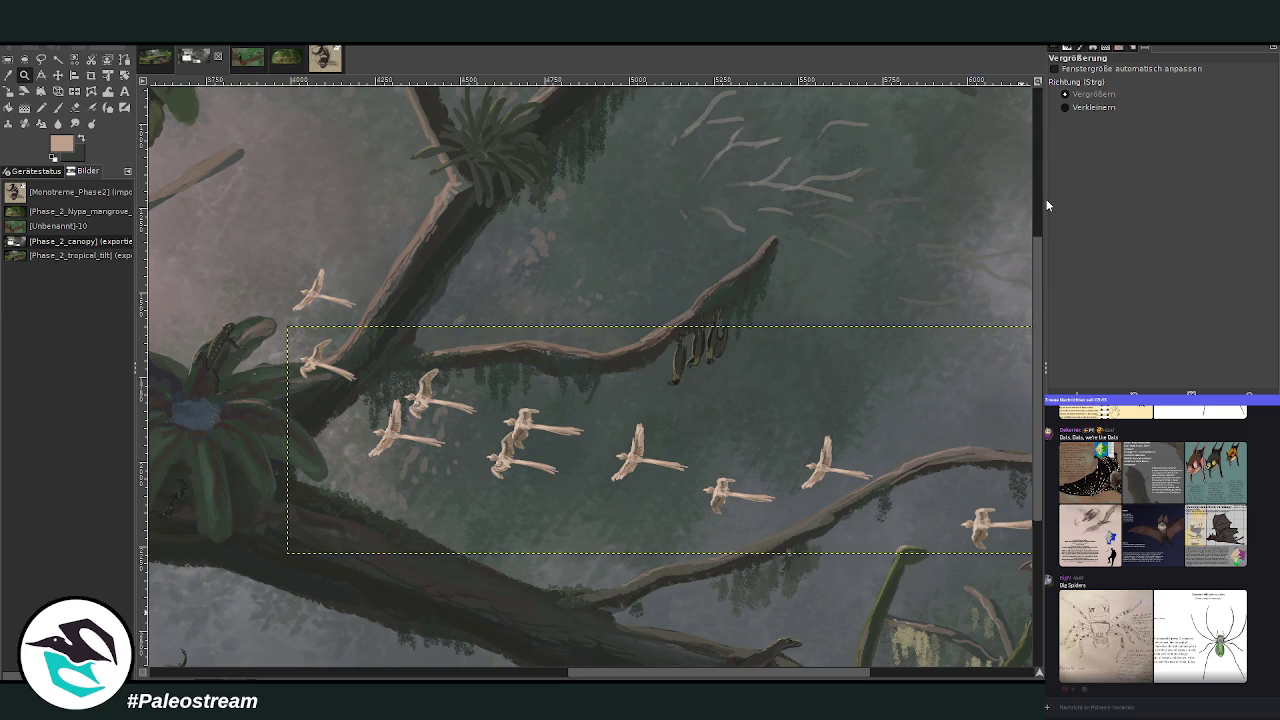
pyautogui.press('pagedown')
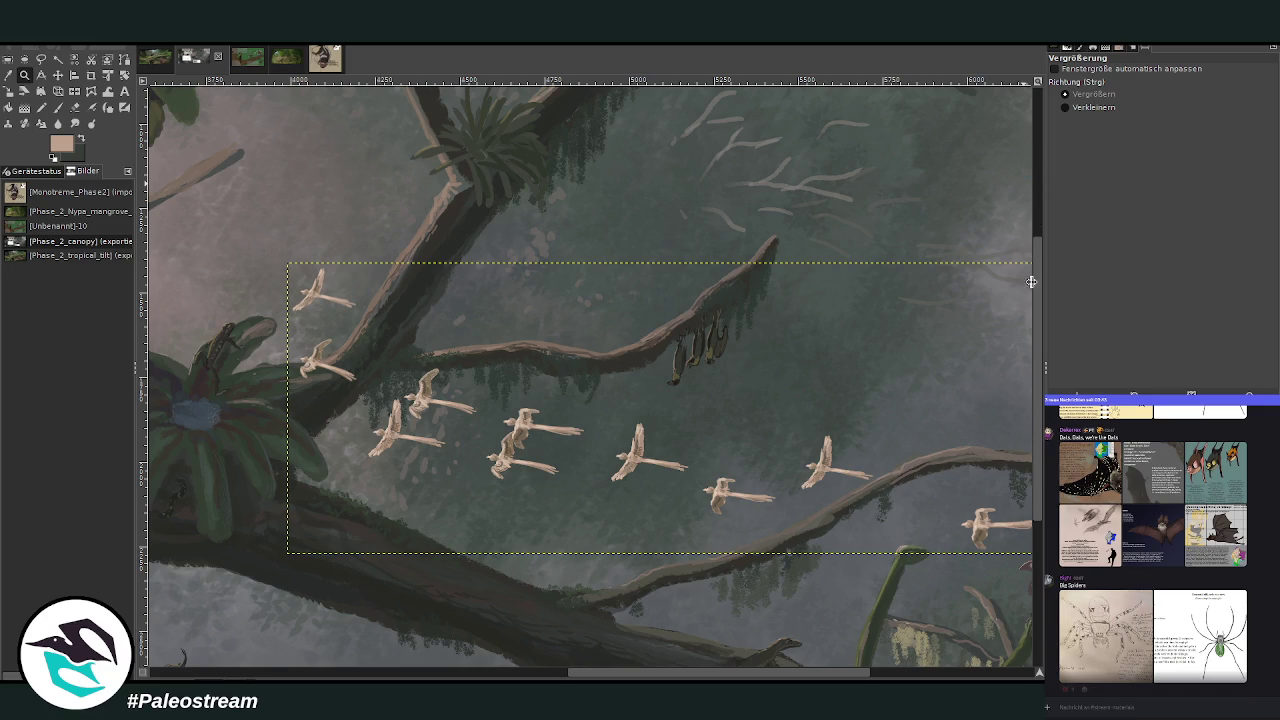
pyautogui.hotkey('ctrl', 'z')
pyautogui.hotkey('ctrl', 'y')
pyautogui.hotkey('ctrl', 'z')
pyautogui.hotkey('ctrl', 'y')
pyautogui.click(1063, 107)
pyautogui.click(490, 328)
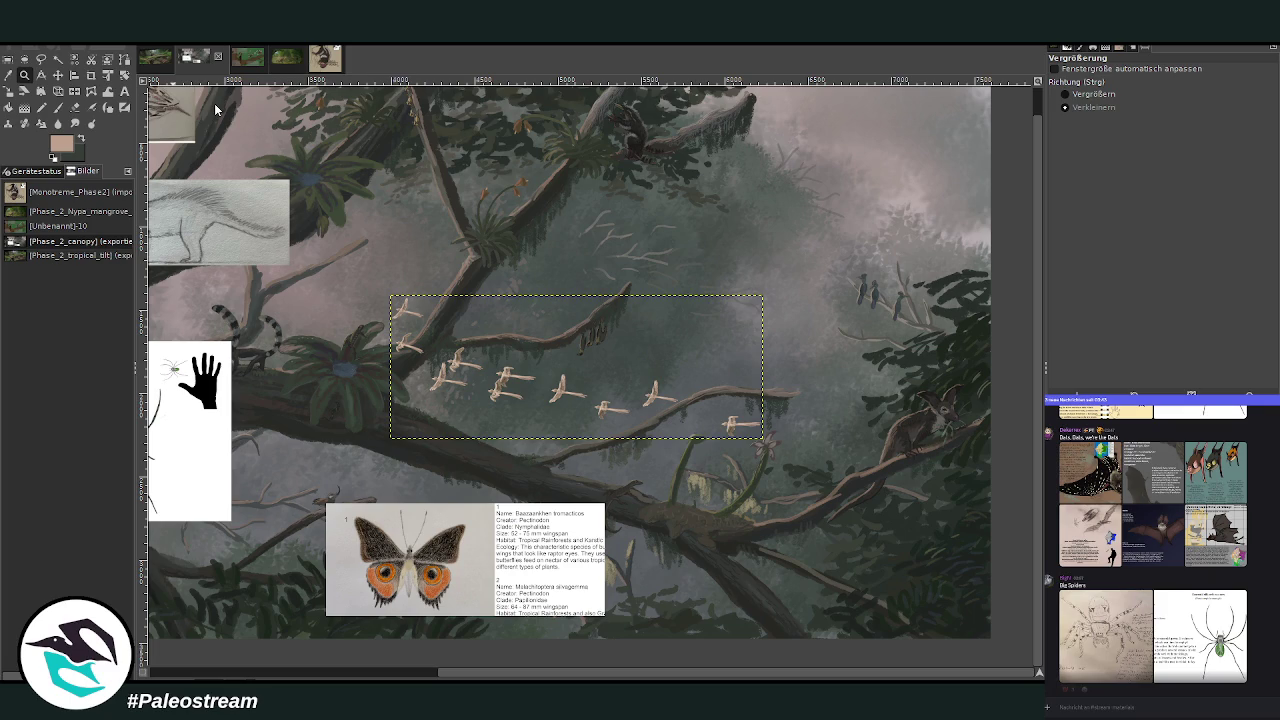
# Move the flock higher, into the misty gap above the branch.
pyautogui.hotkey('shift', 'ctrl', 'f')
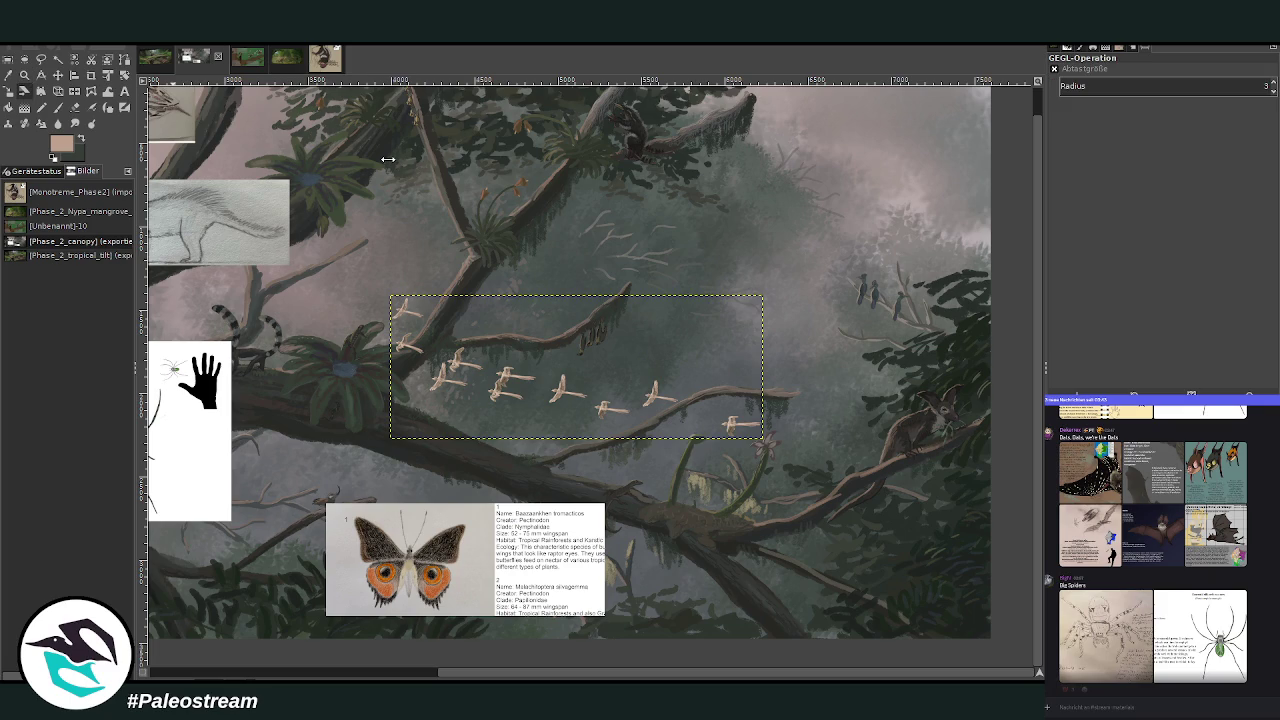
pyautogui.hotkey('shift', 't')
pyautogui.click(58, 75)
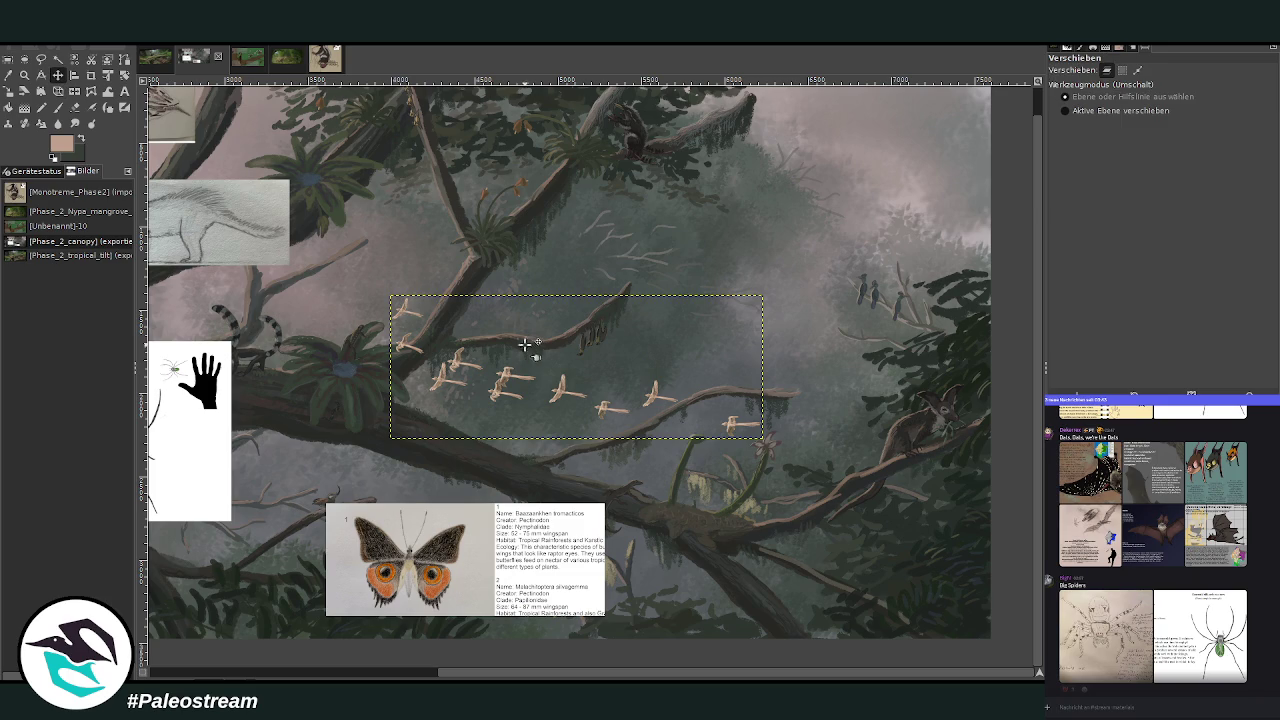
pyautogui.moveTo(504, 378); pyautogui.dragTo(525, 345)
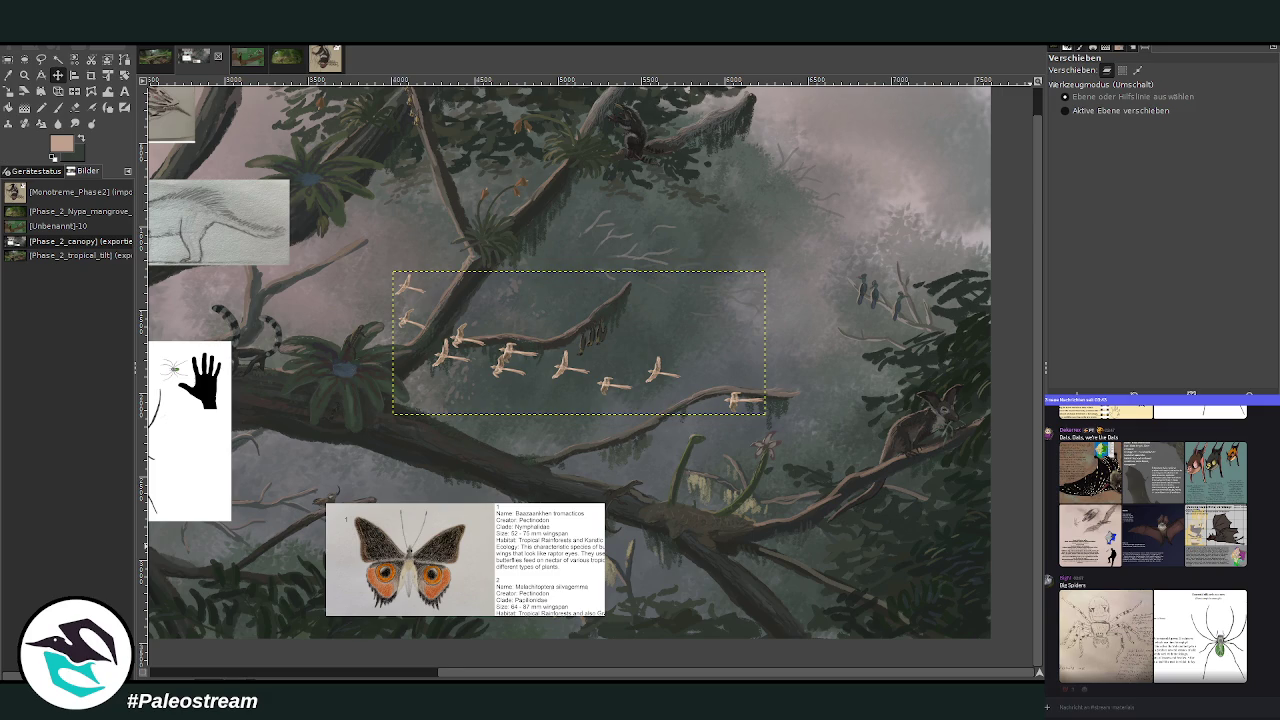
pyautogui.hotkey('ctrl', 'z')
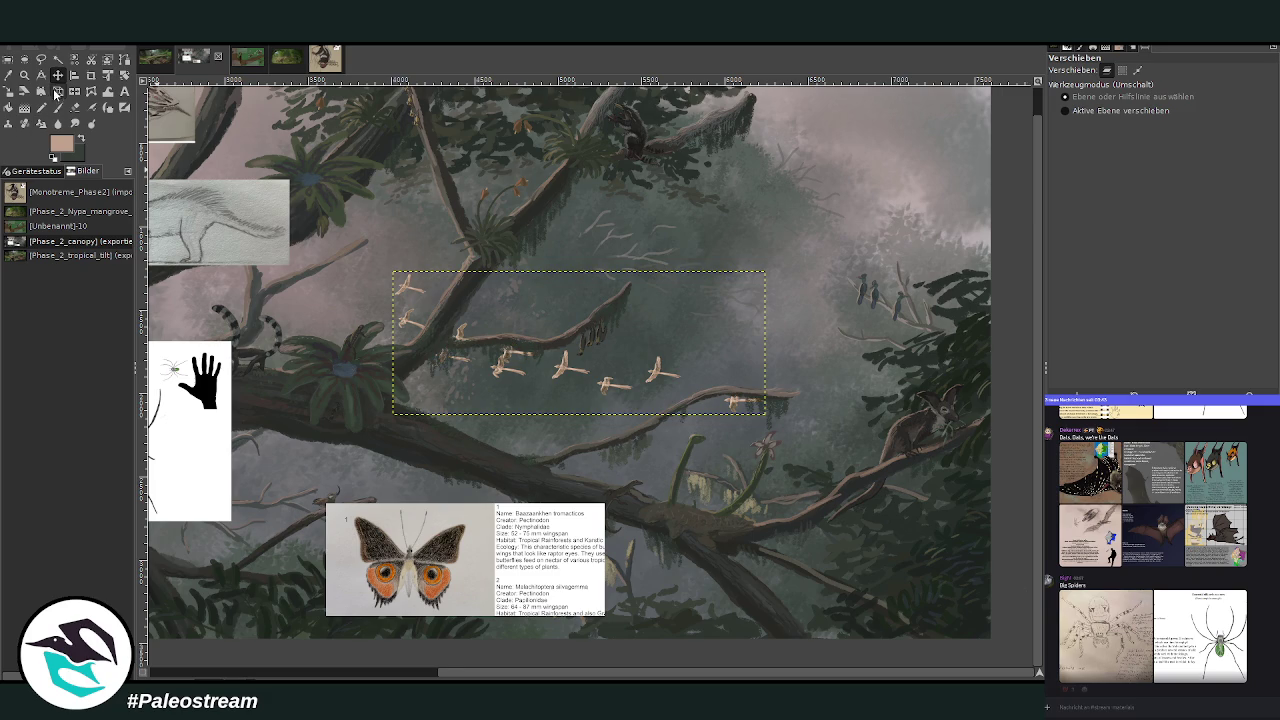
pyautogui.moveTo(510, 383)
pyautogui.mouseDown()
pyautogui.moveTo(535, 332)
pyautogui.moveTo(512, 318)
pyautogui.mouseUp()
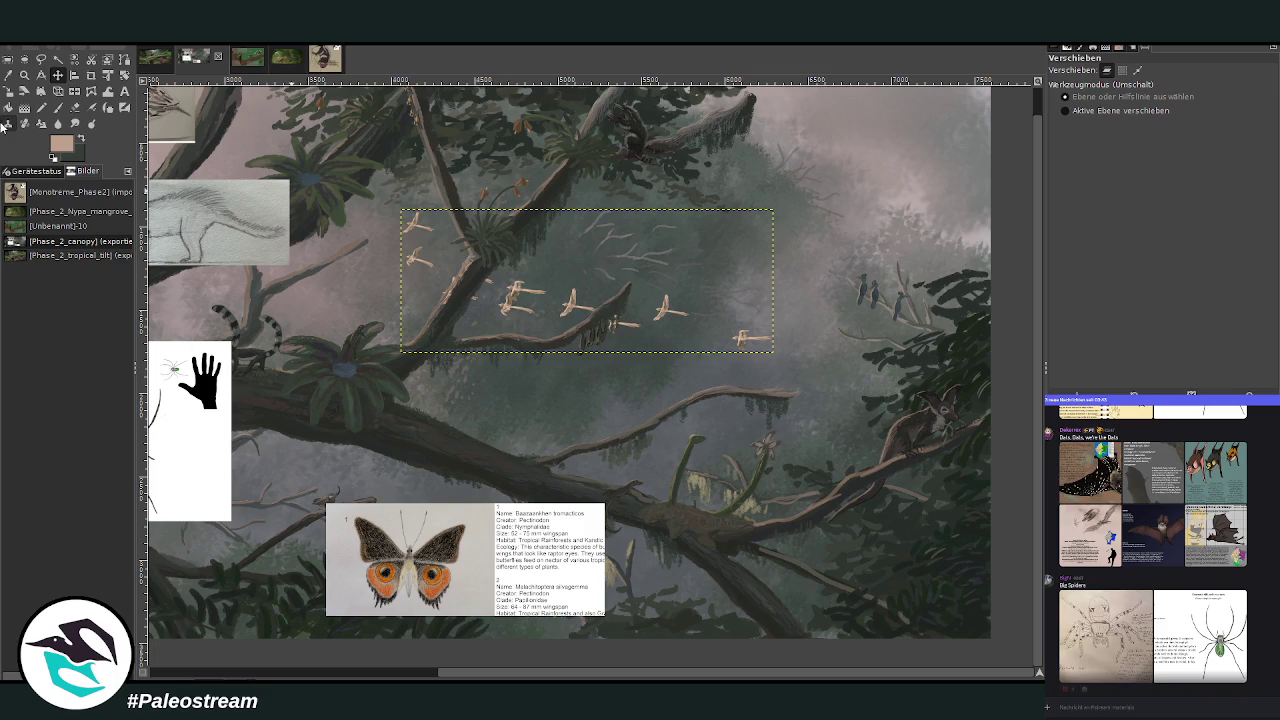
# Skew the flock in perspective by dragging three corners, and apply it.
pyautogui.click(58, 91)
pyautogui.click(428, 222)
pyautogui.moveTo(428, 222); pyautogui.dragTo(443, 233)
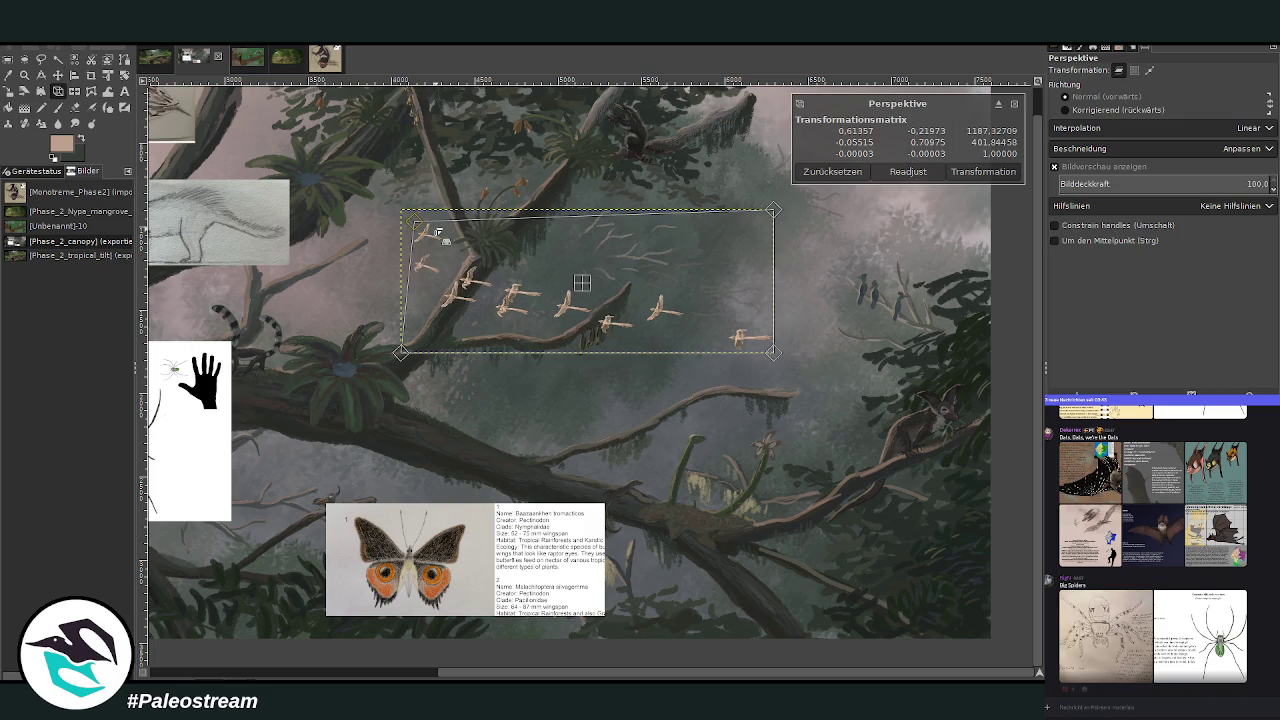
pyautogui.moveTo(752, 357); pyautogui.dragTo(765, 372)
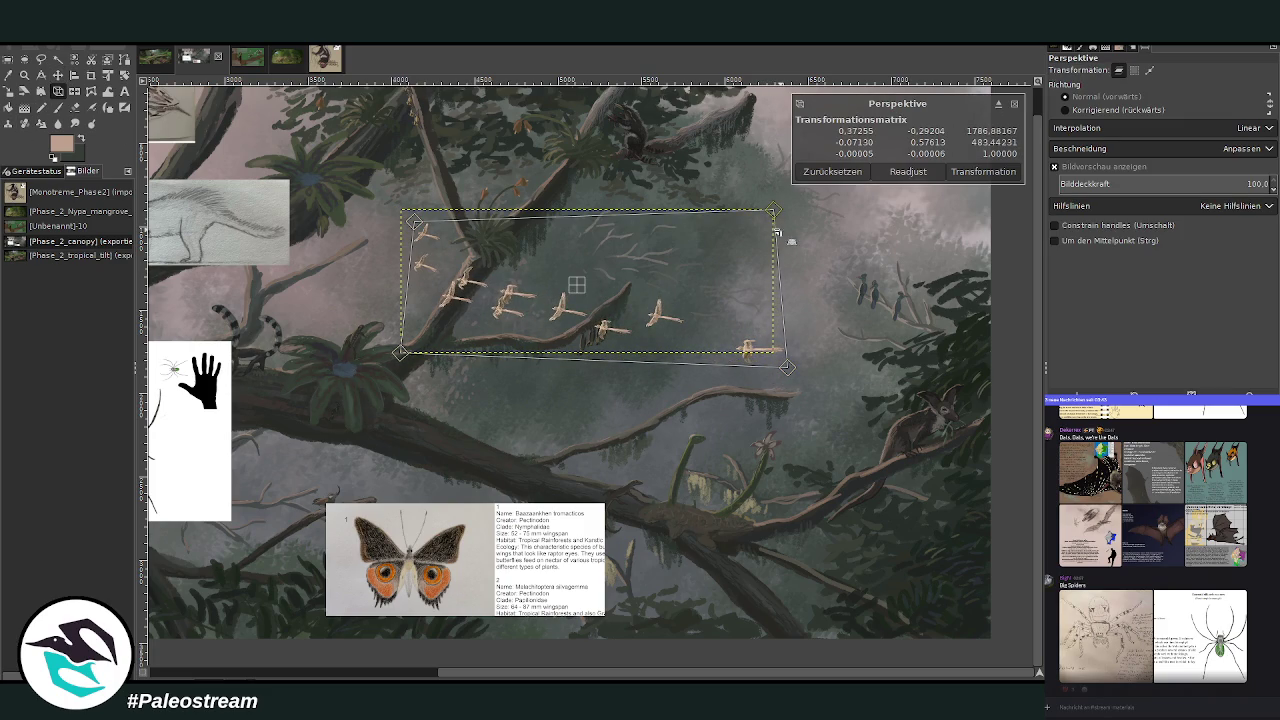
pyautogui.moveTo(775, 212); pyautogui.dragTo(785, 207)
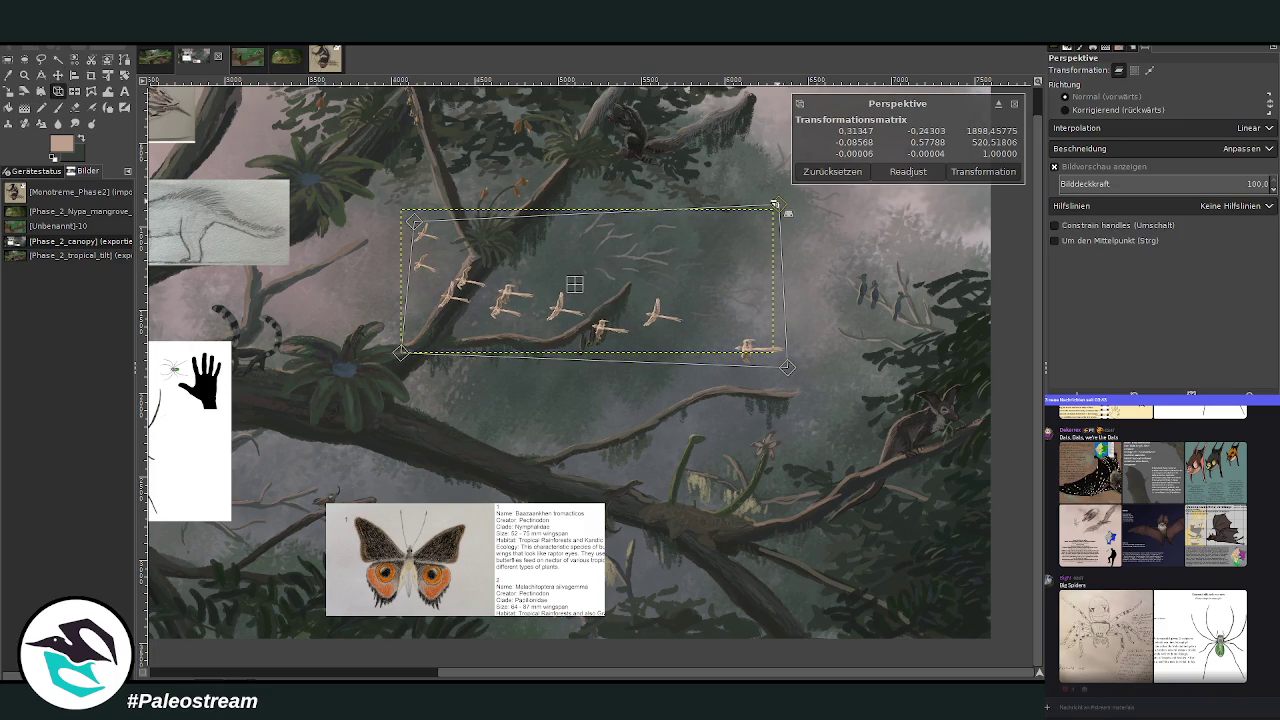
pyautogui.click(955, 172)
# Nudge the flock slightly left and up into its final spot.
pyautogui.click(57, 75)
pyautogui.moveTo(505, 320); pyautogui.dragTo(474, 323)
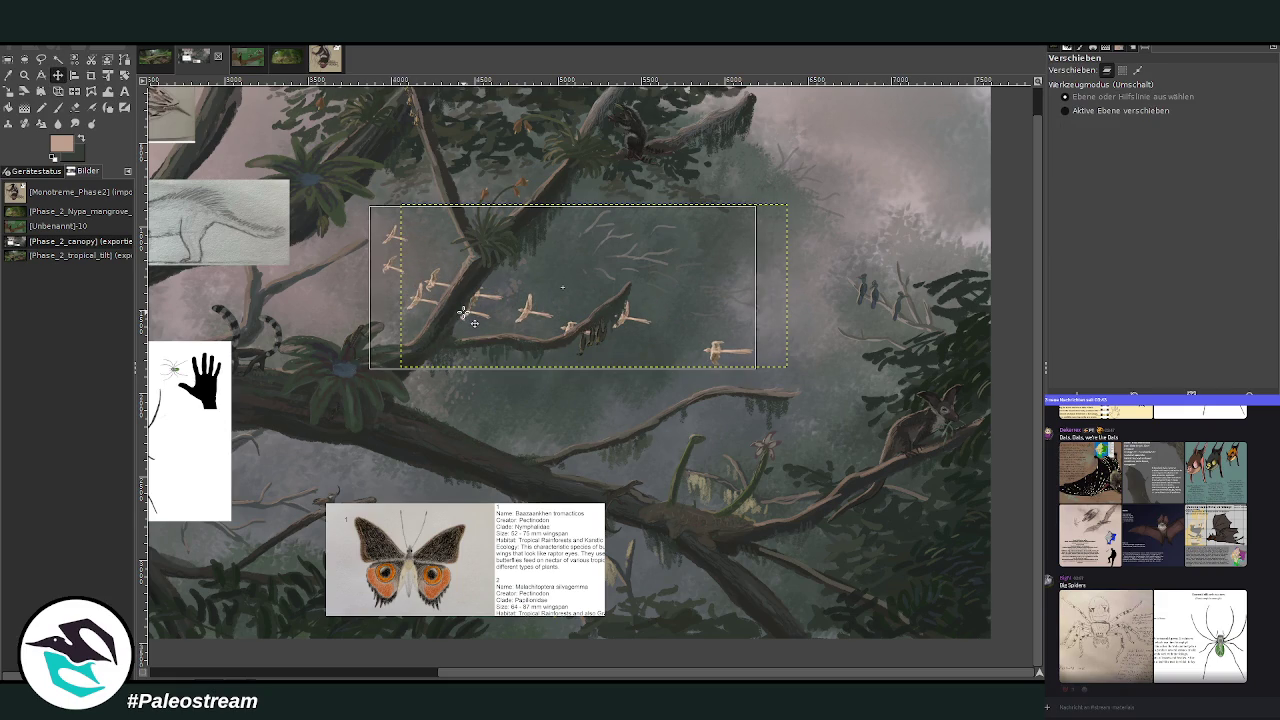
pyautogui.moveTo(463, 313); pyautogui.dragTo(475, 295)
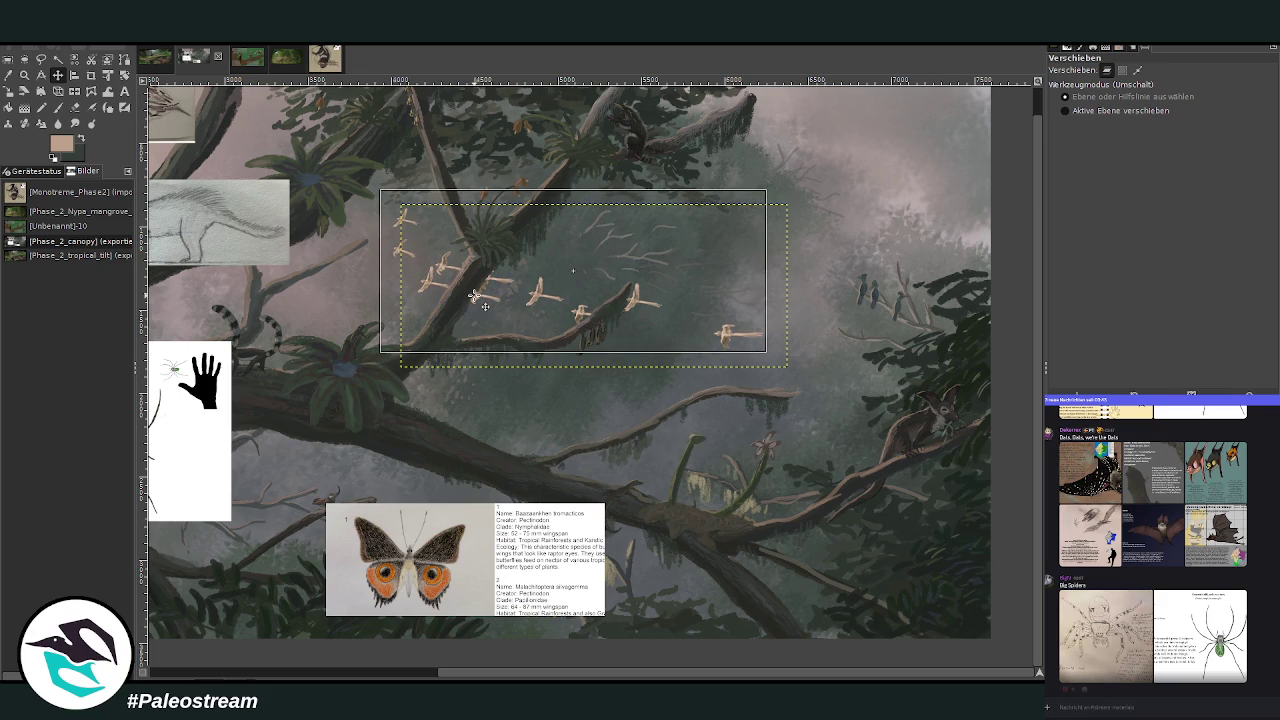
pyautogui.moveTo(474, 296); pyautogui.dragTo(474, 296)
pyautogui.click(24, 75)
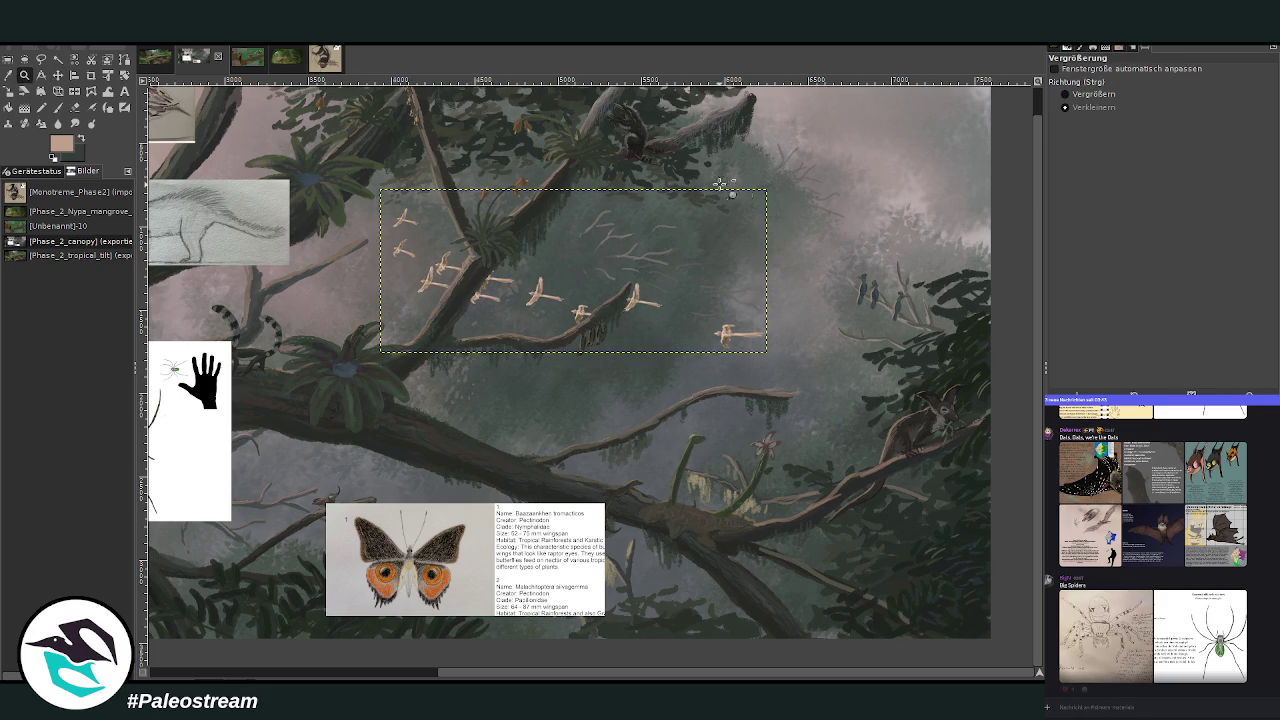
pyautogui.click(550, 303)
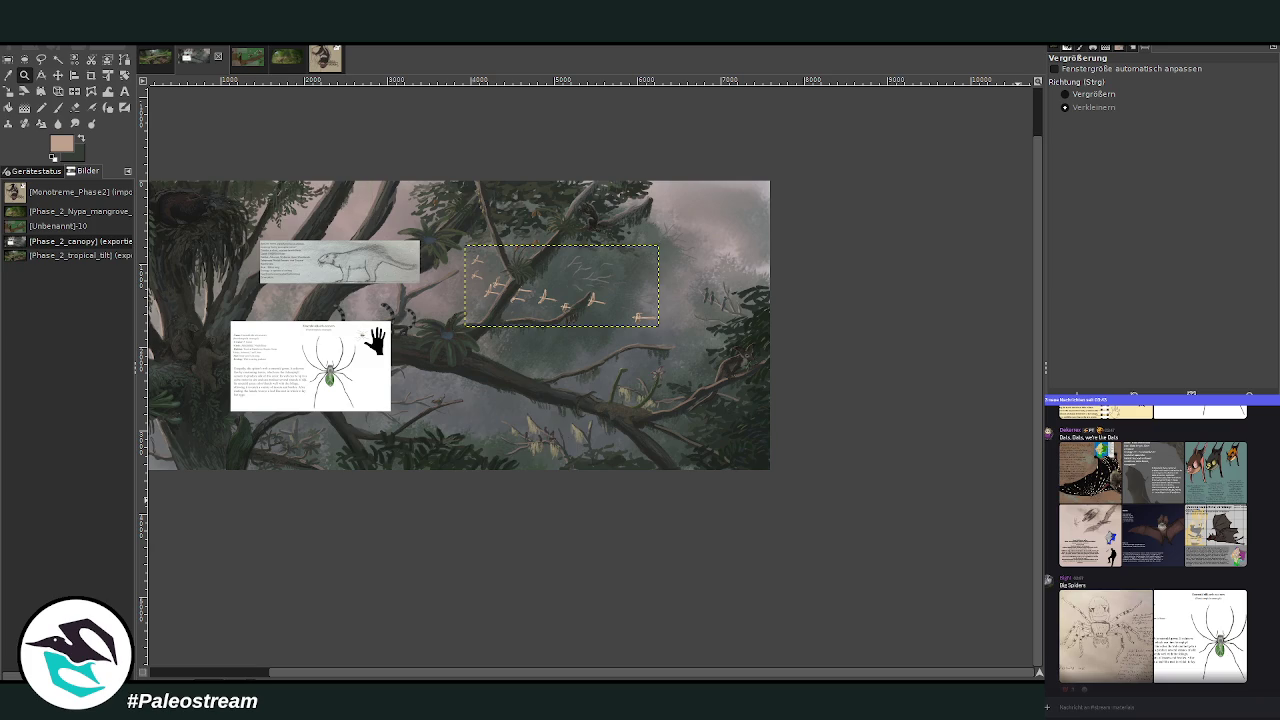
pyautogui.hotkey('ctrl', 'h')
pyautogui.press('pageup')
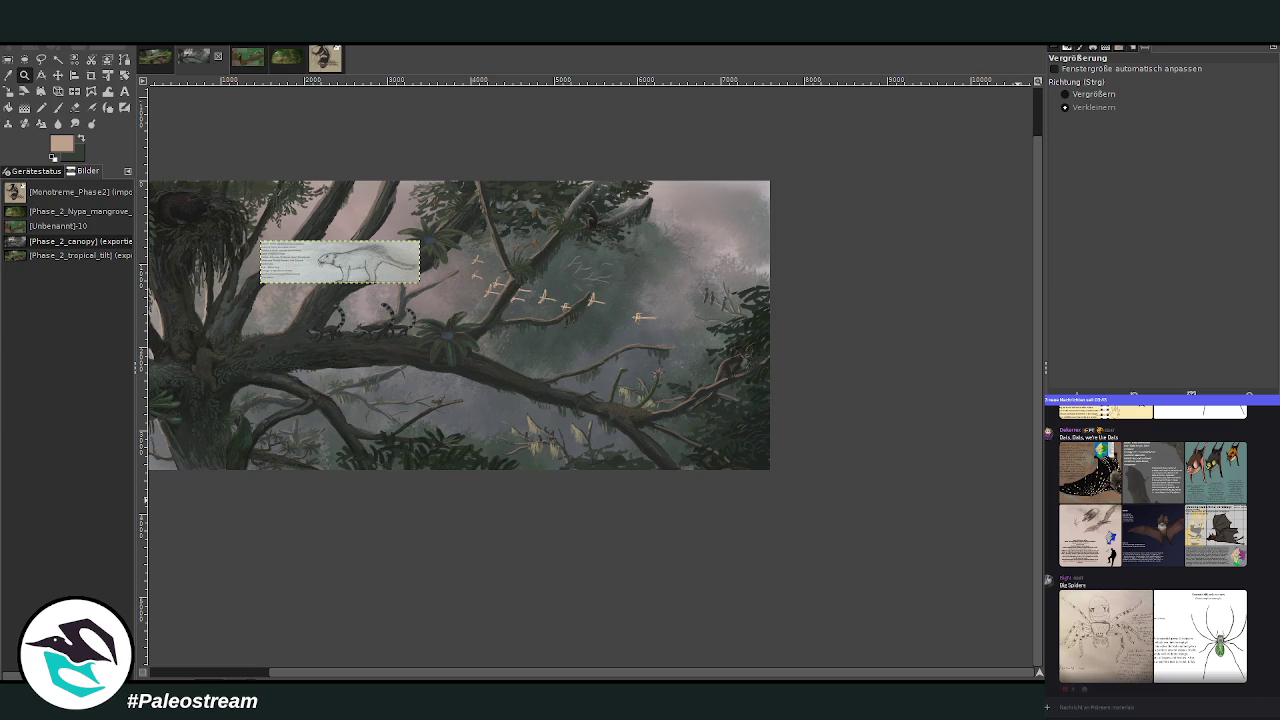
pyautogui.press('pagedown')
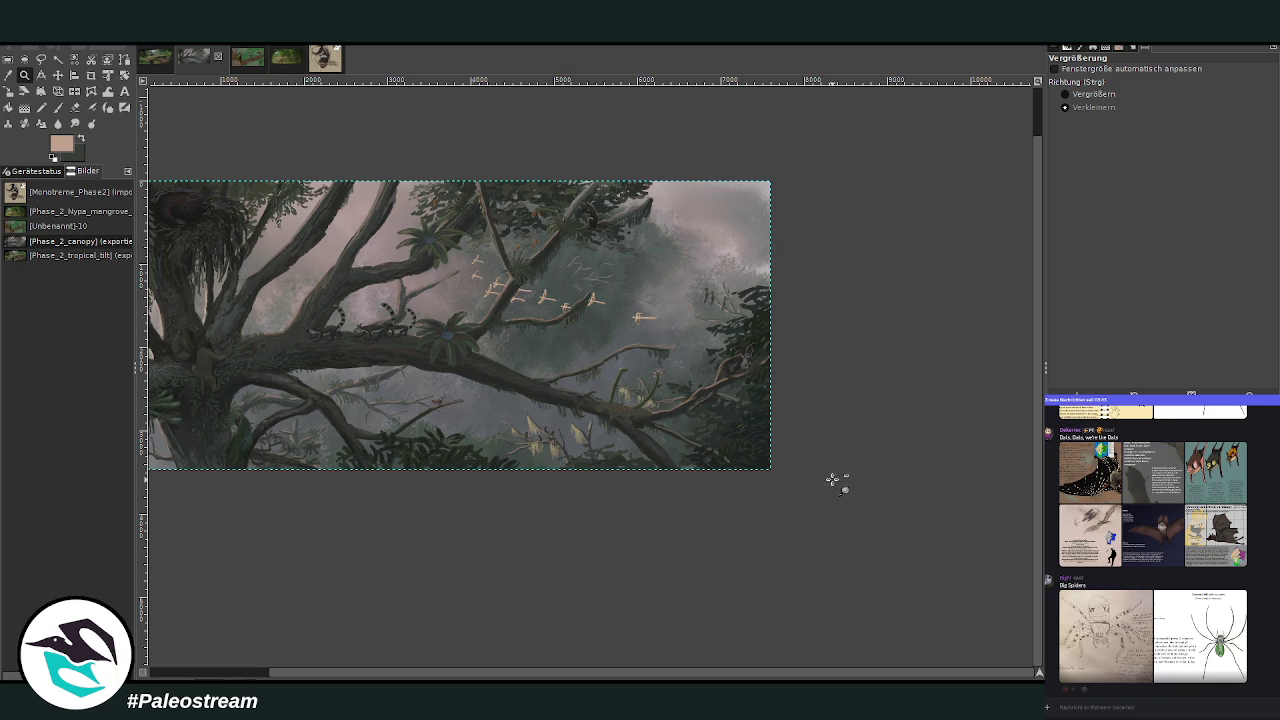
pyautogui.hscroll(-2, 615, 678)
pyautogui.hscroll(-2, 615, 678)
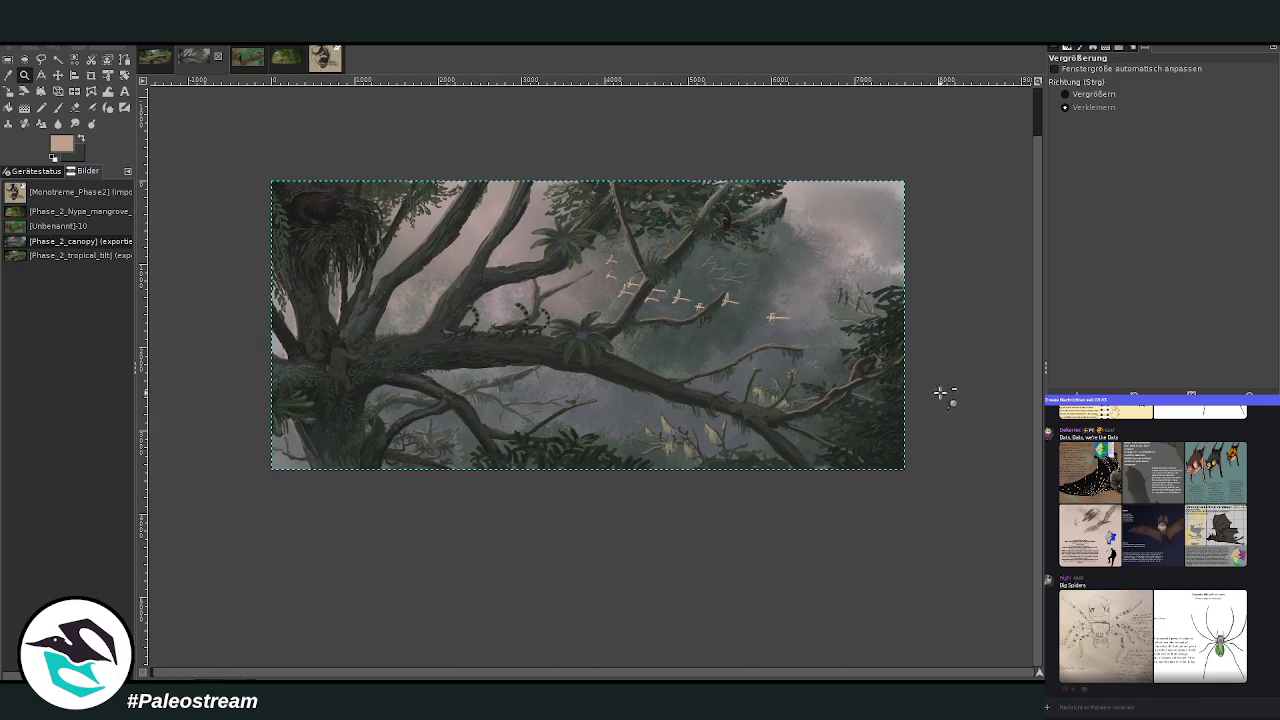
pyautogui.click(1085, 95)
# Drag the pale bird flock from the upper middle down to the lower left, beneath the branch.
pyautogui.moveTo(489, 215); pyautogui.dragTo(789, 474)
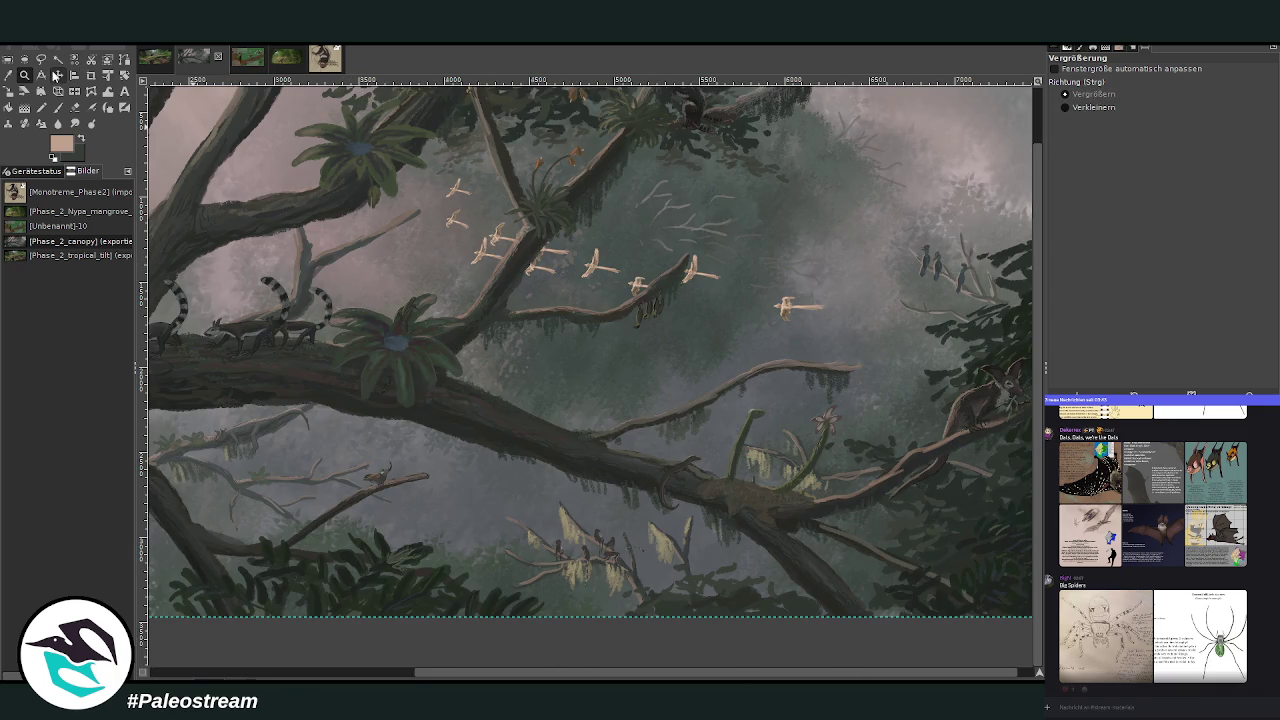
pyautogui.click(58, 75)
pyautogui.moveTo(593, 263)
pyautogui.mouseDown()
pyautogui.moveTo(458, 486)
pyautogui.moveTo(409, 496)
pyautogui.moveTo(420, 492)
pyautogui.mouseUp()
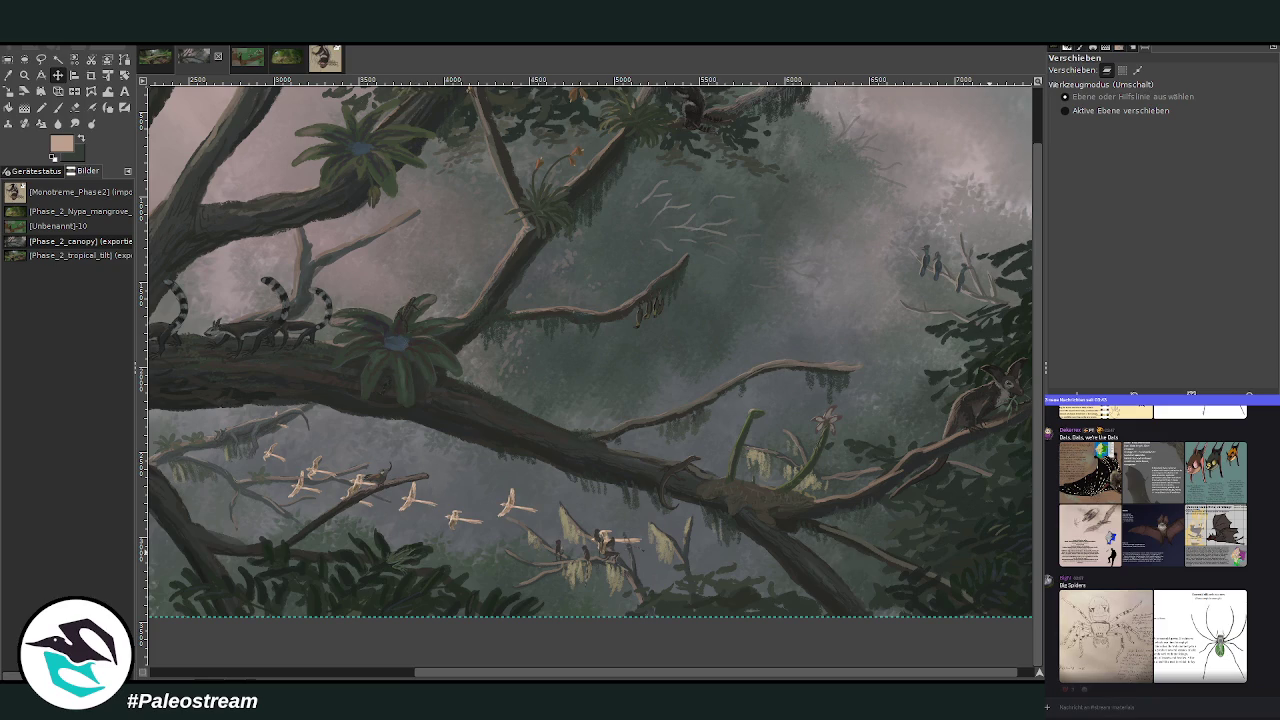
pyautogui.press('pageup')
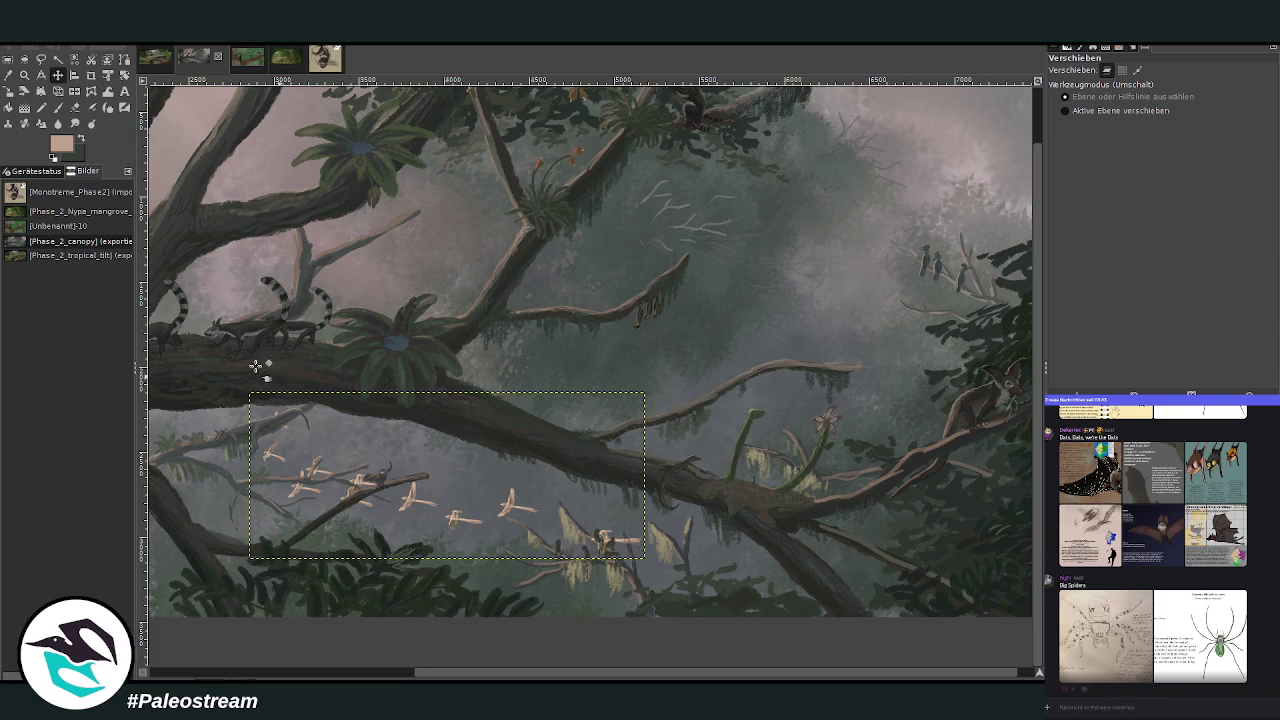
# Rotate the bird flock layer by 5.24°.
pyautogui.click(122, 76)
pyautogui.moveTo(608, 468); pyautogui.dragTo(604, 489)
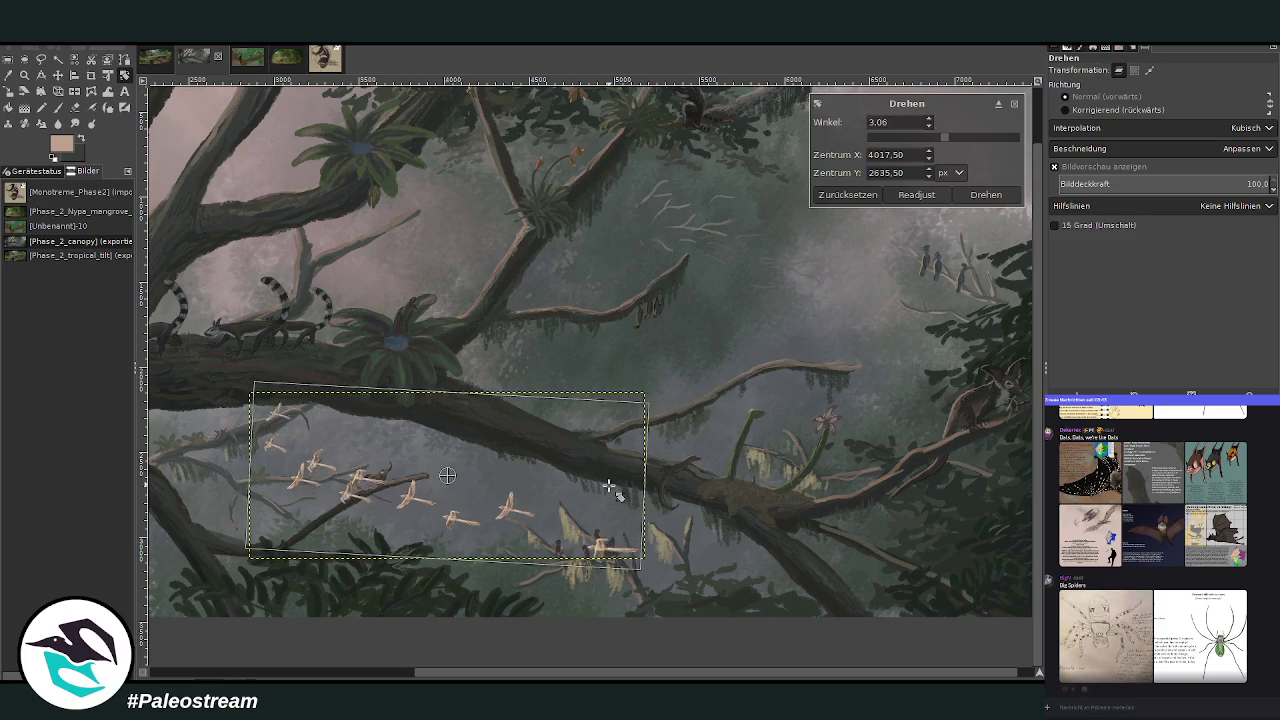
pyautogui.click(985, 194)
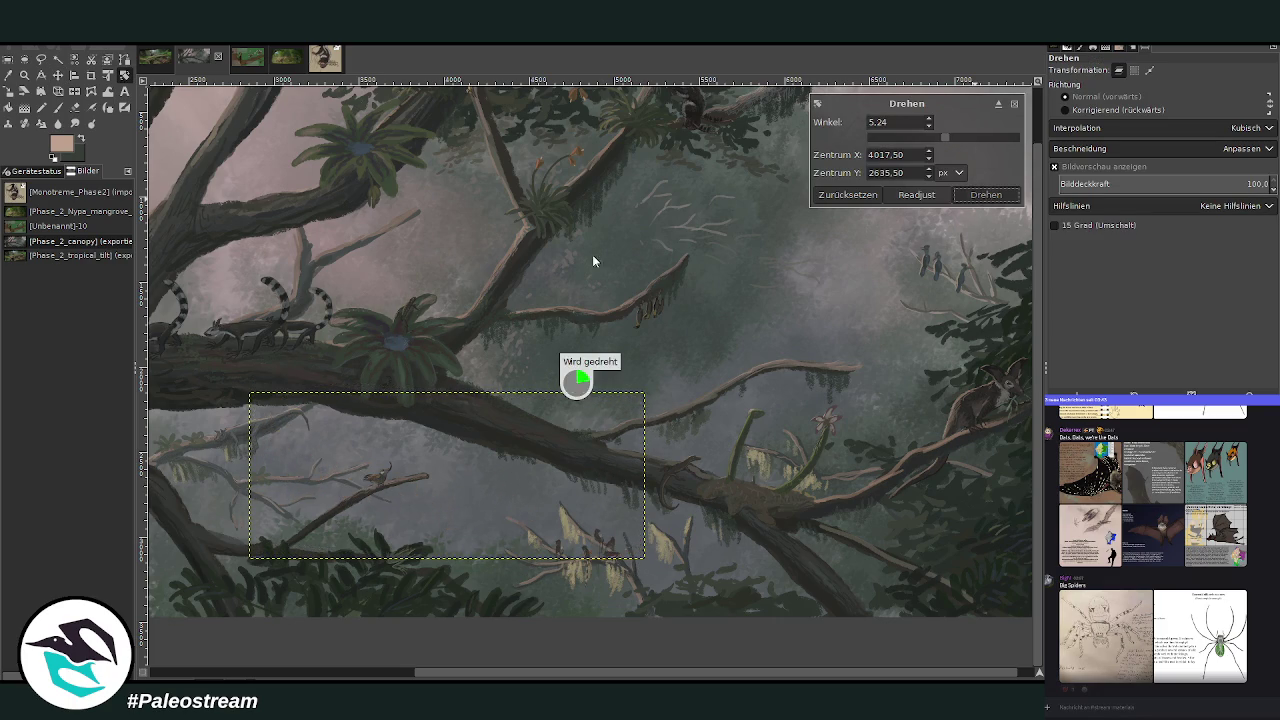
# Skew the flock in perspective, pulling top-left corner inward and bottom-right corner down.
pyautogui.click(58, 91)
pyautogui.click(248, 390)
pyautogui.moveTo(248, 390); pyautogui.dragTo(284, 392)
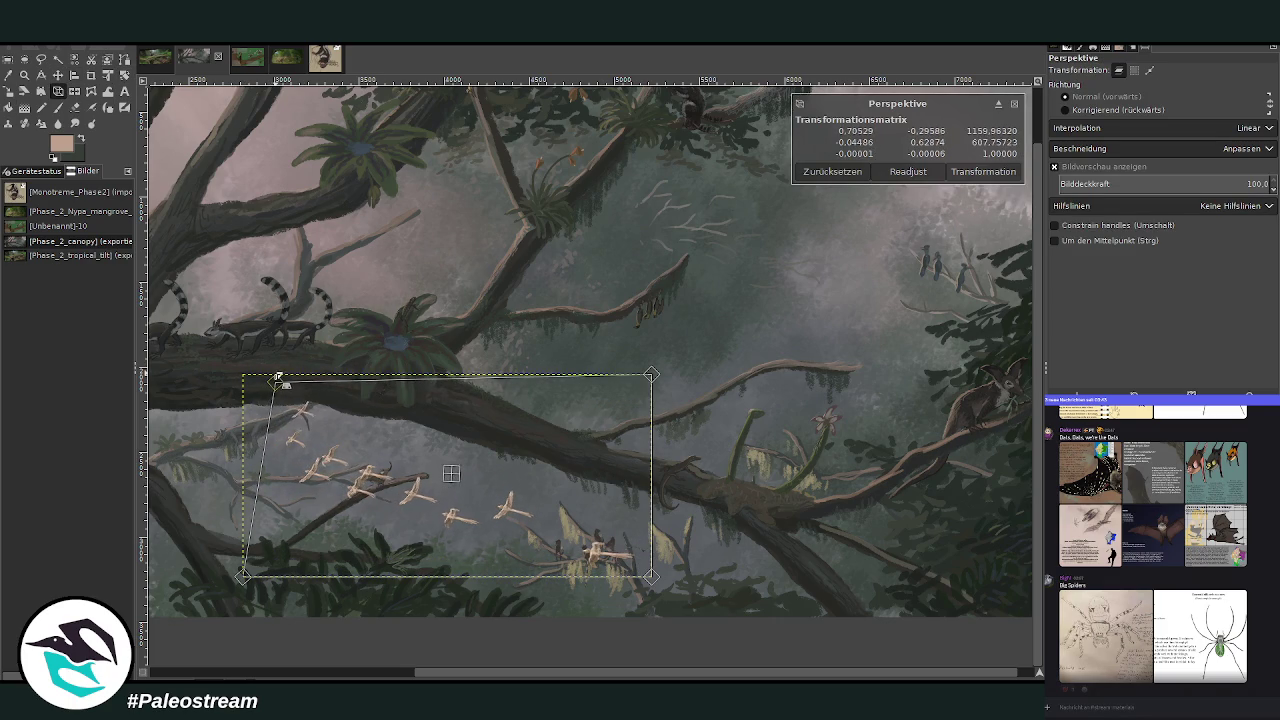
pyautogui.moveTo(648, 589); pyautogui.dragTo(647, 603)
pyautogui.click(983, 171)
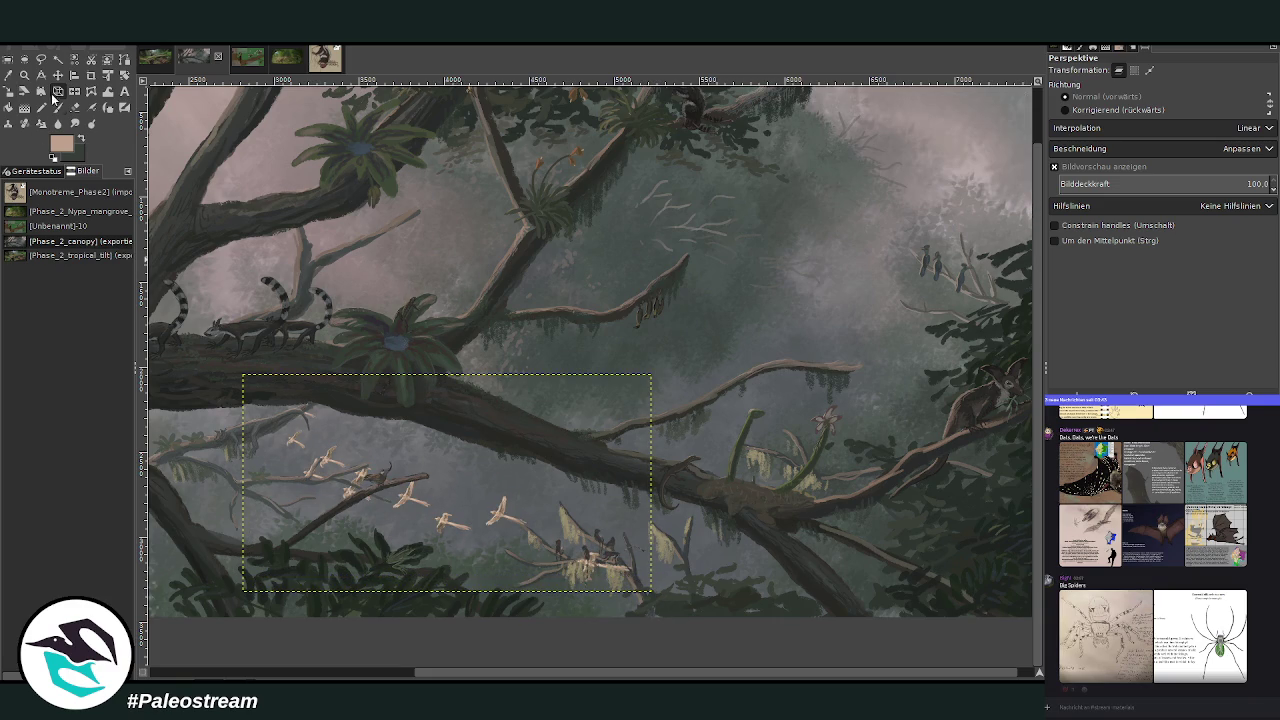
pyautogui.click(57, 59)
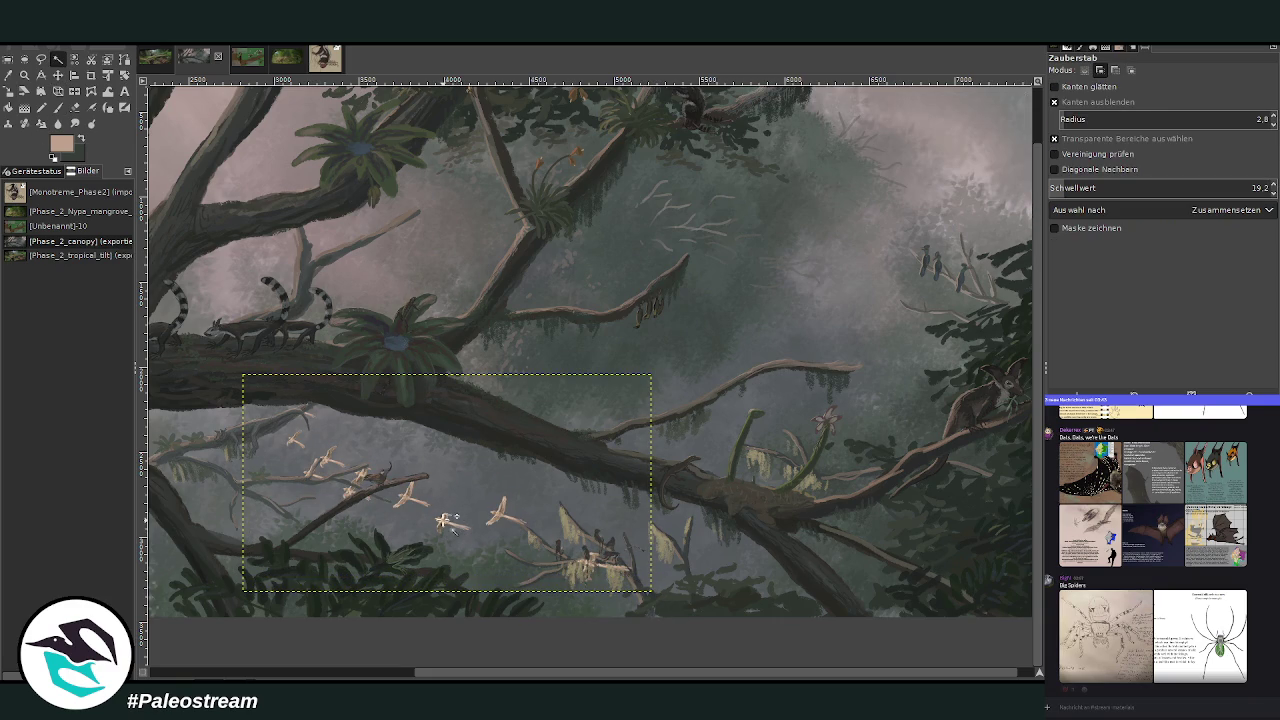
# Cancel the stray fuzzy selection and shift the flock slightly up.
pyautogui.moveTo(448, 524); pyautogui.dragTo(476, 513)
pyautogui.press('Escape')
pyautogui.click(58, 75)
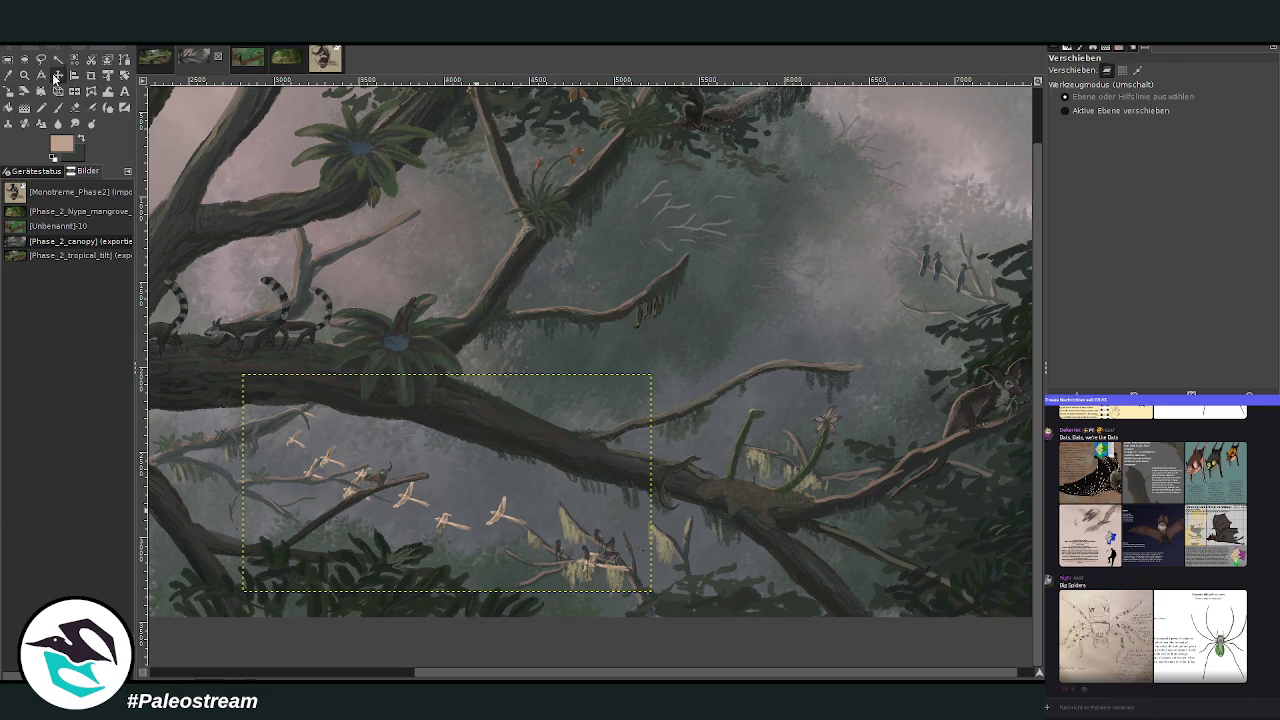
pyautogui.moveTo(412, 508); pyautogui.dragTo(455, 480)
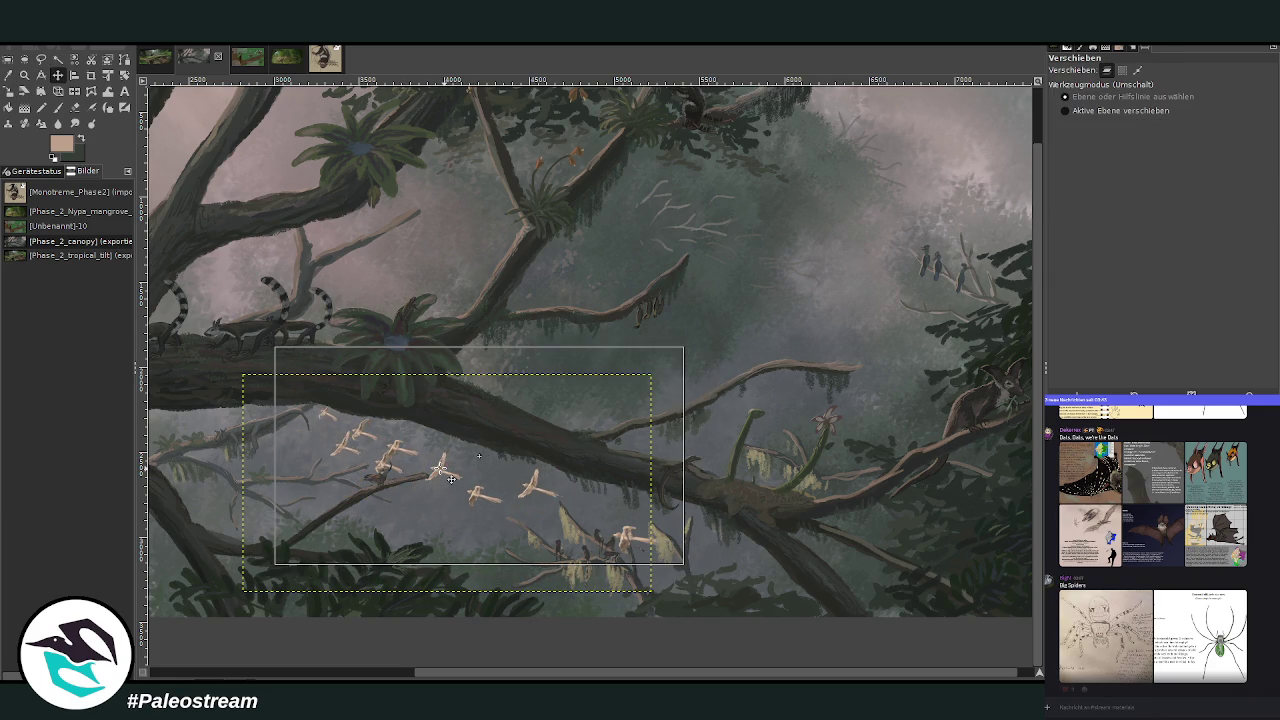
pyautogui.moveTo(455, 480); pyautogui.dragTo(448, 475)
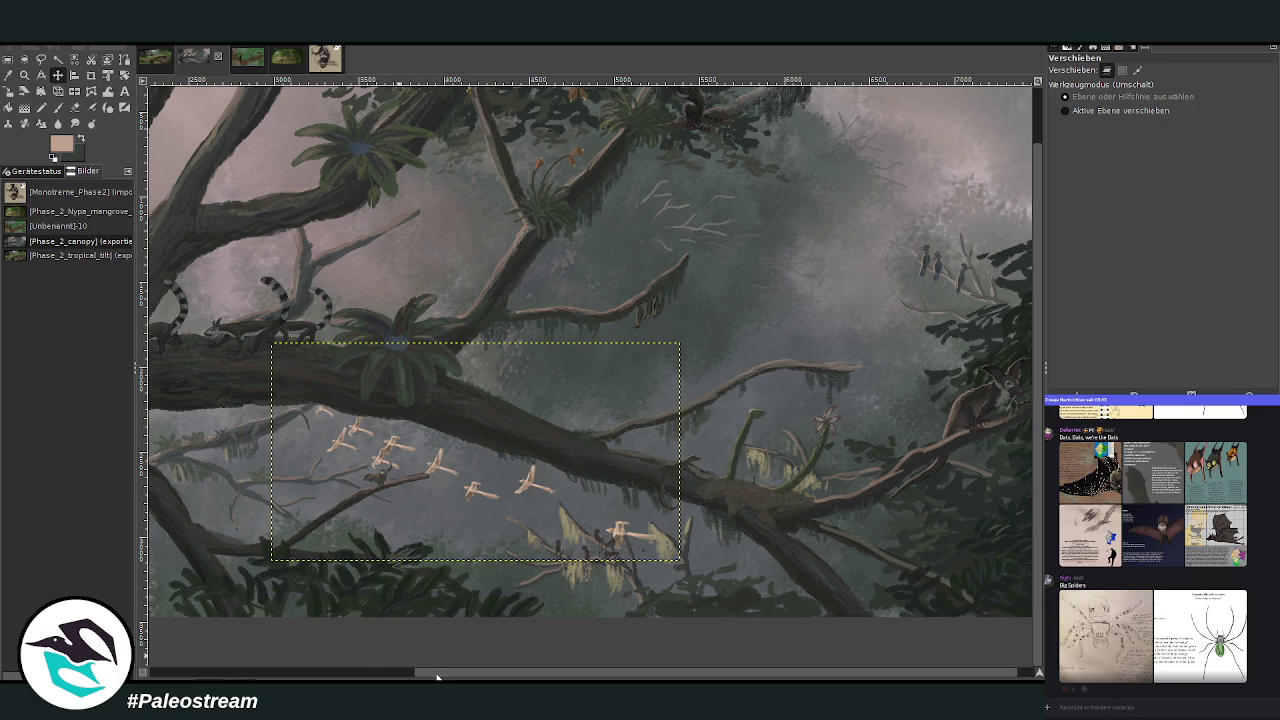
# Slide the flock further left and zoom out to see the whole painting.
pyautogui.hscroll(-3, 612, 500)
pyautogui.hscroll(-2, 612, 480)
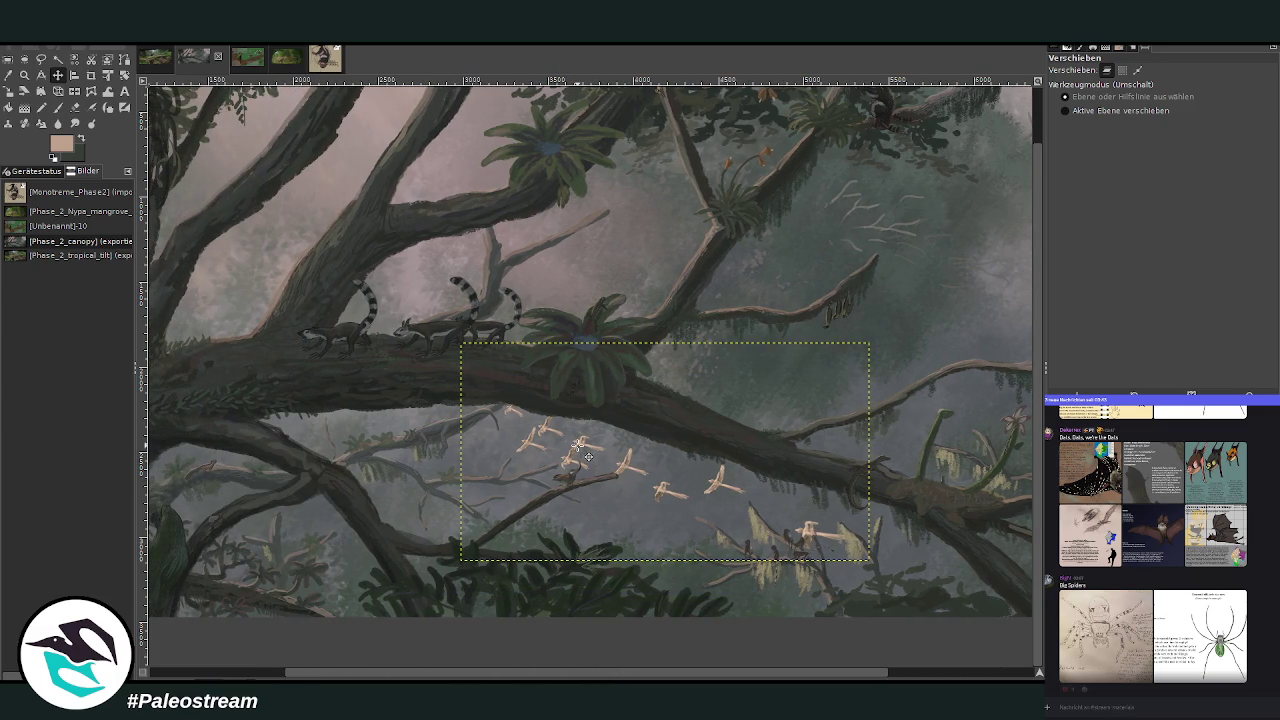
pyautogui.moveTo(590, 455)
pyautogui.mouseDown()
pyautogui.moveTo(525, 468)
pyautogui.moveTo(549, 452)
pyautogui.mouseUp()
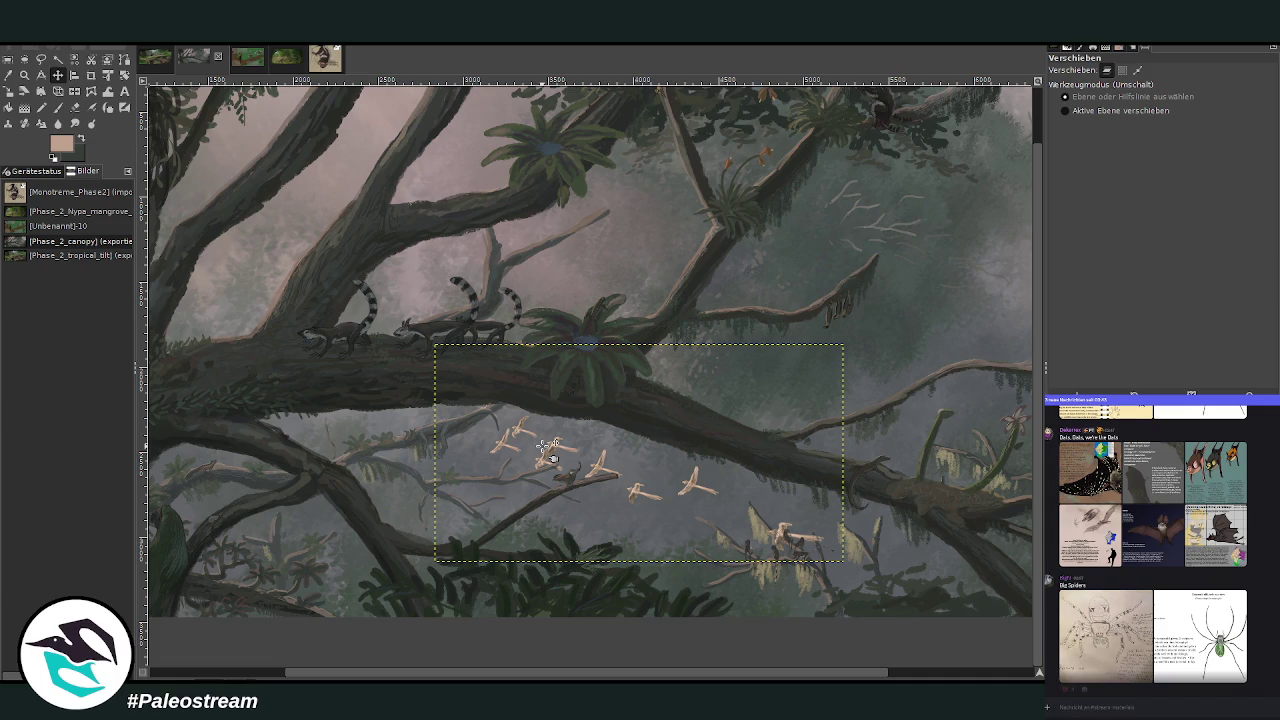
pyautogui.moveTo(548, 447); pyautogui.dragTo(530, 449)
pyautogui.click(24, 76)
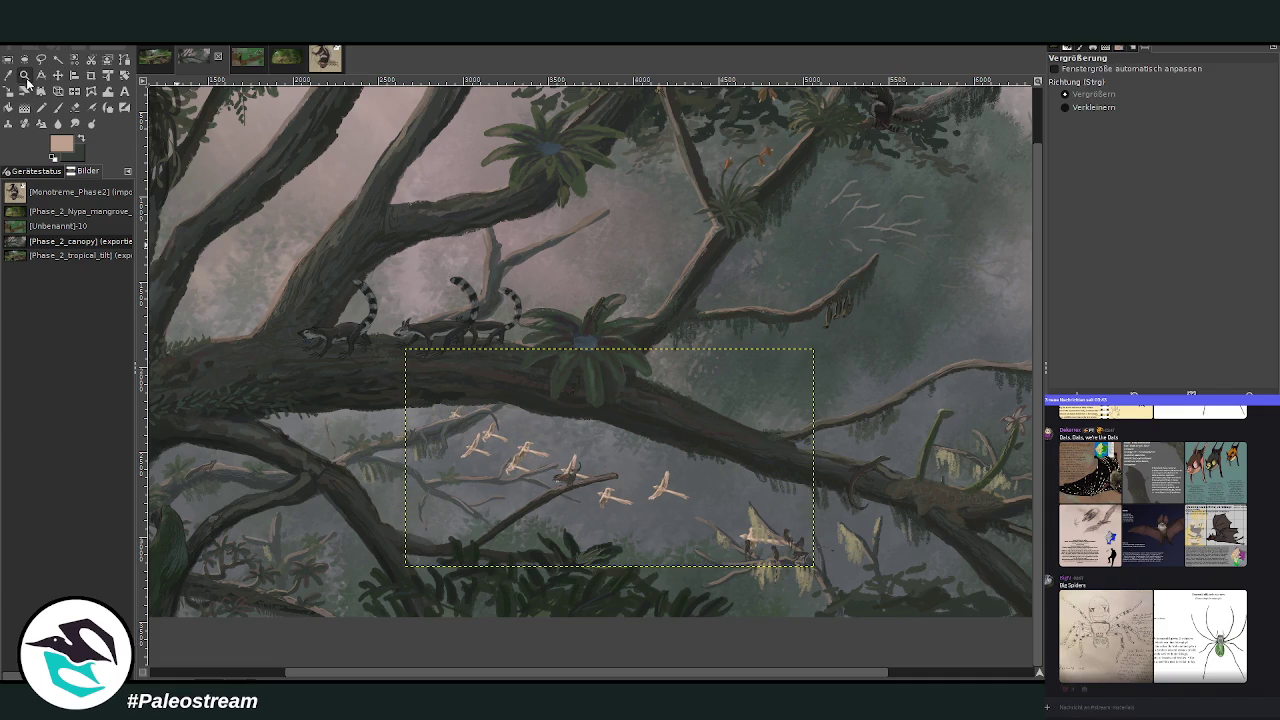
pyautogui.click(1094, 107)
pyautogui.click(440, 284)
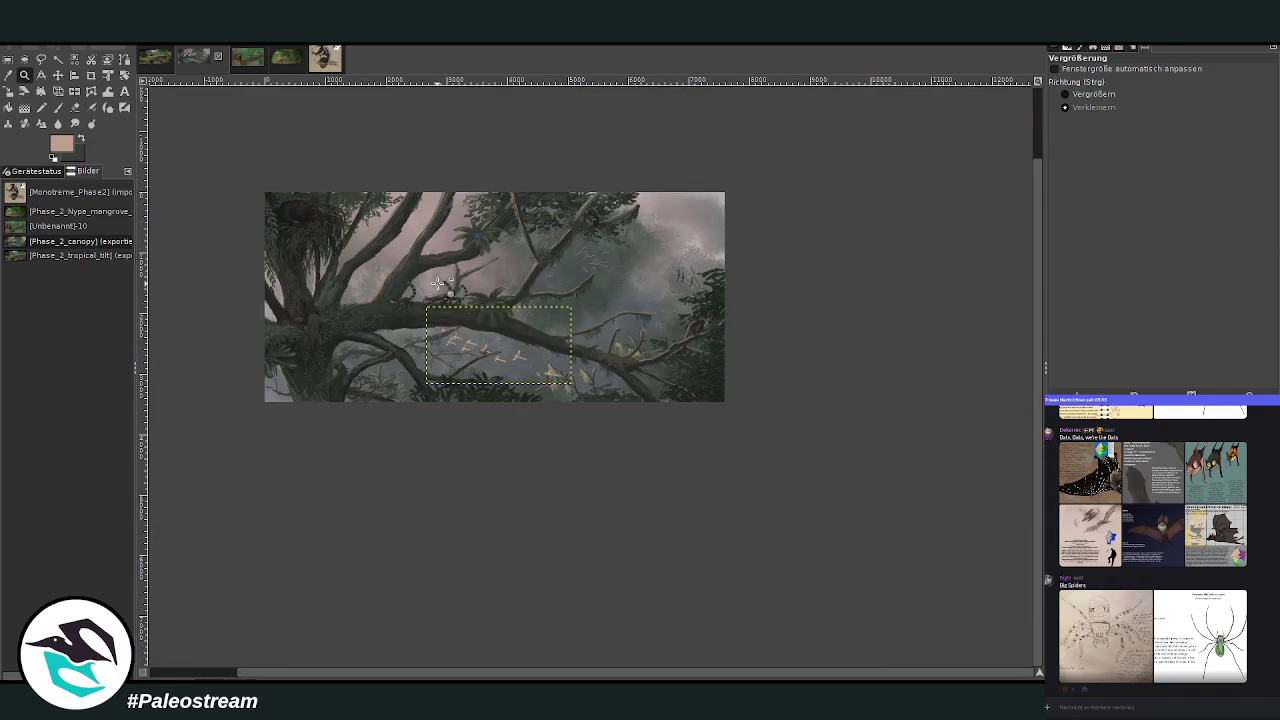
# Zoom in on the painting and frame the bird group in the misty sky.
pyautogui.scroll(2, 897, 272)
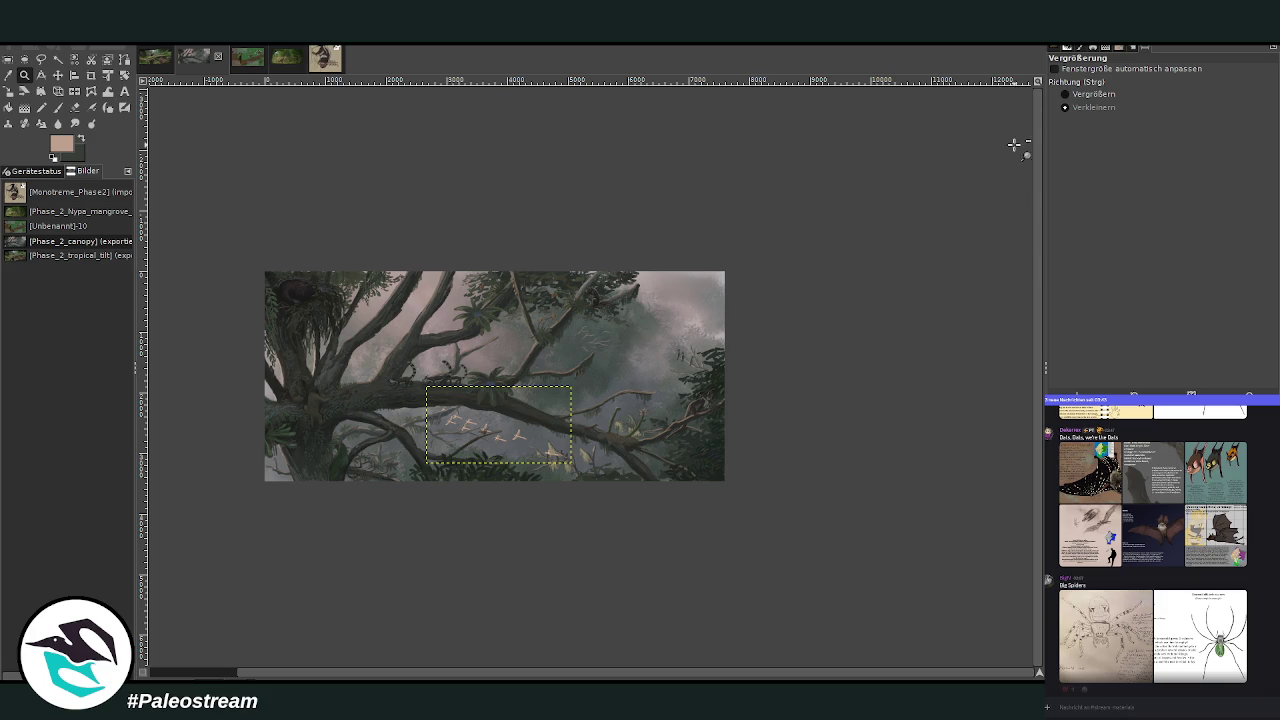
pyautogui.click(1065, 94)
pyautogui.moveTo(247, 247); pyautogui.dragTo(762, 497)
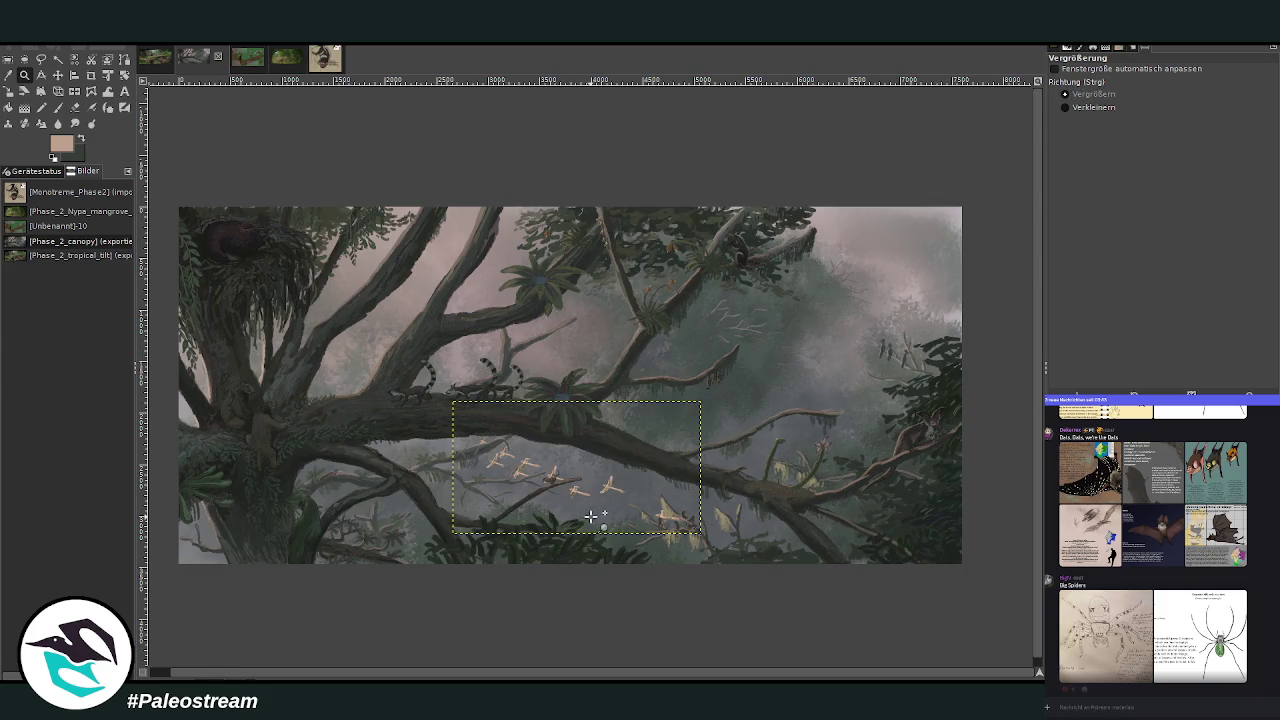
pyautogui.hotkey('ctrl', 'a')
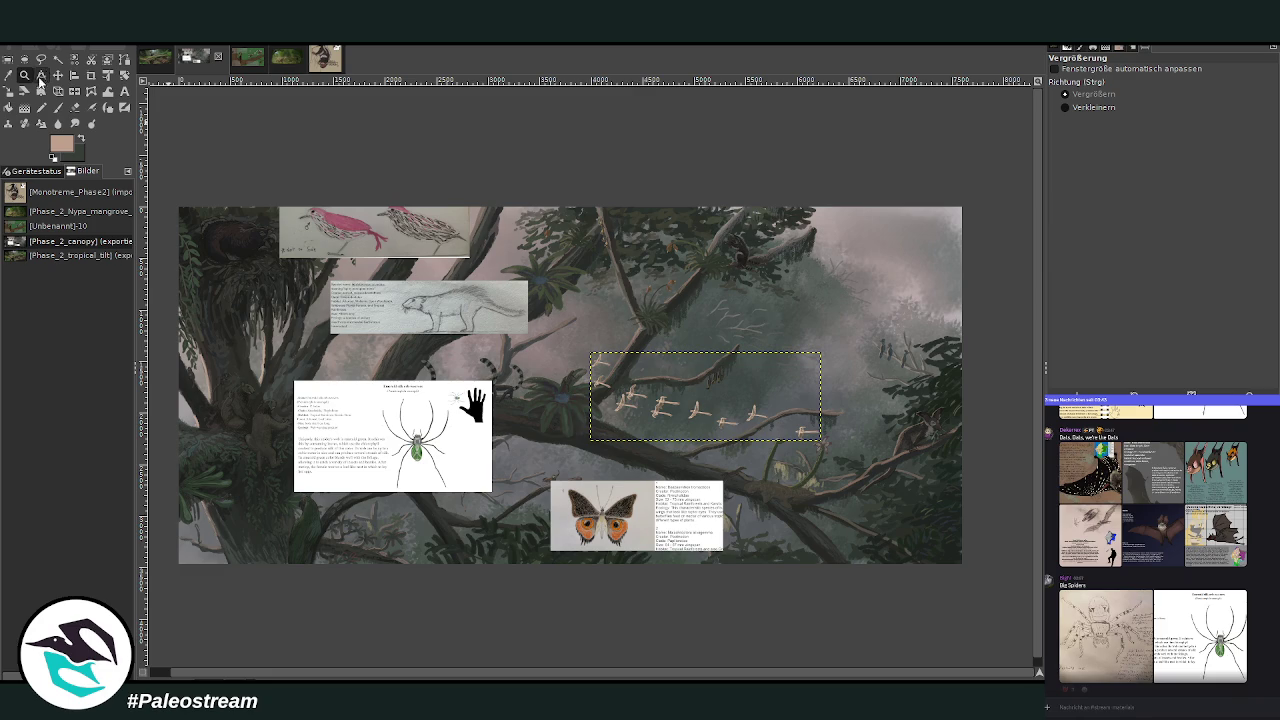
pyautogui.moveTo(549, 321); pyautogui.dragTo(880, 472)
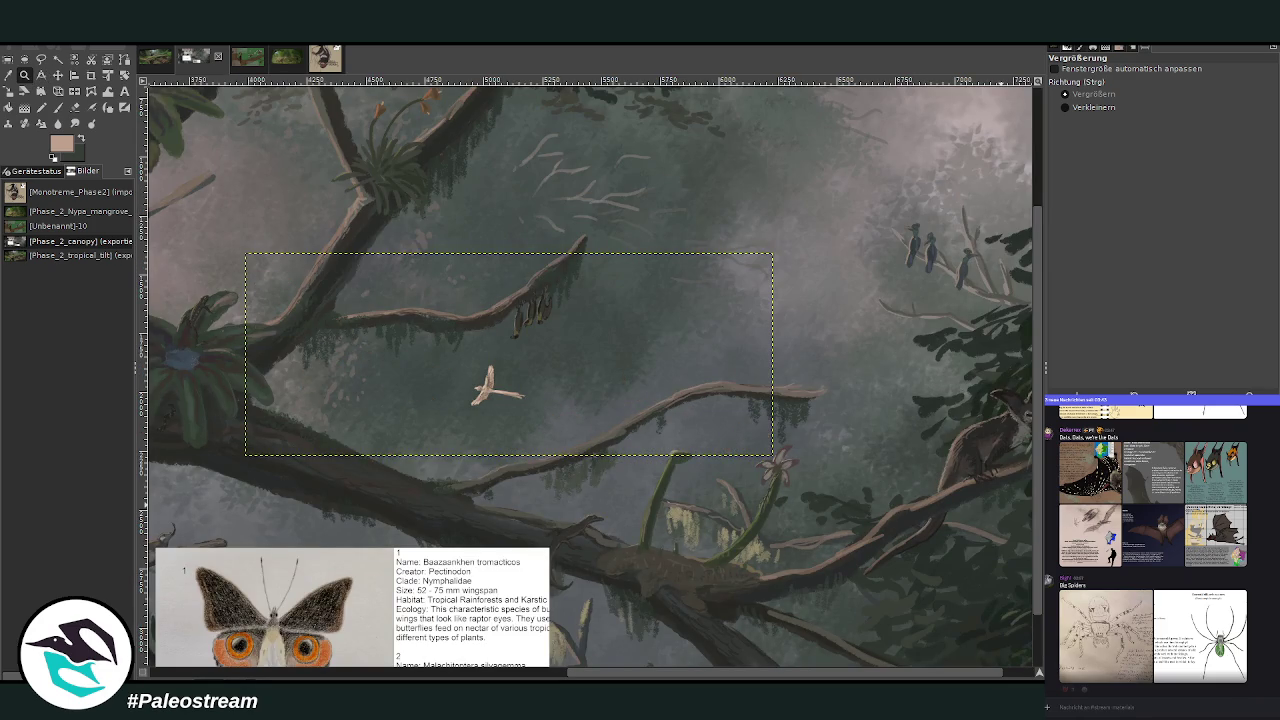
# Erase two birds from the flock with eraser sizes 379 and 197.
pyautogui.press('pagedown')
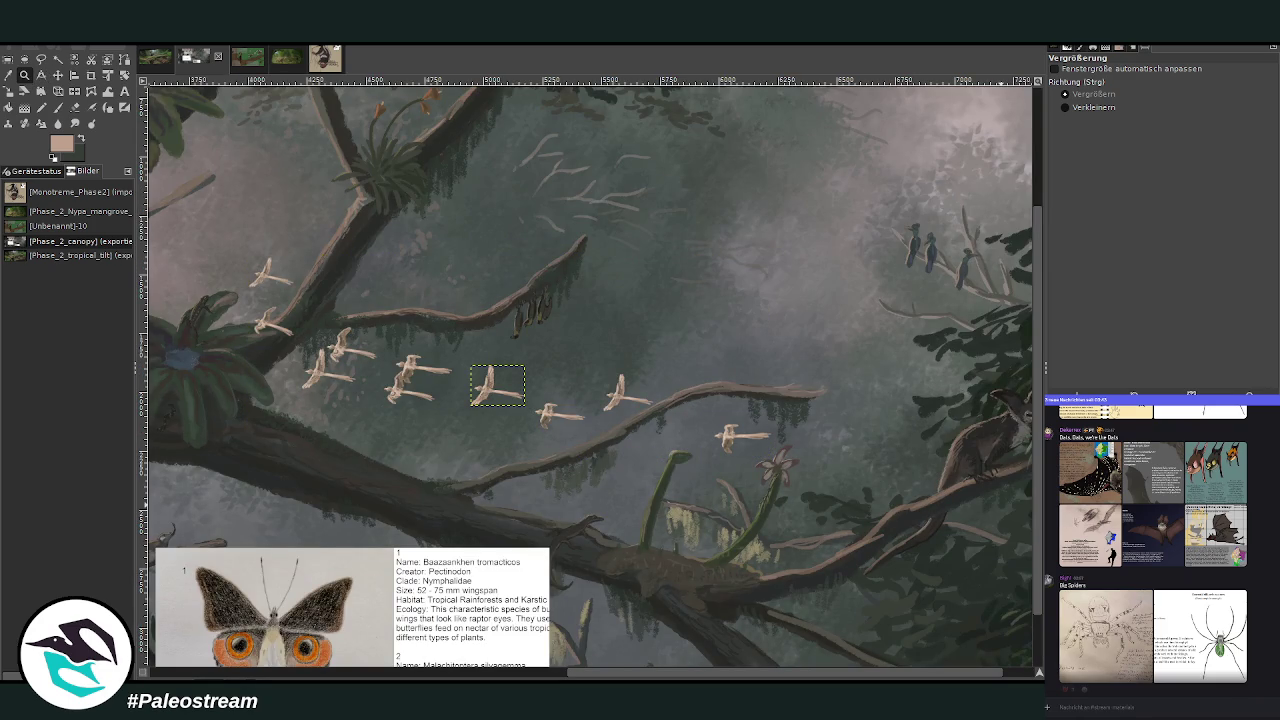
pyautogui.hotkey('ctrl', 'z')
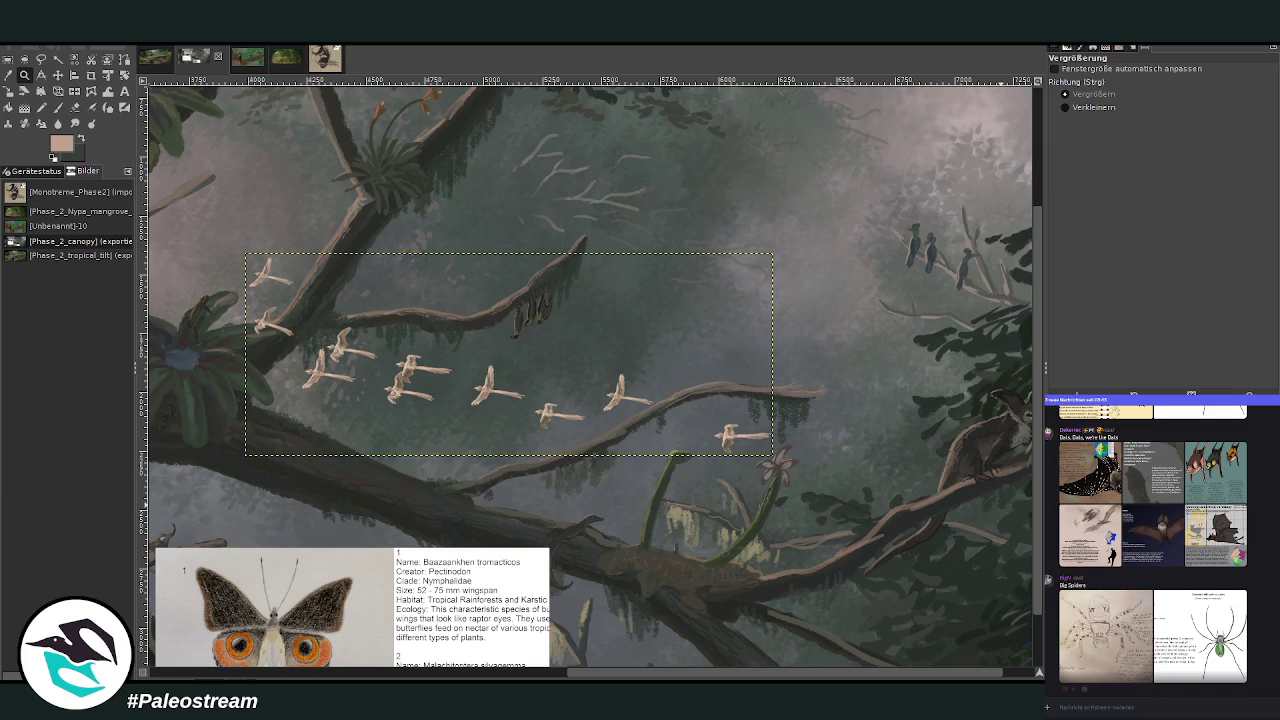
pyautogui.moveTo(167, 181); pyautogui.dragTo(914, 515)
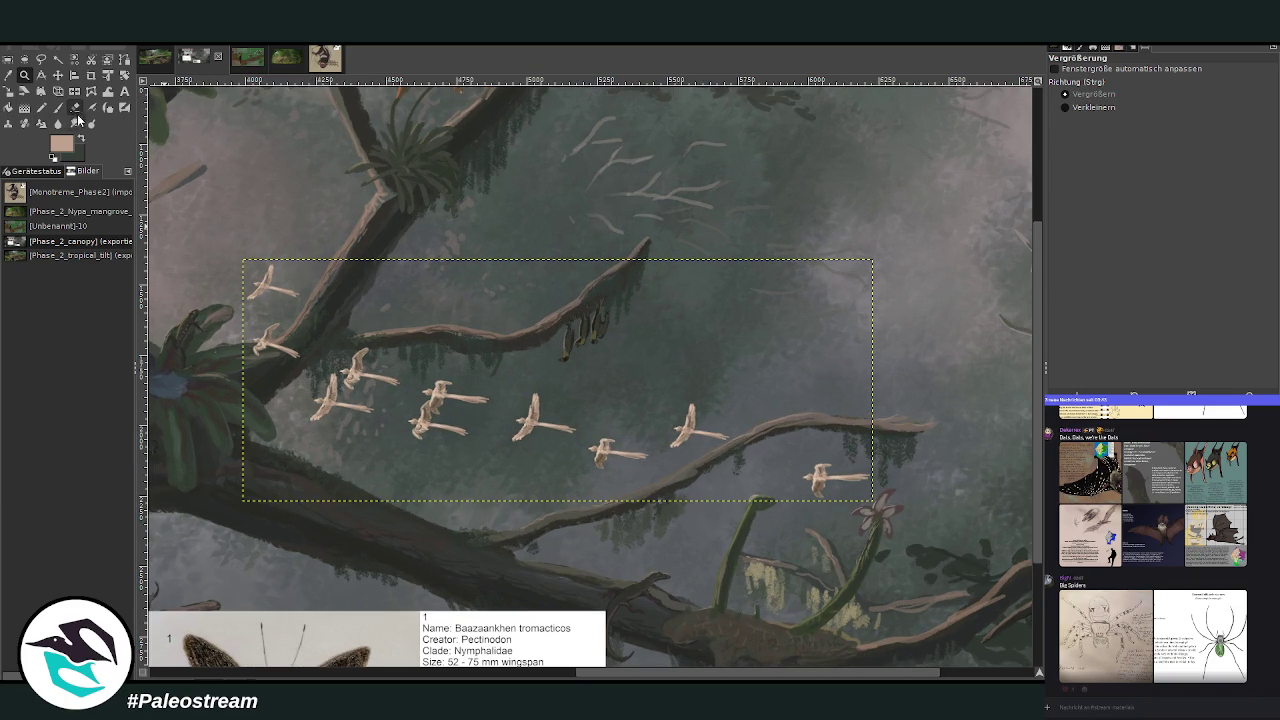
pyautogui.click(75, 107)
pyautogui.moveTo(1100, 144); pyautogui.dragTo(1150, 144)
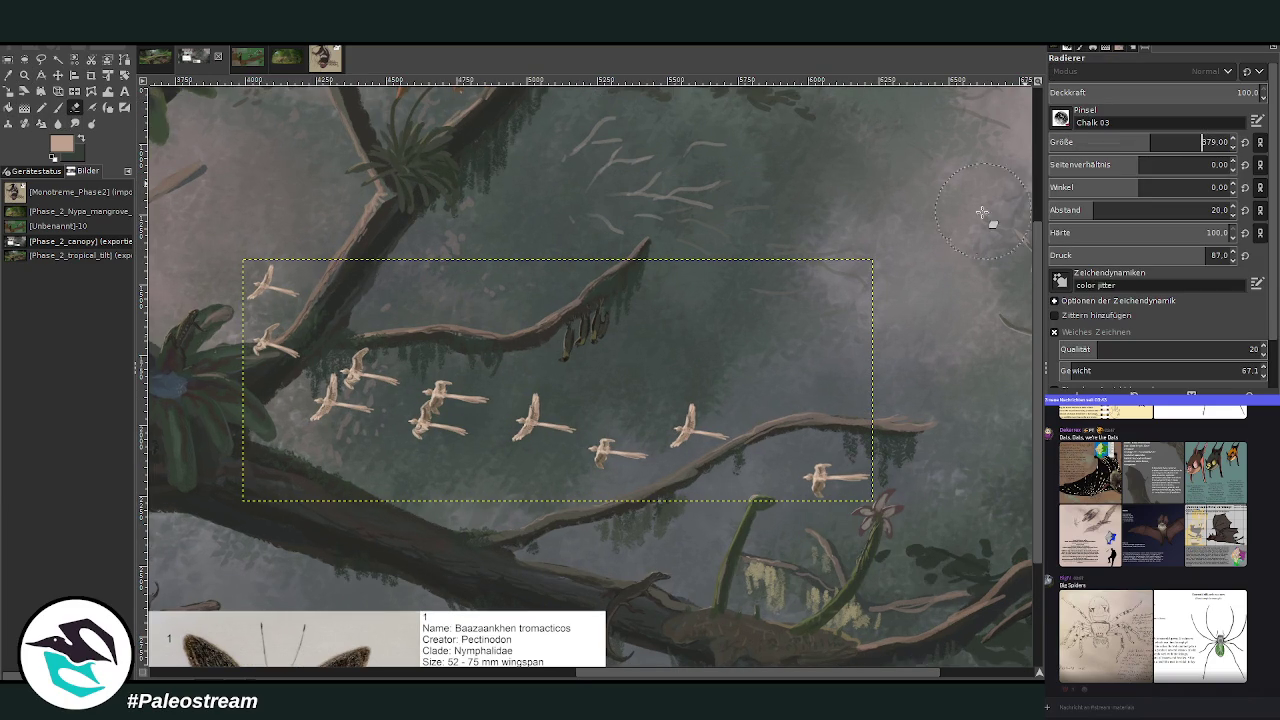
pyautogui.moveTo(690, 405); pyautogui.dragTo(680, 445)
pyautogui.click(1118, 142)
pyautogui.moveTo(591, 471); pyautogui.dragTo(603, 451)
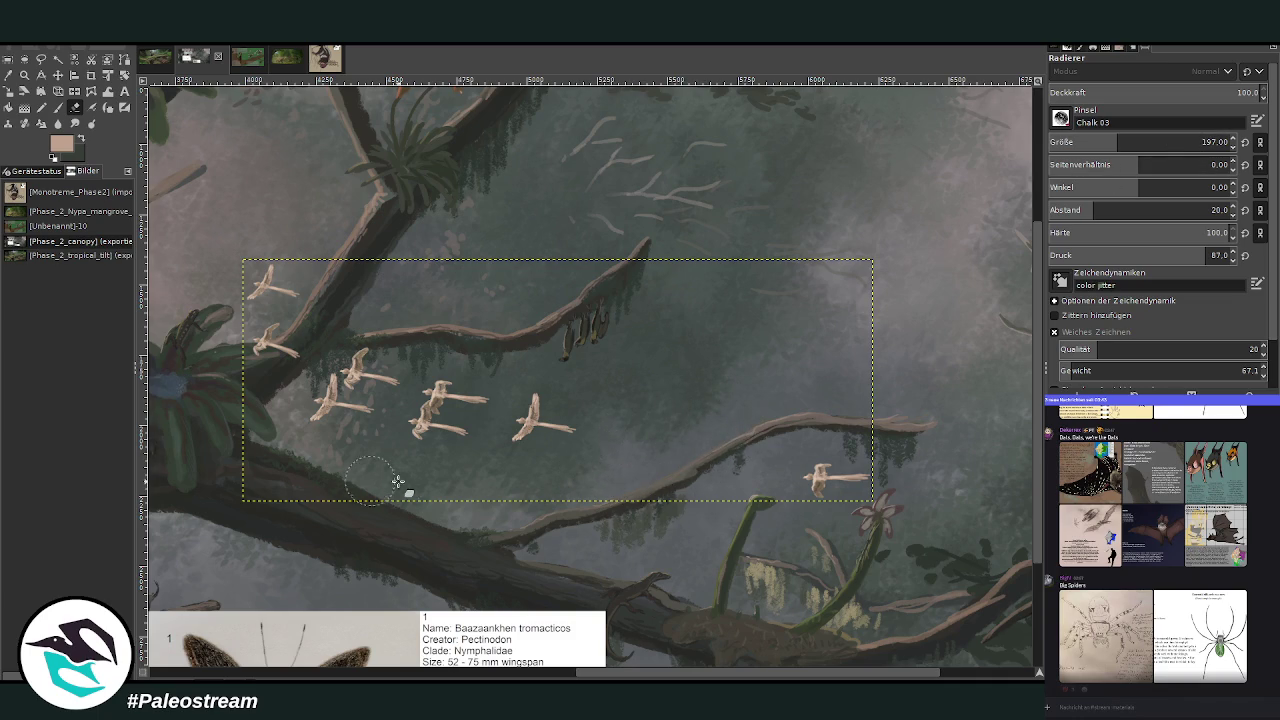
# Erase the mid-flock cluster and two leftmost birds using eraser size 137–151, spacing 10.
pyautogui.click(1087, 142)
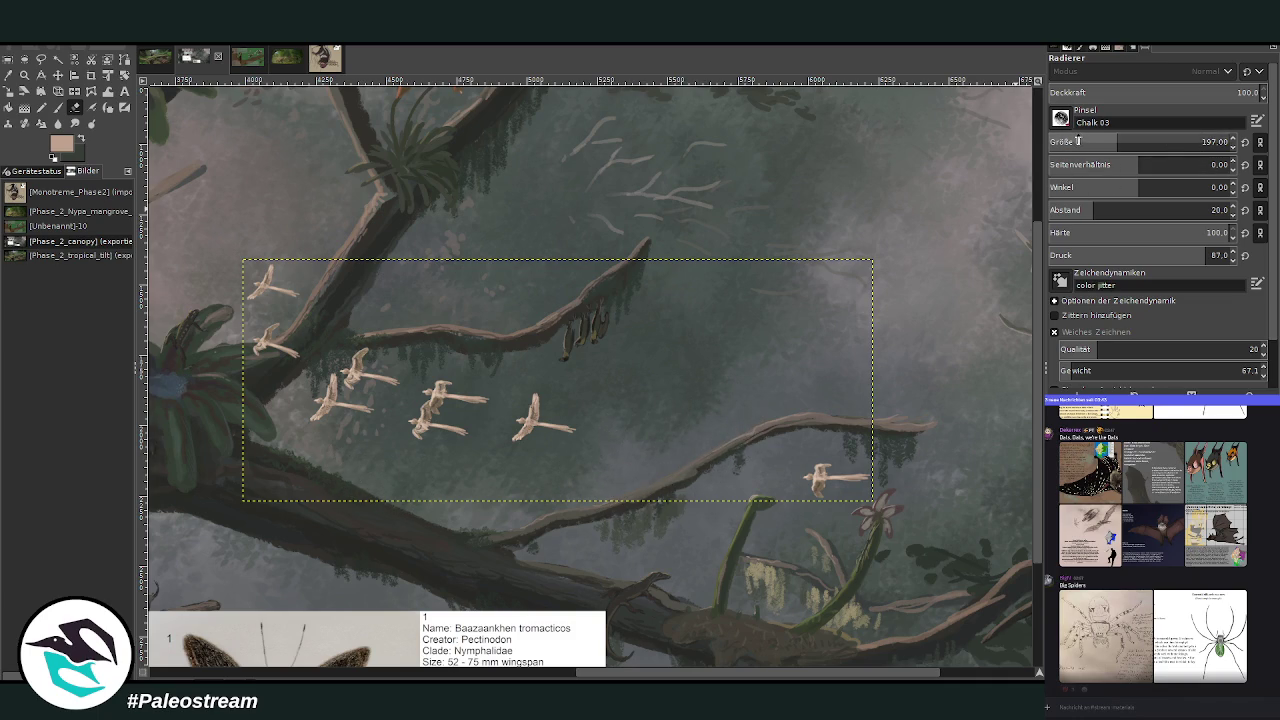
pyautogui.click(1104, 142)
pyautogui.click(1070, 210)
pyautogui.moveTo(461, 453)
pyautogui.mouseDown()
pyautogui.moveTo(305, 400)
pyautogui.moveTo(340, 402)
pyautogui.mouseUp()
pyautogui.click(1206, 142)
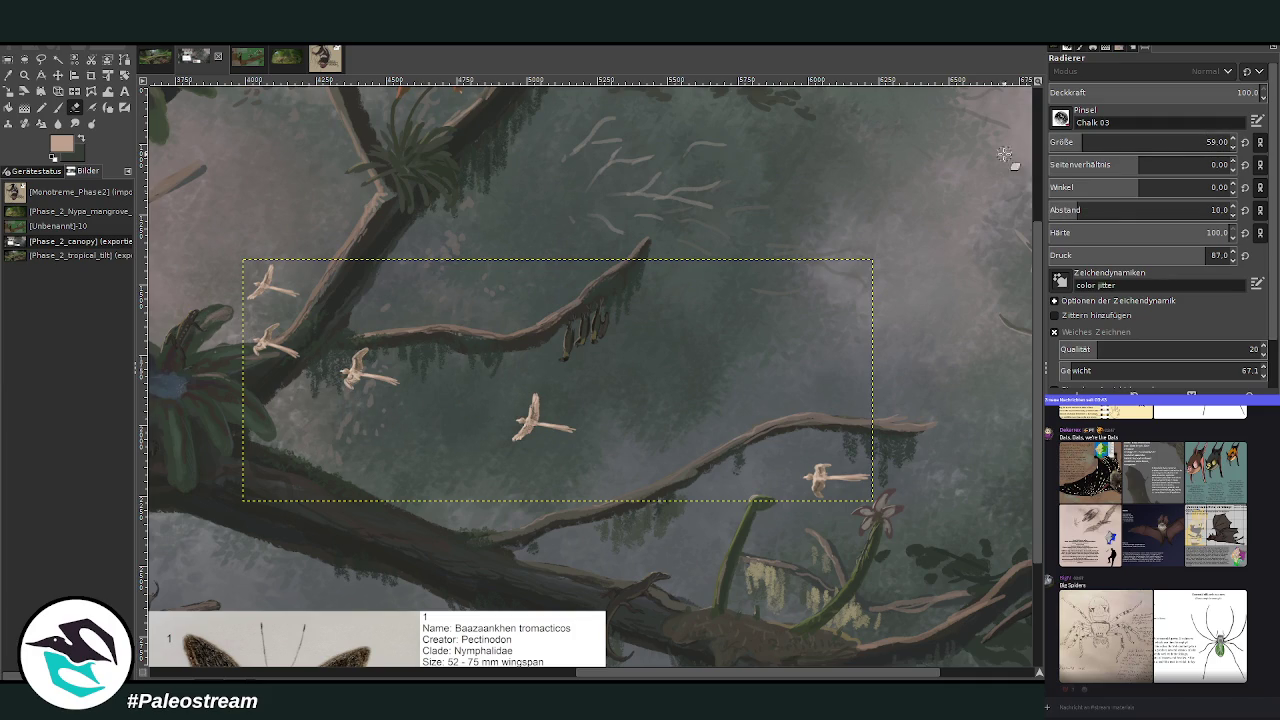
pyautogui.moveTo(1170, 142); pyautogui.dragTo(1202, 142)
pyautogui.moveTo(306, 281); pyautogui.dragTo(237, 283)
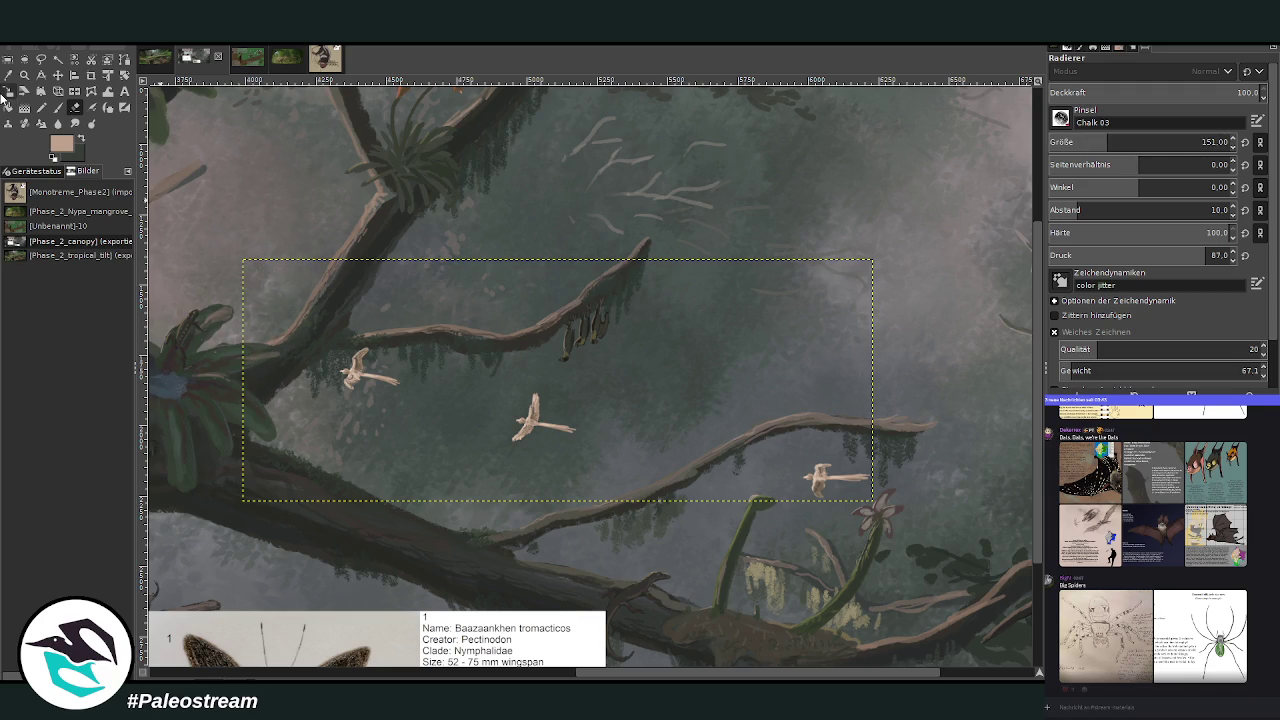
pyautogui.click(8, 59)
pyautogui.moveTo(778, 438); pyautogui.dragTo(937, 548)
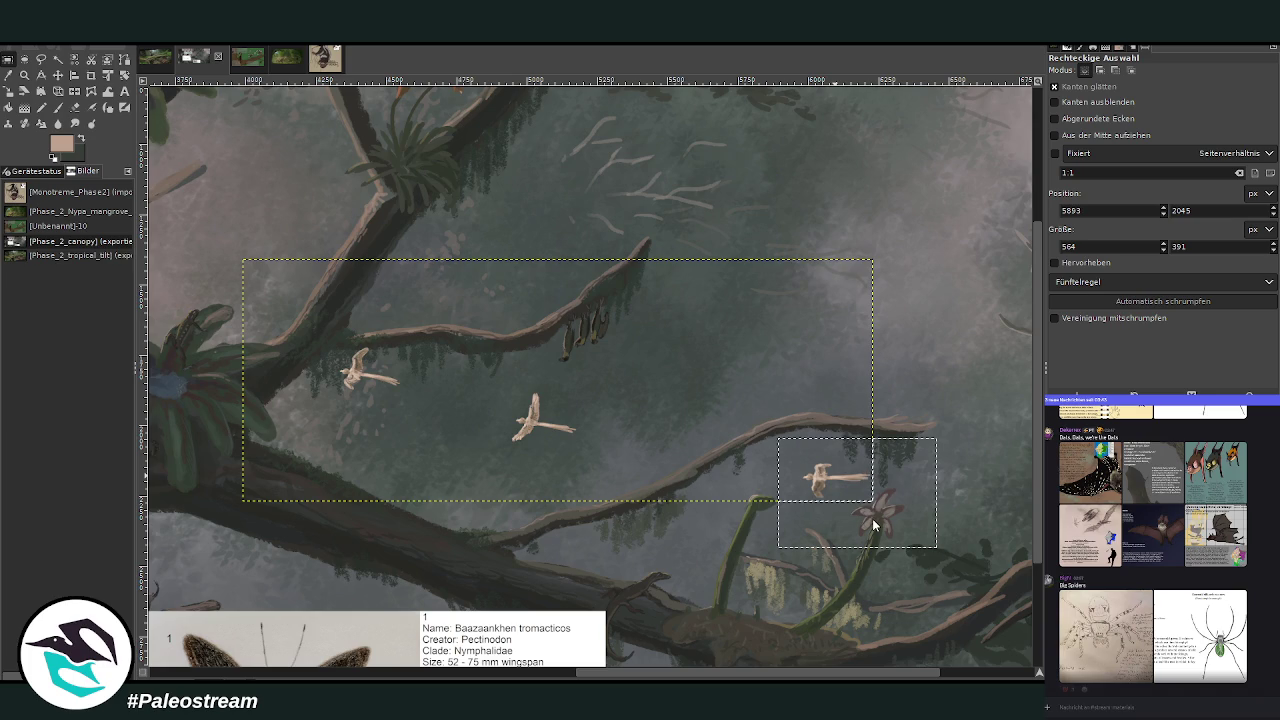
# Move the selected right-hand bird up and left, and anchor it.
pyautogui.click(818, 488)
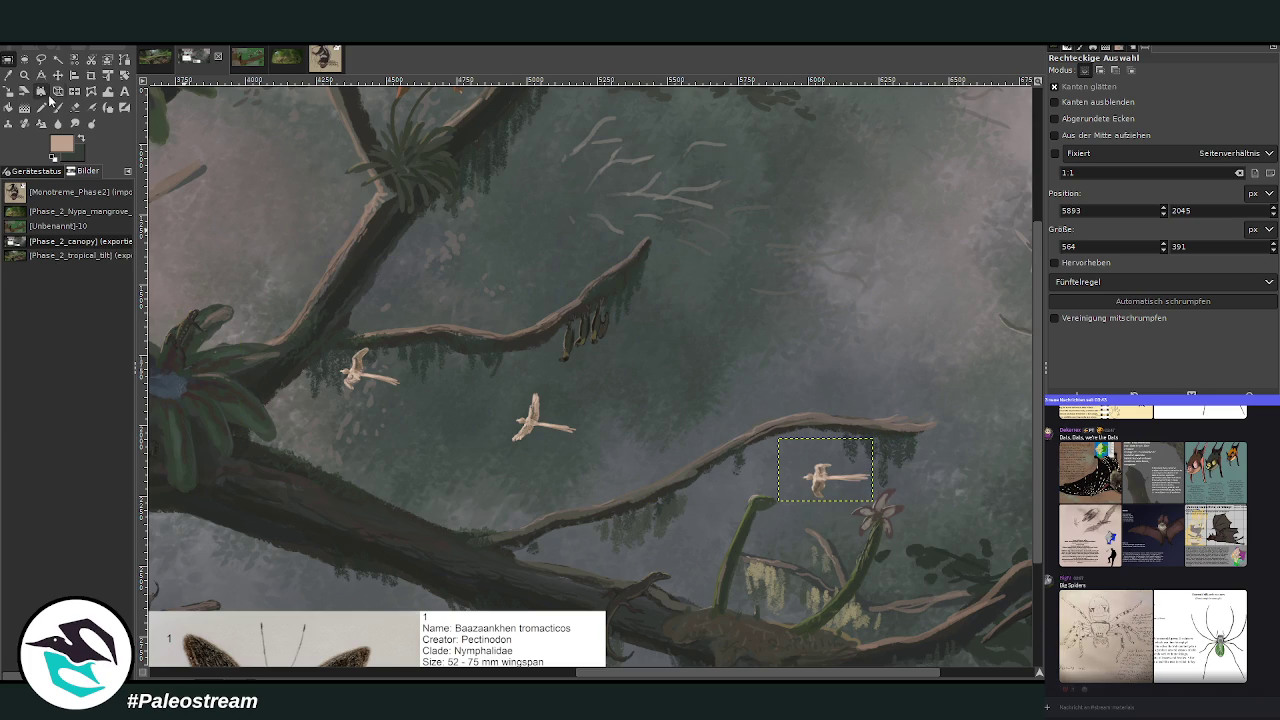
pyautogui.click(58, 75)
pyautogui.moveTo(829, 491); pyautogui.dragTo(625, 428)
pyautogui.click(352, 372)
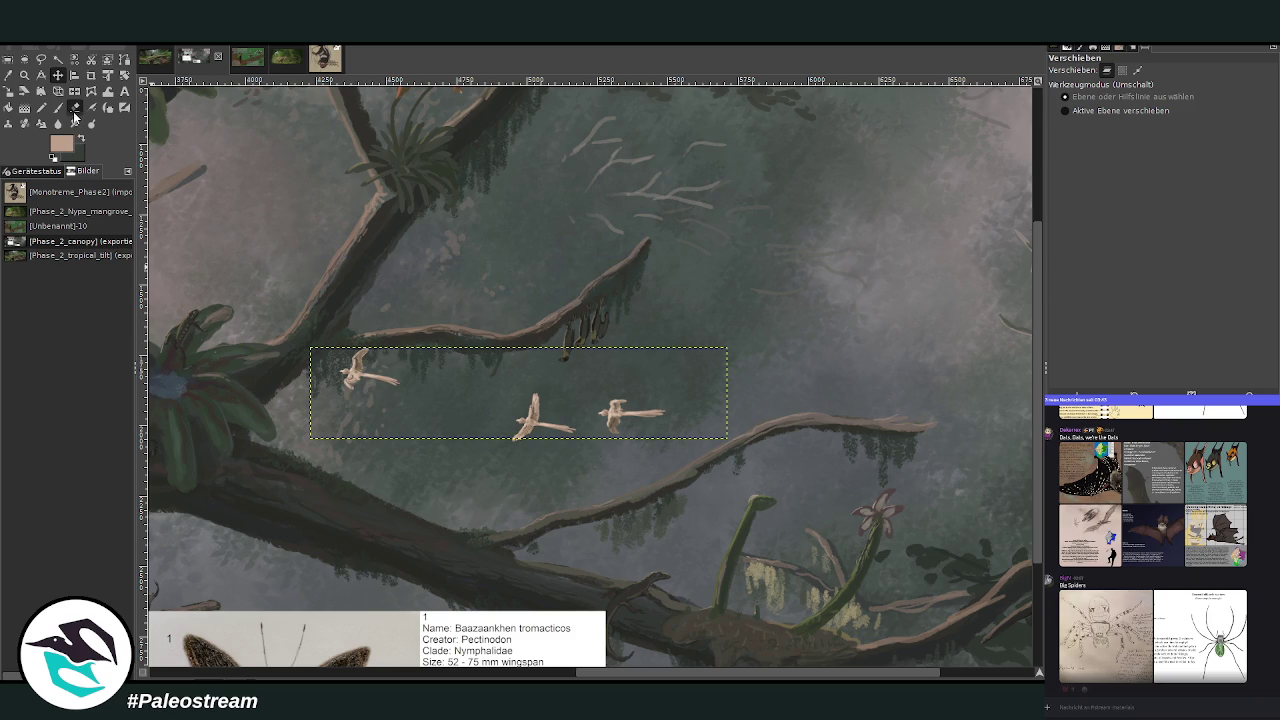
# Move the leftmost bird down and right to fly beside the other two.
pyautogui.click(75, 107)
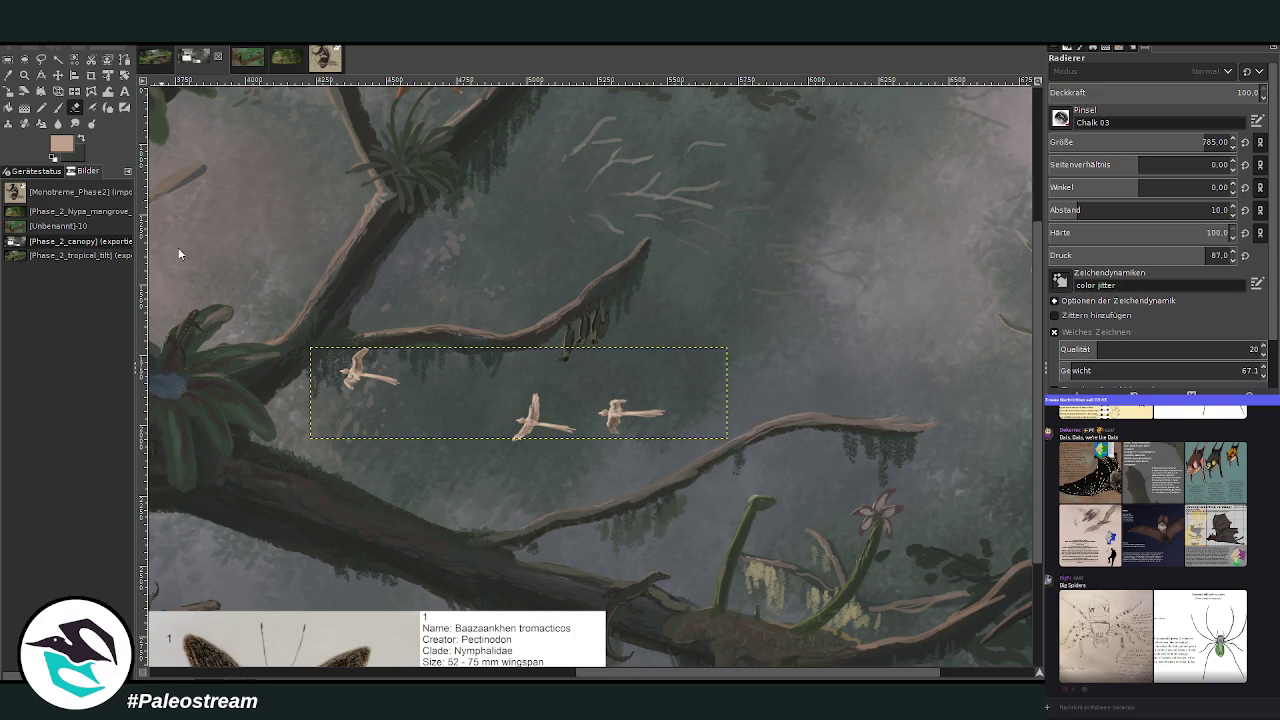
pyautogui.hotkey('ctrl', 'z')
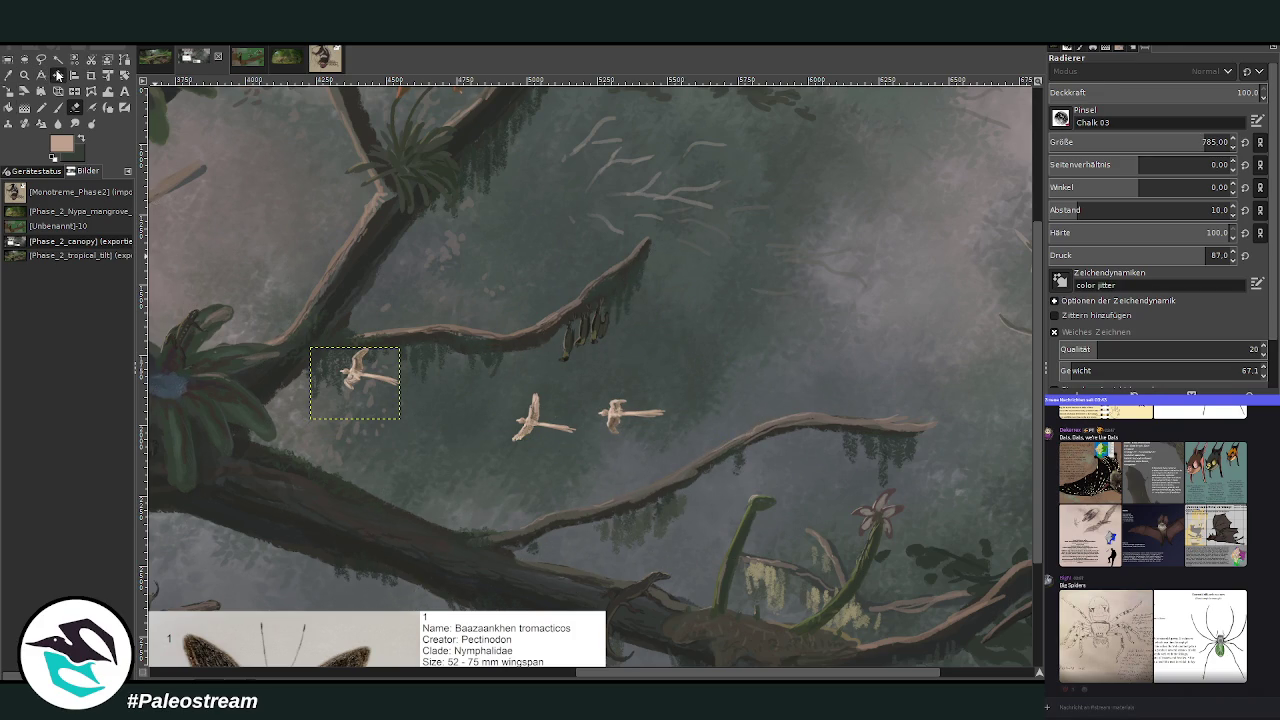
pyautogui.click(57, 75)
pyautogui.moveTo(364, 383); pyautogui.dragTo(430, 441)
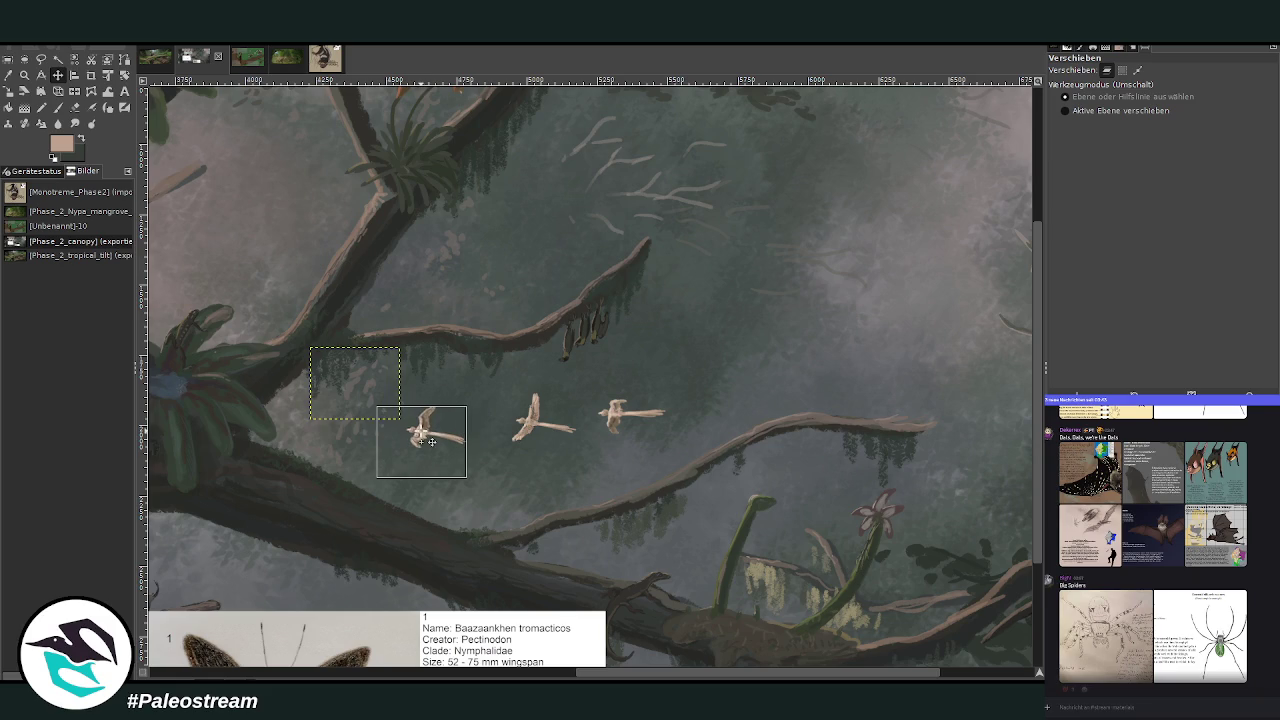
pyautogui.scroll(-3, 494, 405)
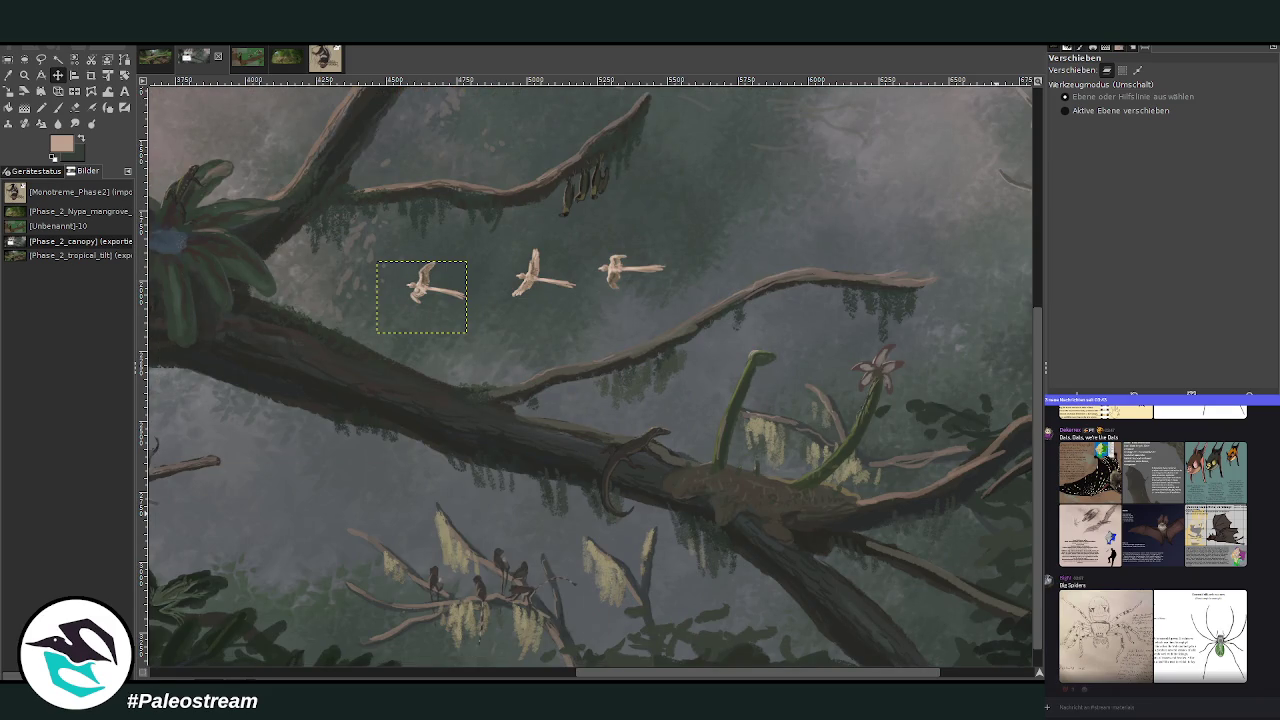
# Zoom out to the full painting and drag the spider reference card up and left.
pyautogui.press('pagedown')
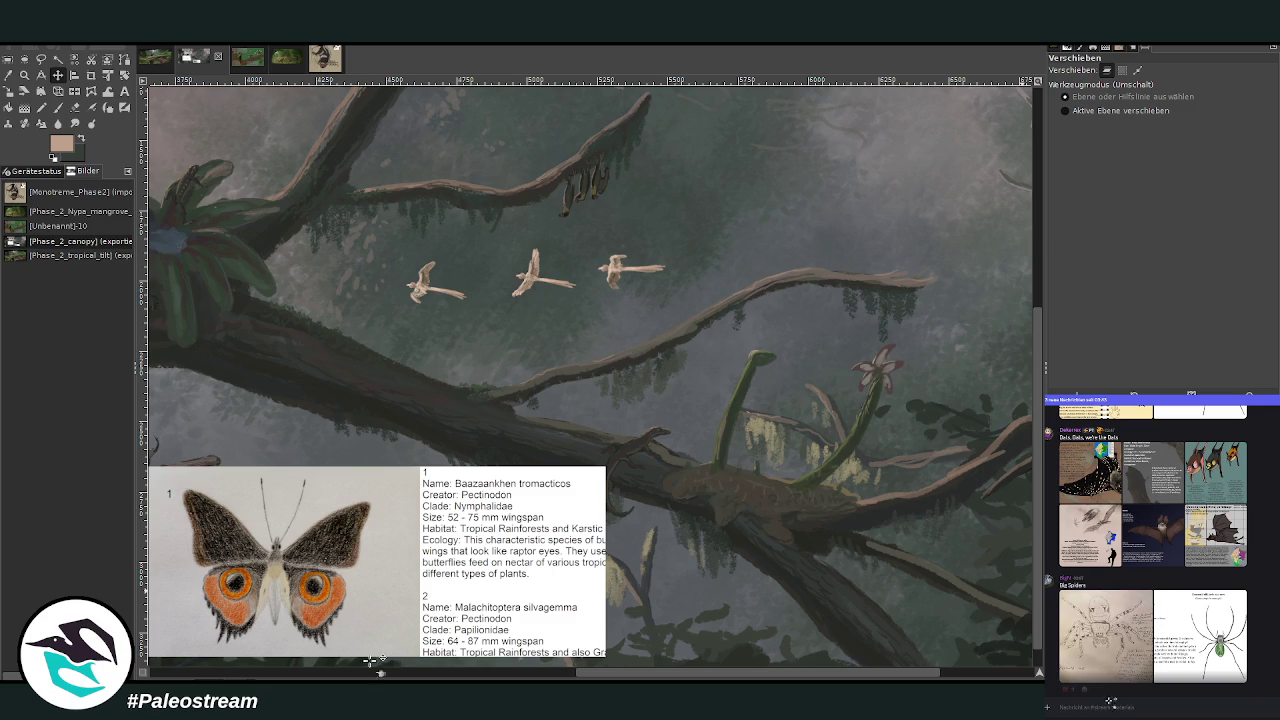
pyautogui.click(24, 74)
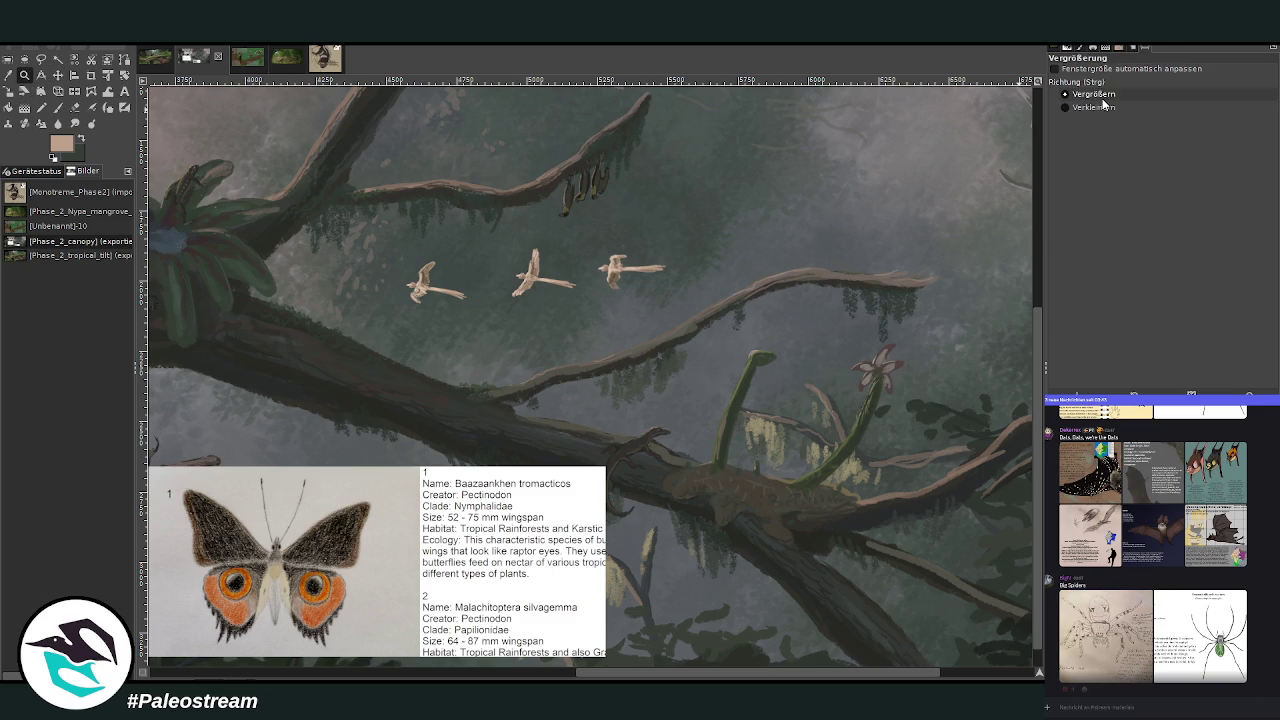
pyautogui.click(837, 300)
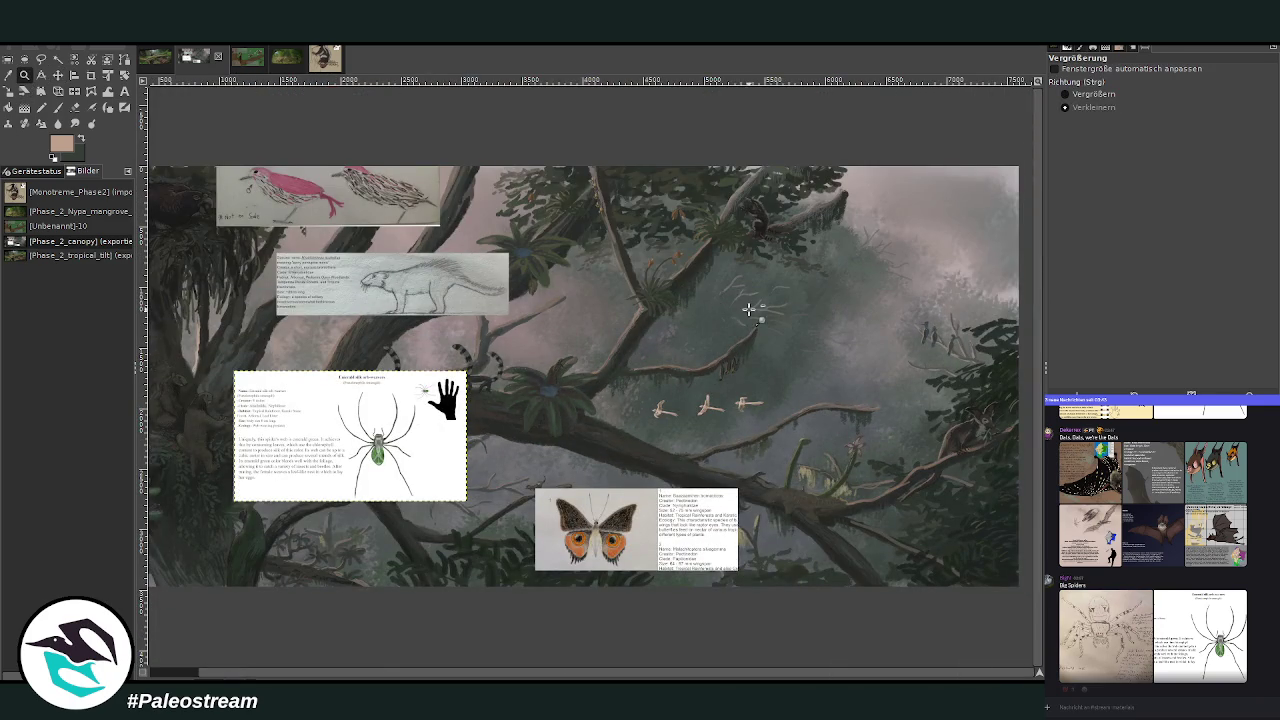
pyautogui.click(57, 75)
pyautogui.moveTo(430, 497); pyautogui.dragTo(400, 333)
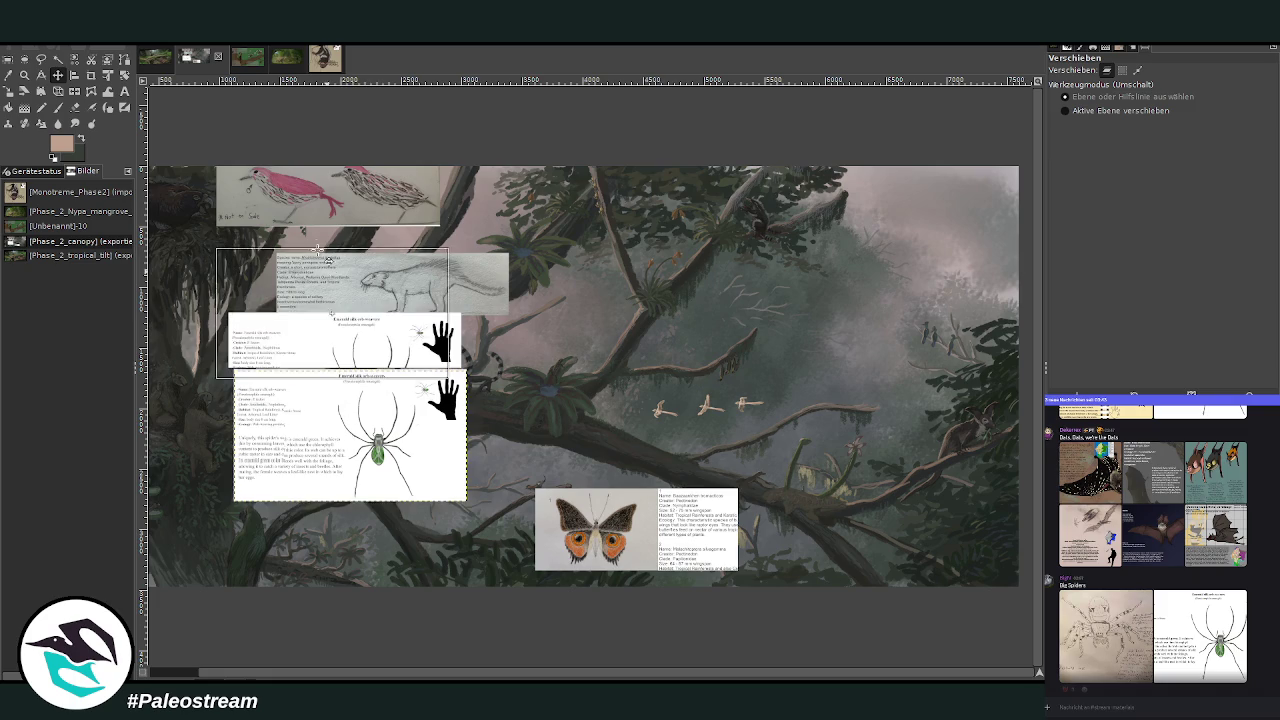
# Drag the butterfly reference card up and left, off the painting.
pyautogui.moveTo(617, 512); pyautogui.dragTo(522, 191)
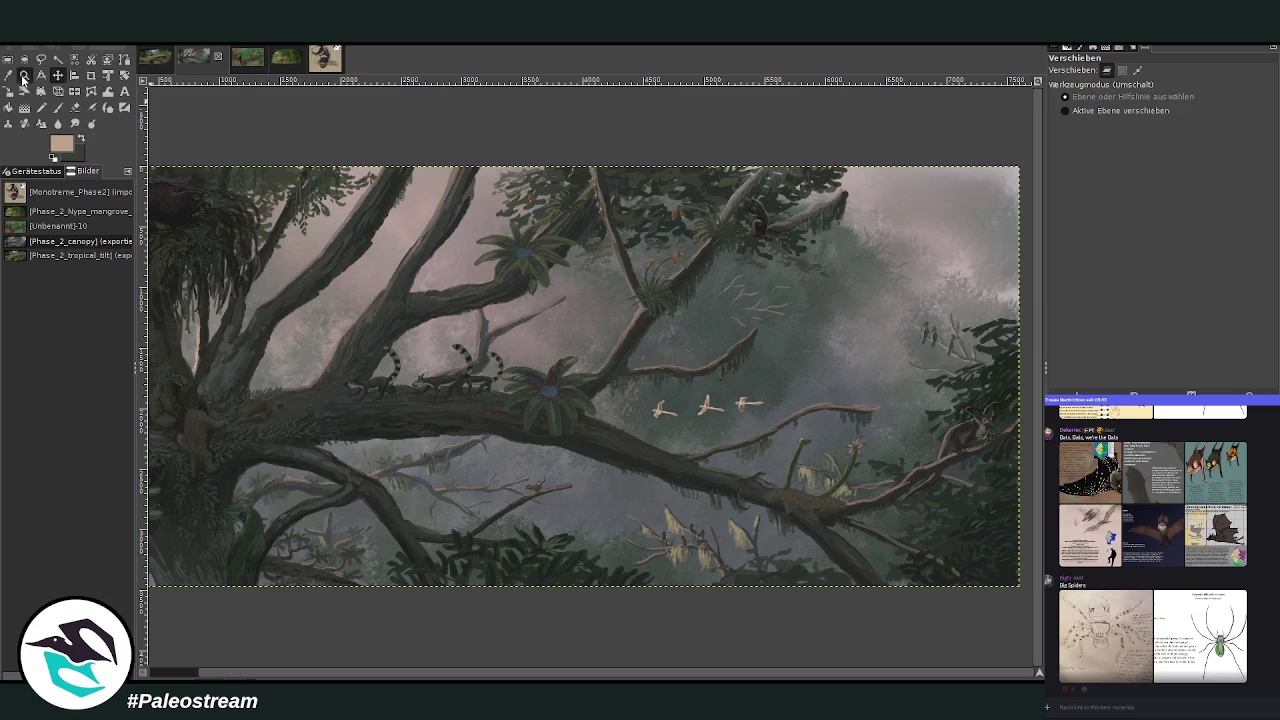
# Zoom in on the right part of the painting where the birds fly.
pyautogui.click(24, 75)
pyautogui.click(814, 281)
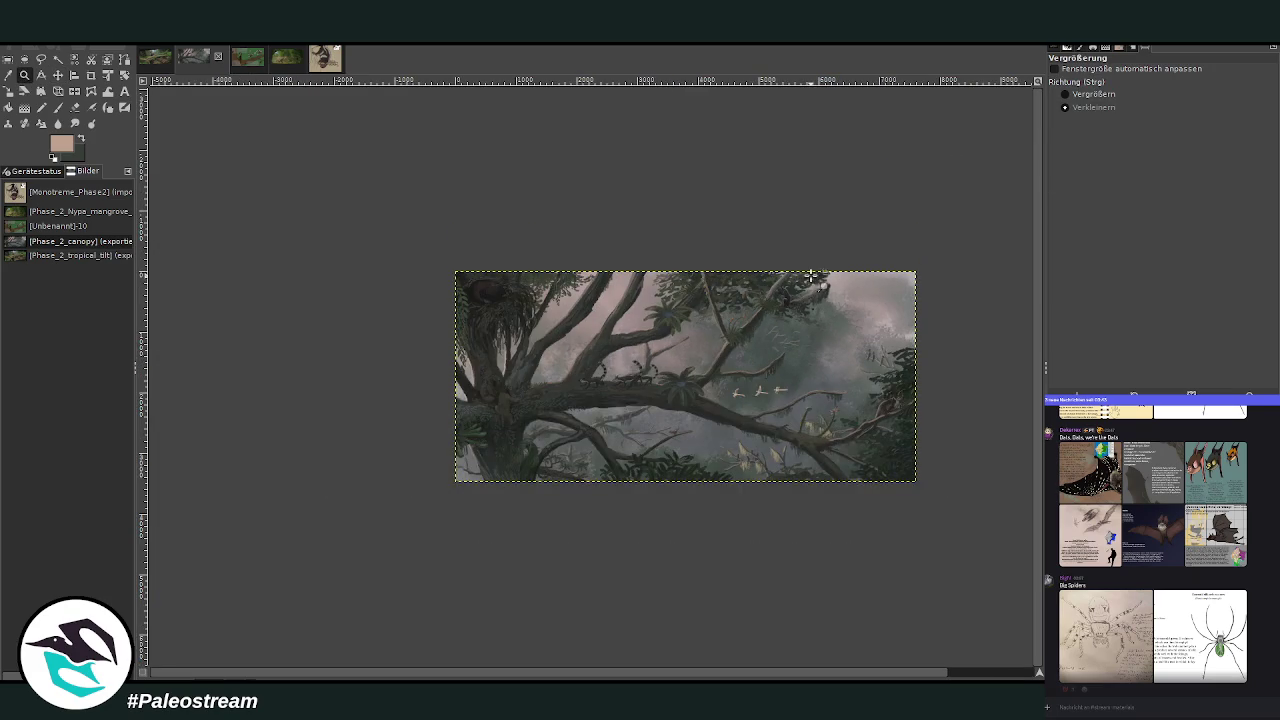
pyautogui.click(1093, 94)
pyautogui.moveTo(700, 340); pyautogui.dragTo(860, 450)
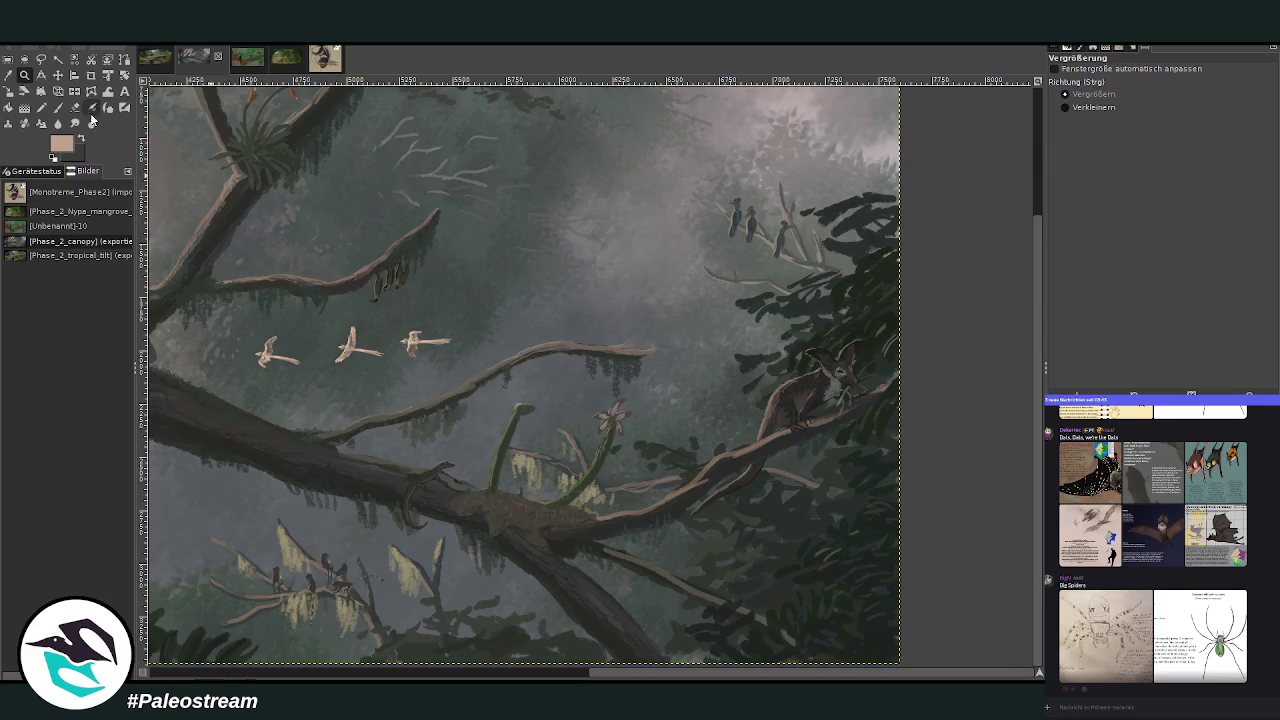
# Lift the third bird up and right, and shift the middle and left birds rightward.
pyautogui.click(58, 75)
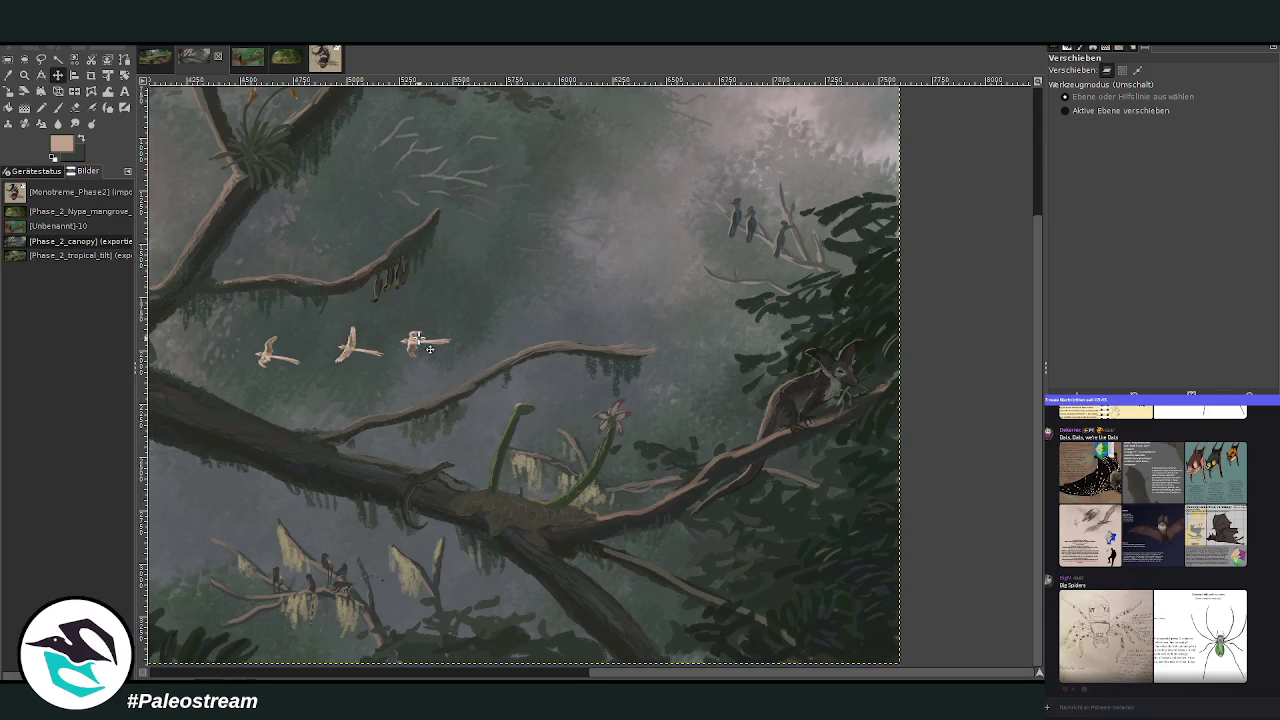
pyautogui.moveTo(427, 340); pyautogui.dragTo(556, 305)
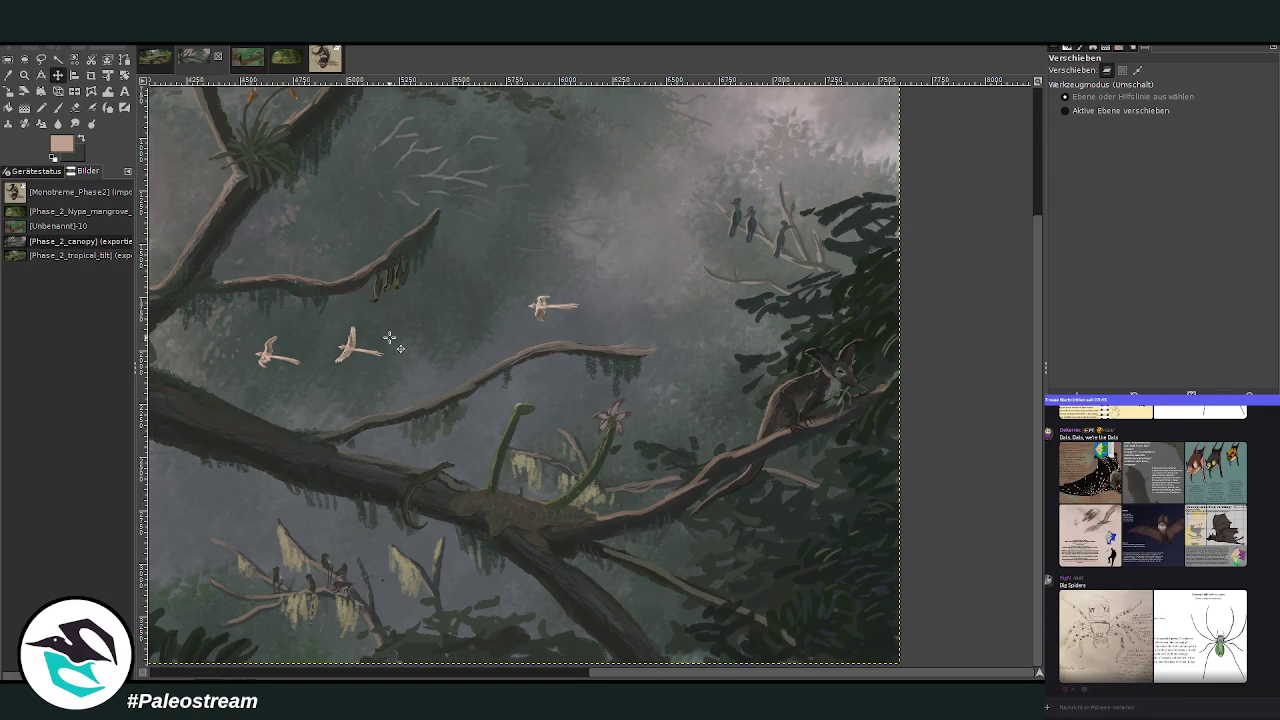
pyautogui.moveTo(358, 348); pyautogui.dragTo(432, 338)
pyautogui.moveTo(290, 355); pyautogui.dragTo(397, 351)
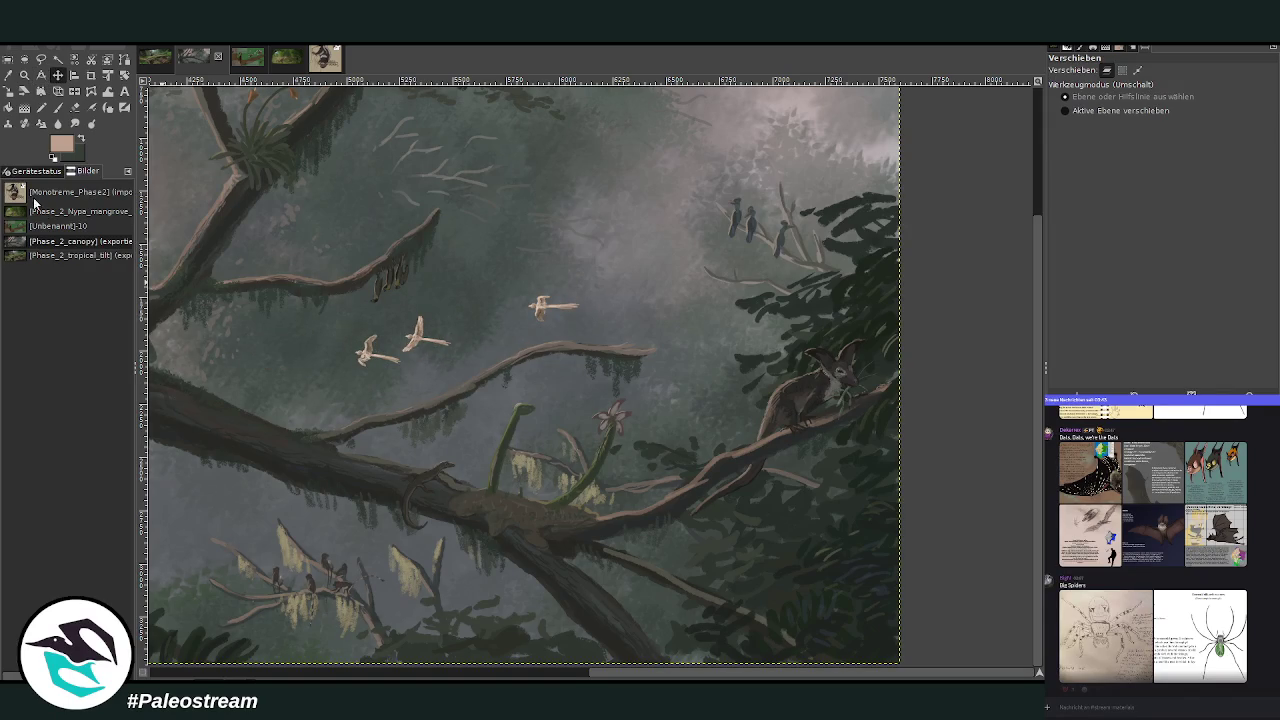
# Zoom back out until the whole image shows, leaving the Zoom tool on enlarge.
pyautogui.click(24, 75)
pyautogui.click(1065, 107)
pyautogui.click(929, 240)
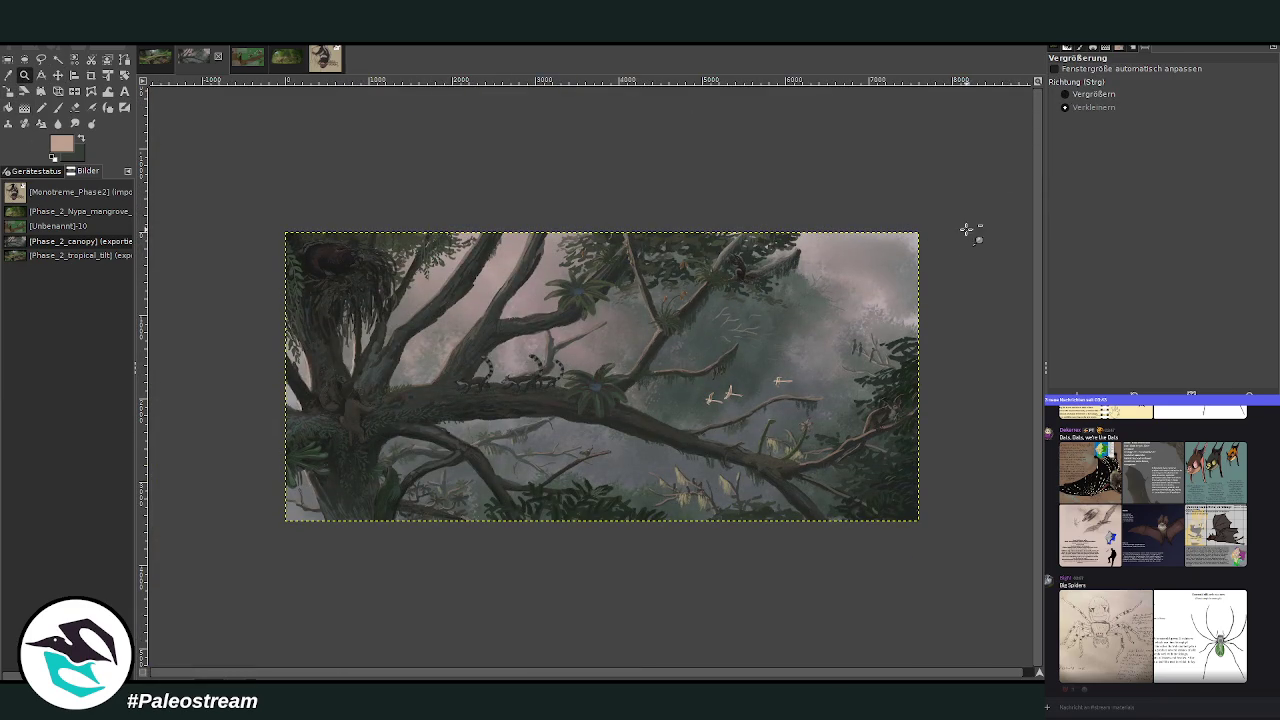
pyautogui.click(1065, 94)
pyautogui.moveTo(250, 216); pyautogui.dragTo(960, 535)
pyautogui.press('m')
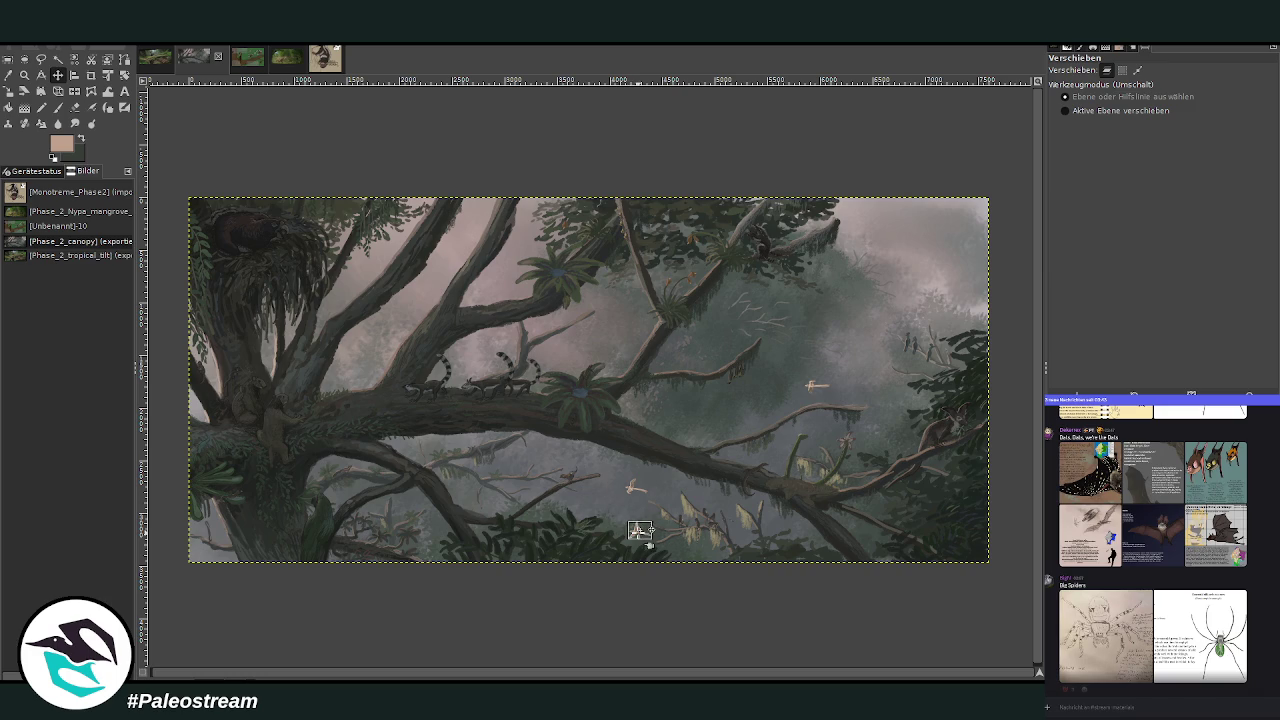
pyautogui.moveTo(638, 525); pyautogui.dragTo(645, 510)
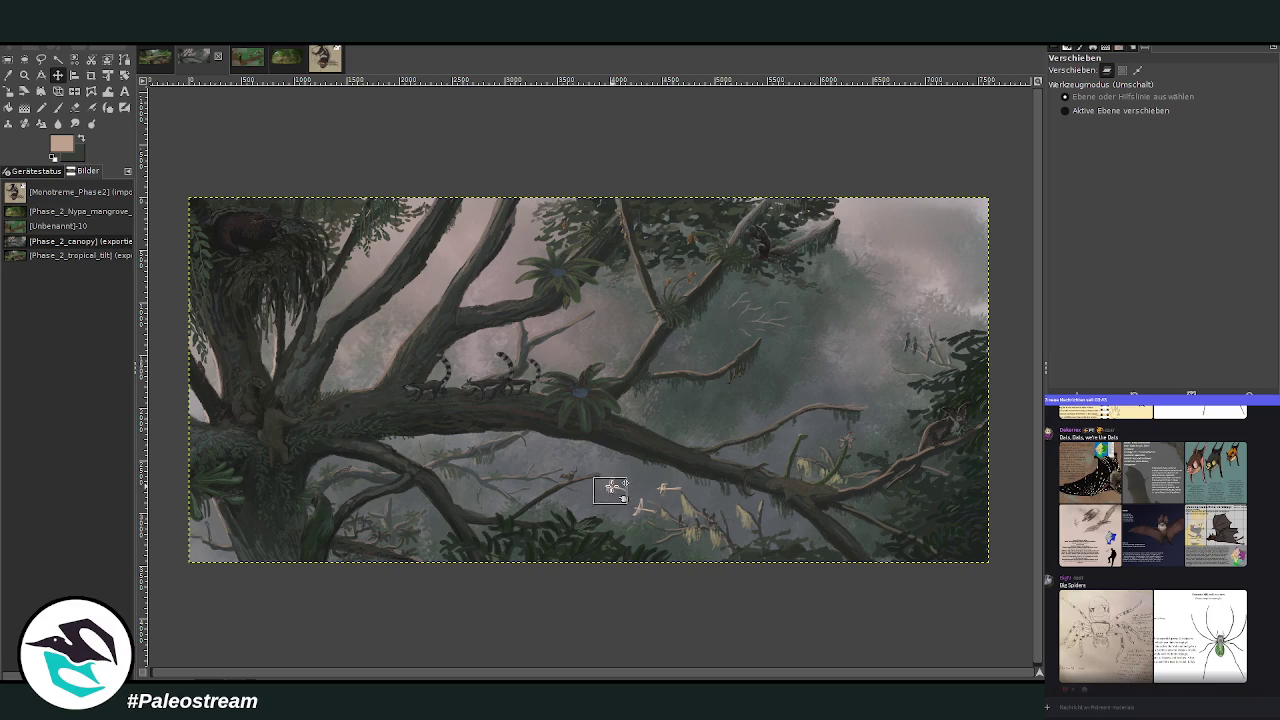
pyautogui.moveTo(608, 480); pyautogui.dragTo(616, 483)
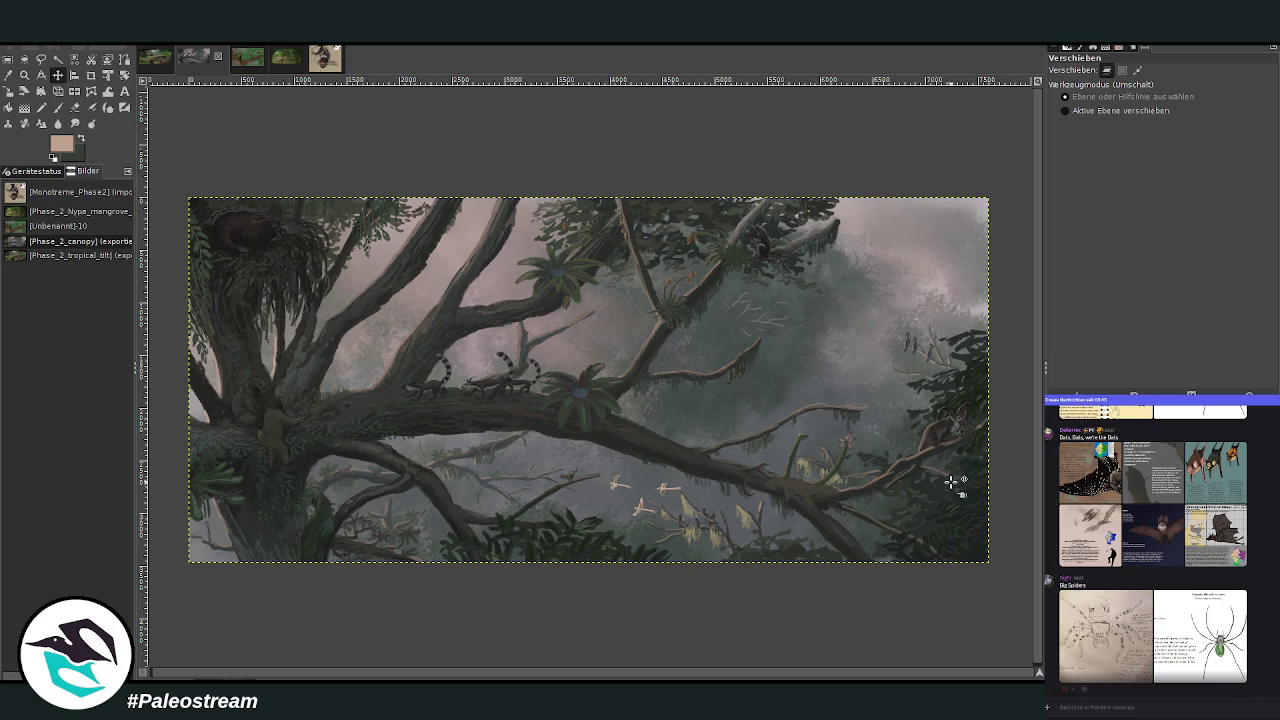
pyautogui.hotkey('shift', 'm')
pyautogui.press('m')
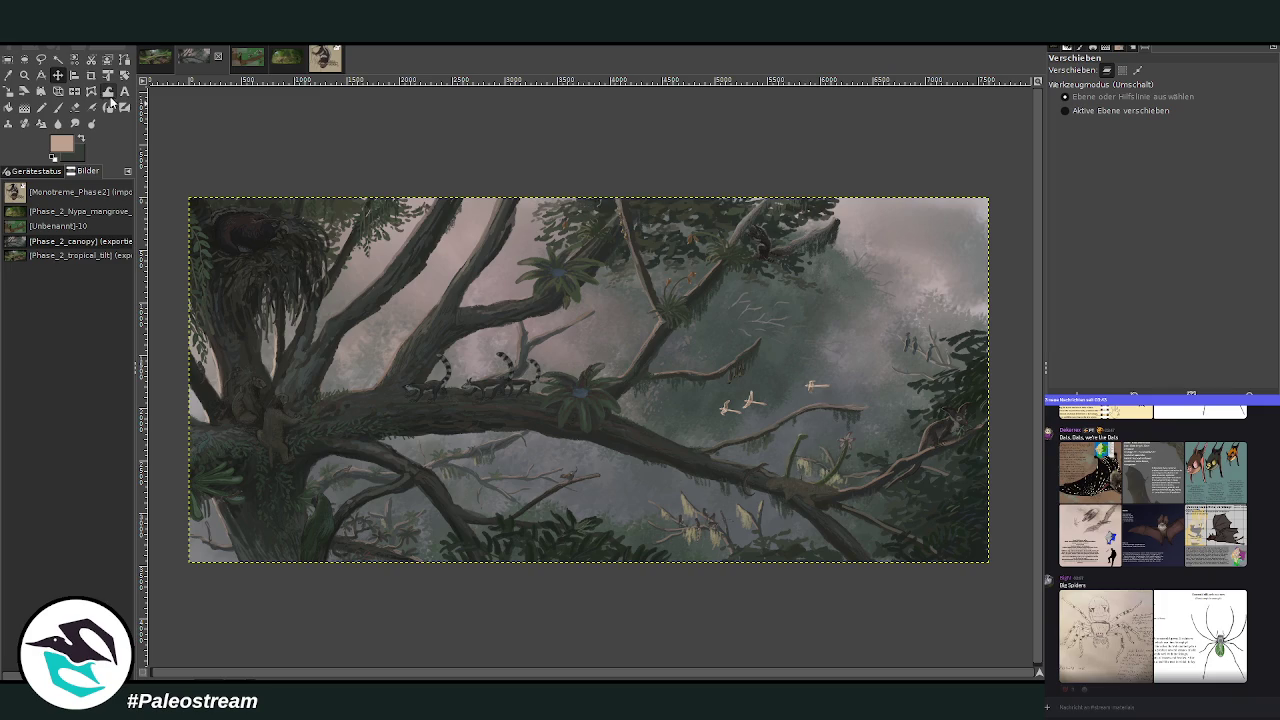
pyautogui.click(25, 75)
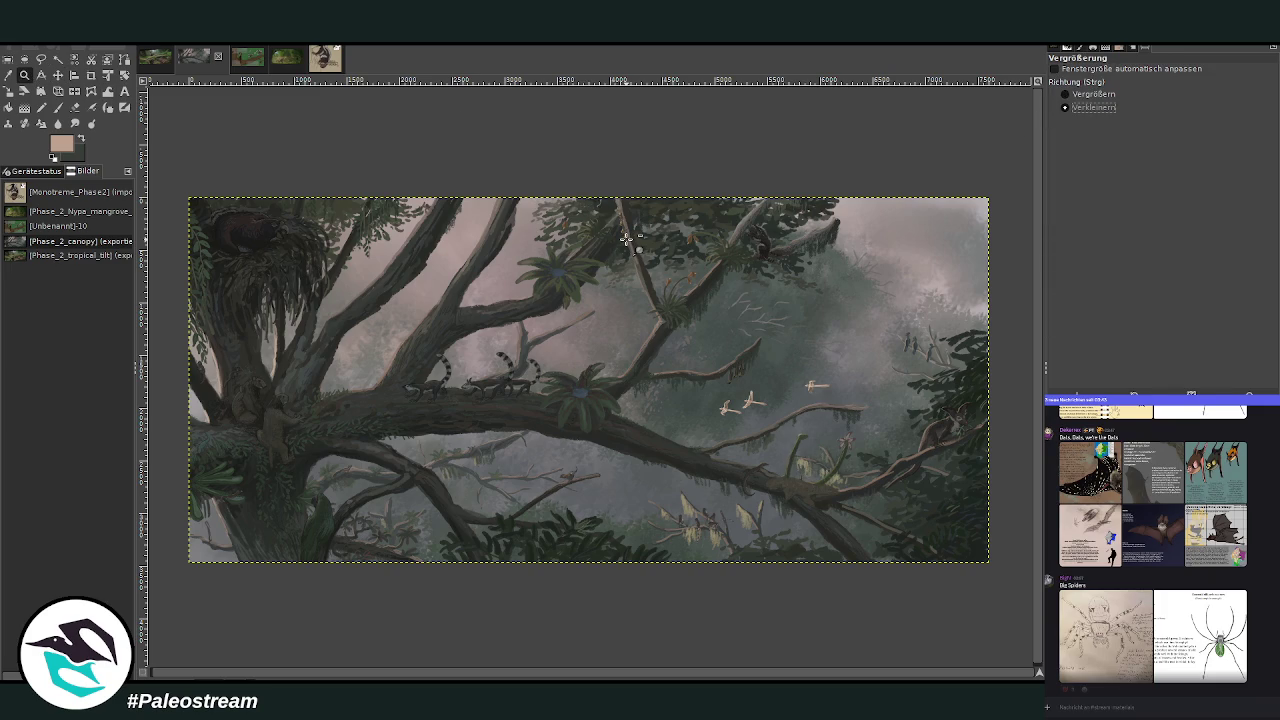
# Zoom in on the ring-tailed animals on the branch and make their layer active.
pyautogui.keyDown('ctrl'); pyautogui.click(626, 240); pyautogui.keyUp('ctrl')
pyautogui.click(1066, 94)
pyautogui.moveTo(495, 292); pyautogui.dragTo(636, 372)
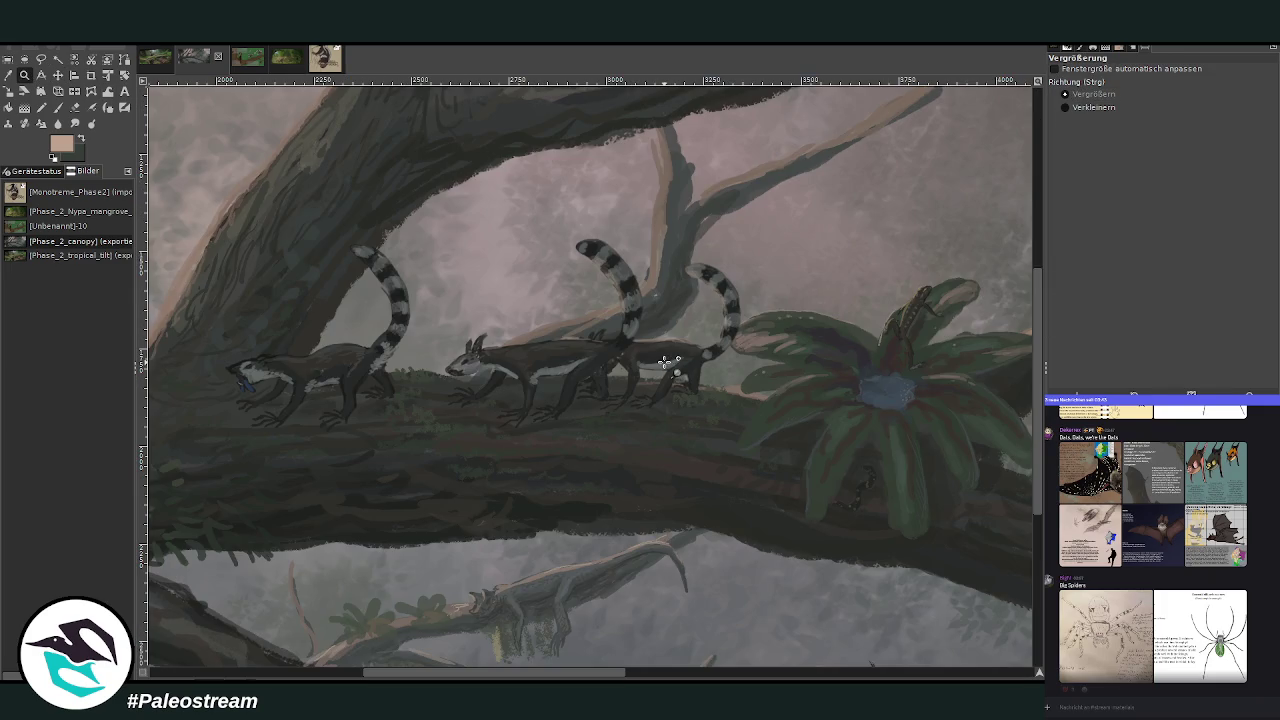
pyautogui.moveTo(229, 163); pyautogui.dragTo(491, 337)
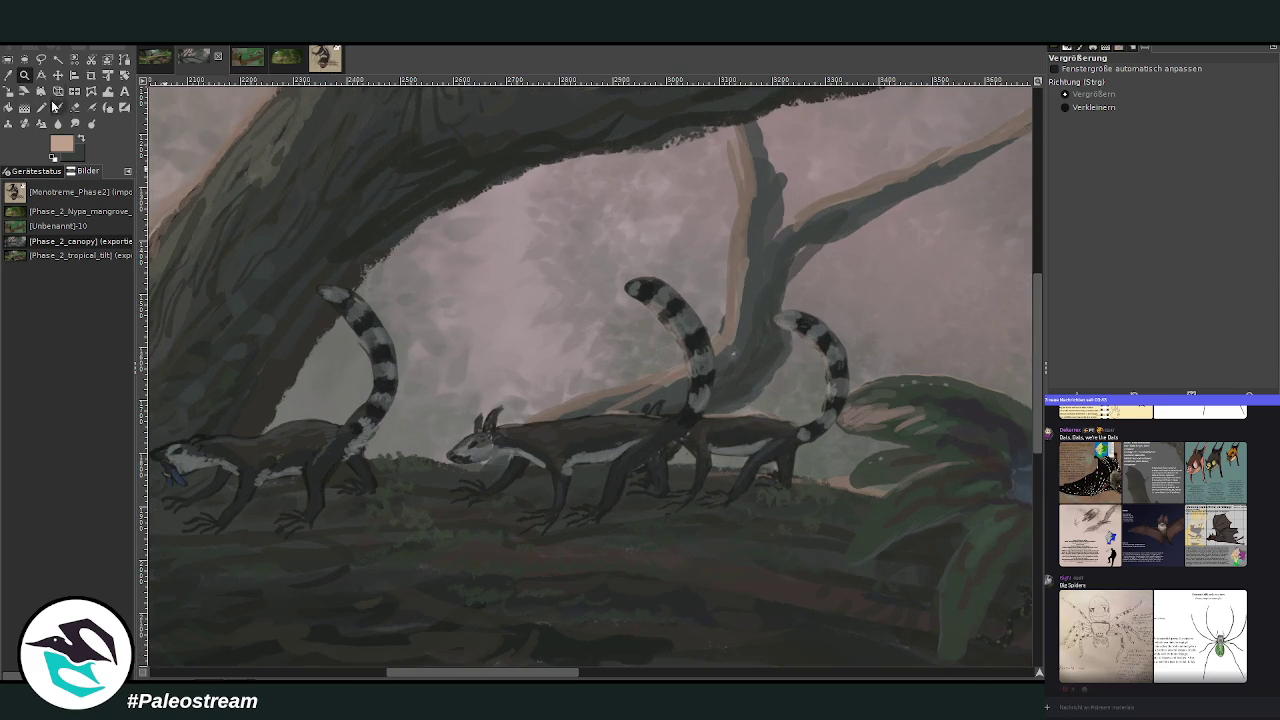
pyautogui.click(61, 77)
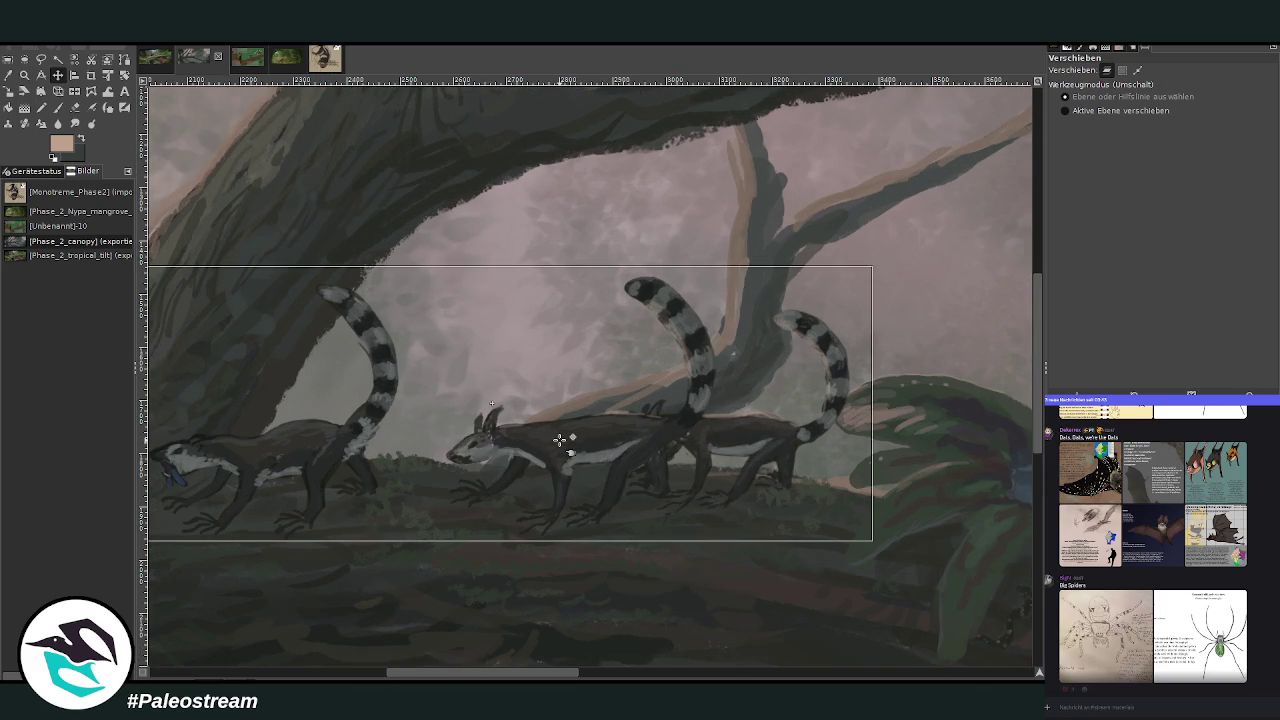
pyautogui.click(640, 469)
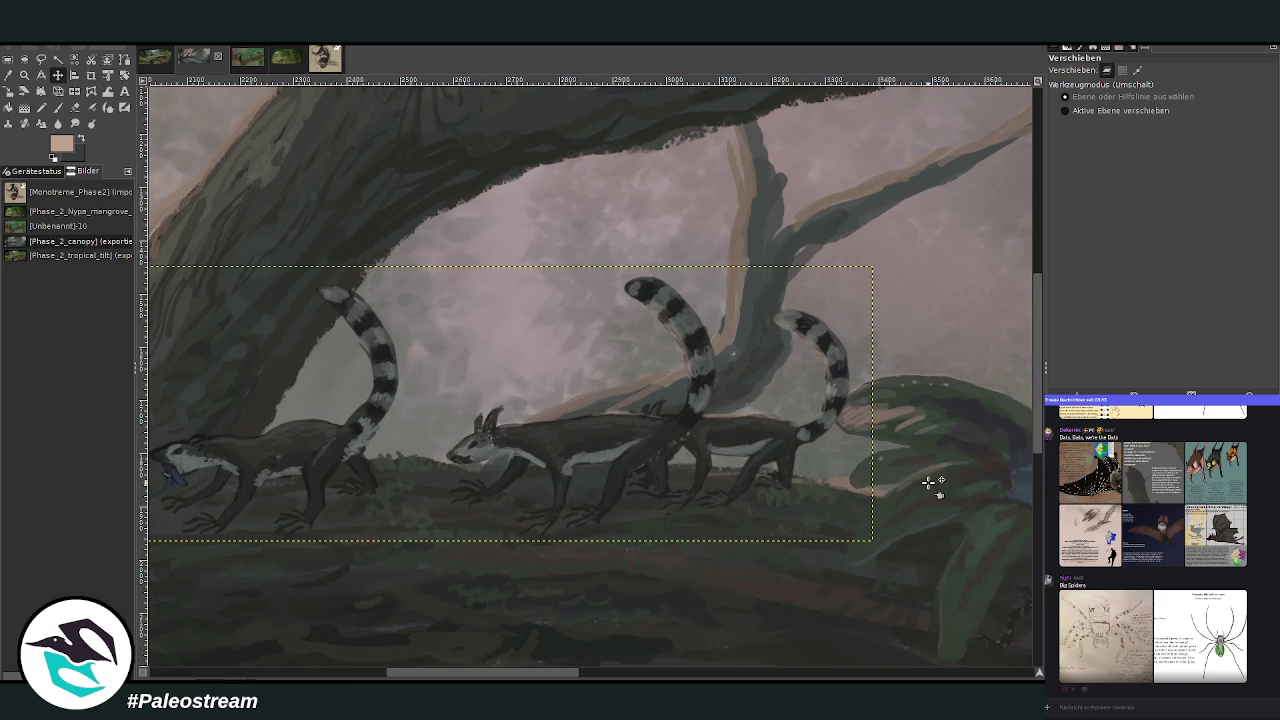
# Zoom in on the two rear animals and sample a dark grey from them.
pyautogui.hotkey('shift', 'c')
pyautogui.press('z')
pyautogui.moveTo(440, 196); pyautogui.dragTo(748, 456)
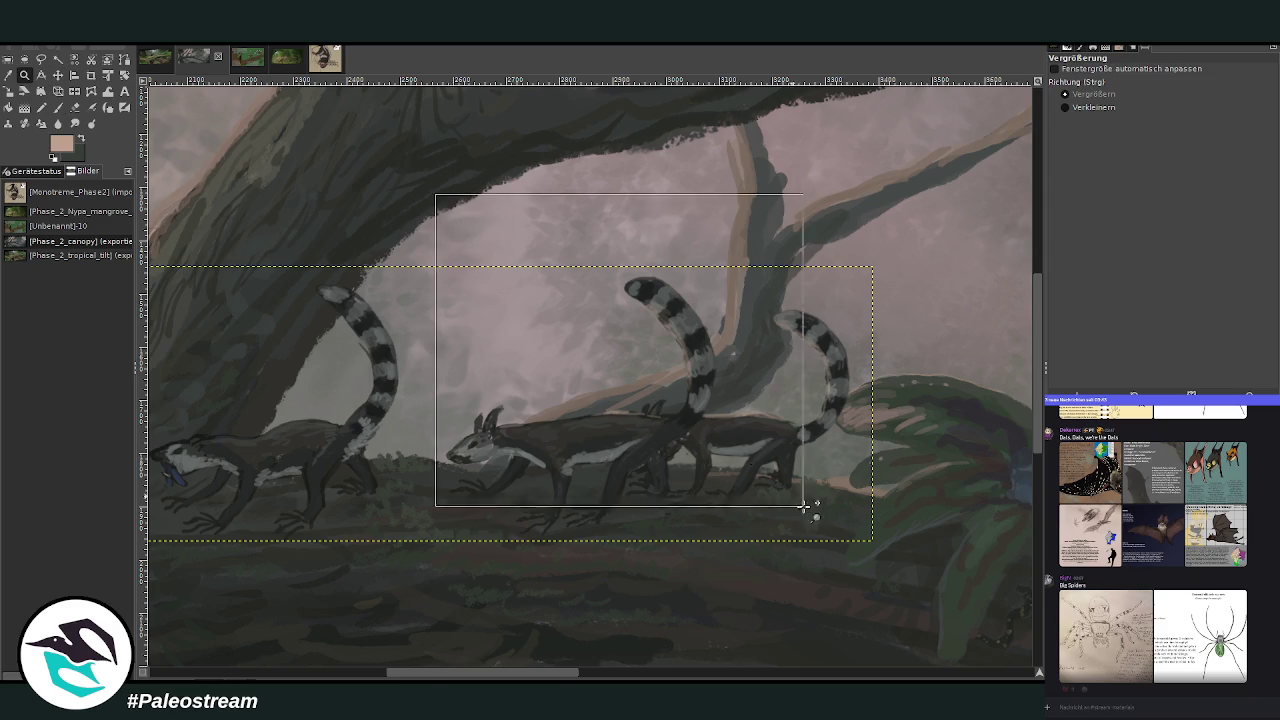
pyautogui.click(10, 77)
pyautogui.click(674, 305)
# Set the chalk Paintbrush to opacity 91.8 and size 45.
pyautogui.click(66, 108)
pyautogui.moveTo(1200, 92); pyautogui.dragTo(1245, 92)
pyautogui.moveTo(1200, 143); pyautogui.dragTo(1080, 143)
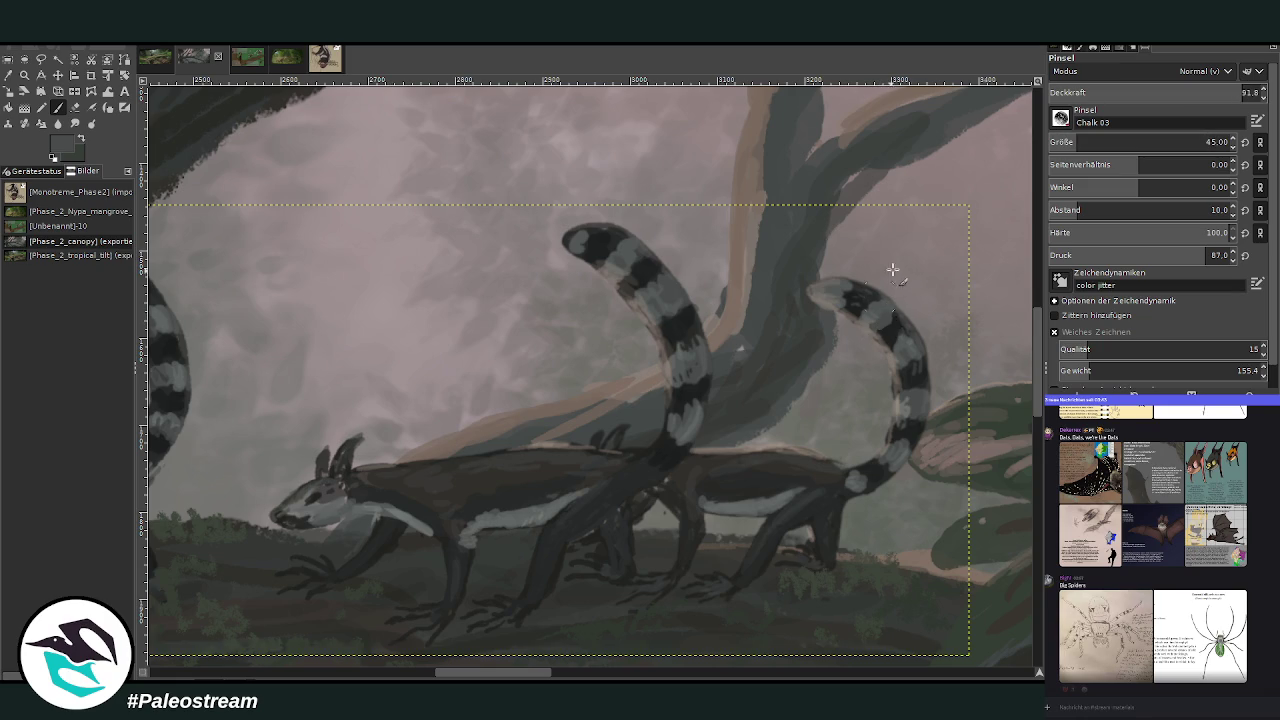
# Set the brush to size 27 and opacity 70.3, then darken the tail tip and a right-tail segment.
pyautogui.moveTo(1095, 143); pyautogui.dragTo(1086, 143)
pyautogui.moveTo(1244, 92); pyautogui.dragTo(1197, 92)
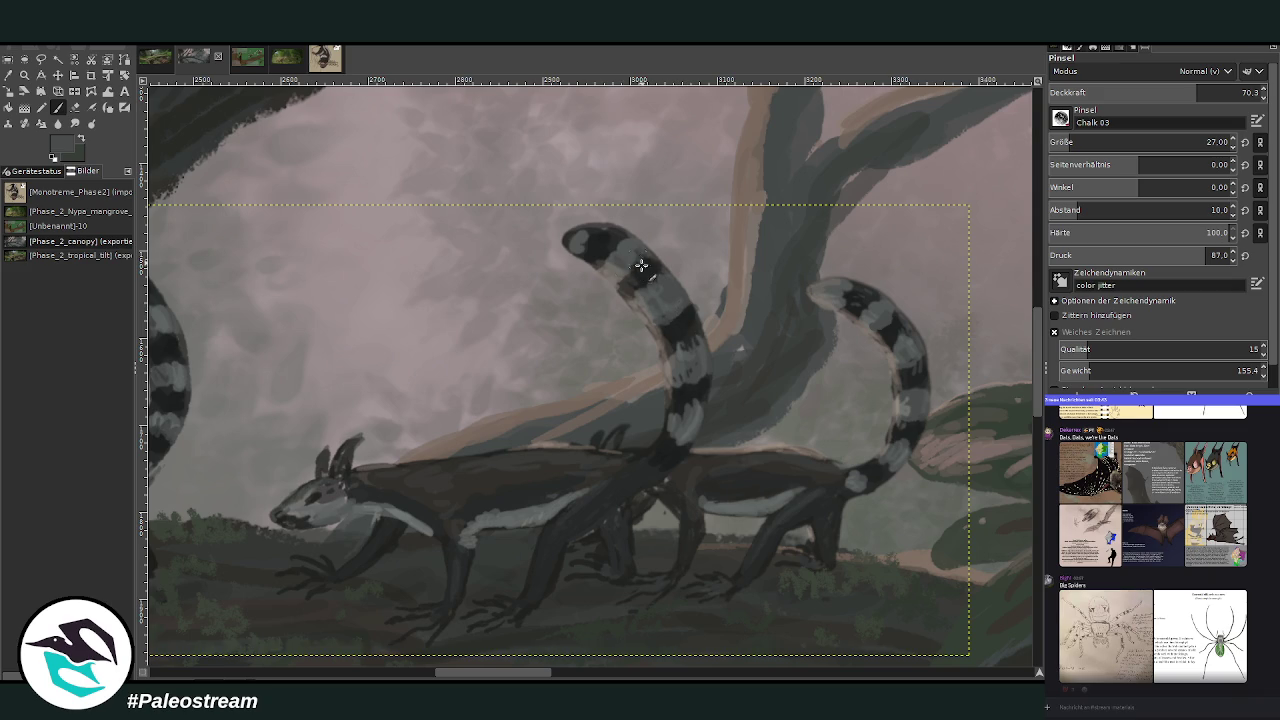
pyautogui.moveTo(585, 247); pyautogui.dragTo(578, 233)
pyautogui.keyDown('ctrl'); pyautogui.click(651, 291); pyautogui.keyUp('ctrl')
pyautogui.keyDown('ctrl'); pyautogui.click(852, 298); pyautogui.keyUp('ctrl')
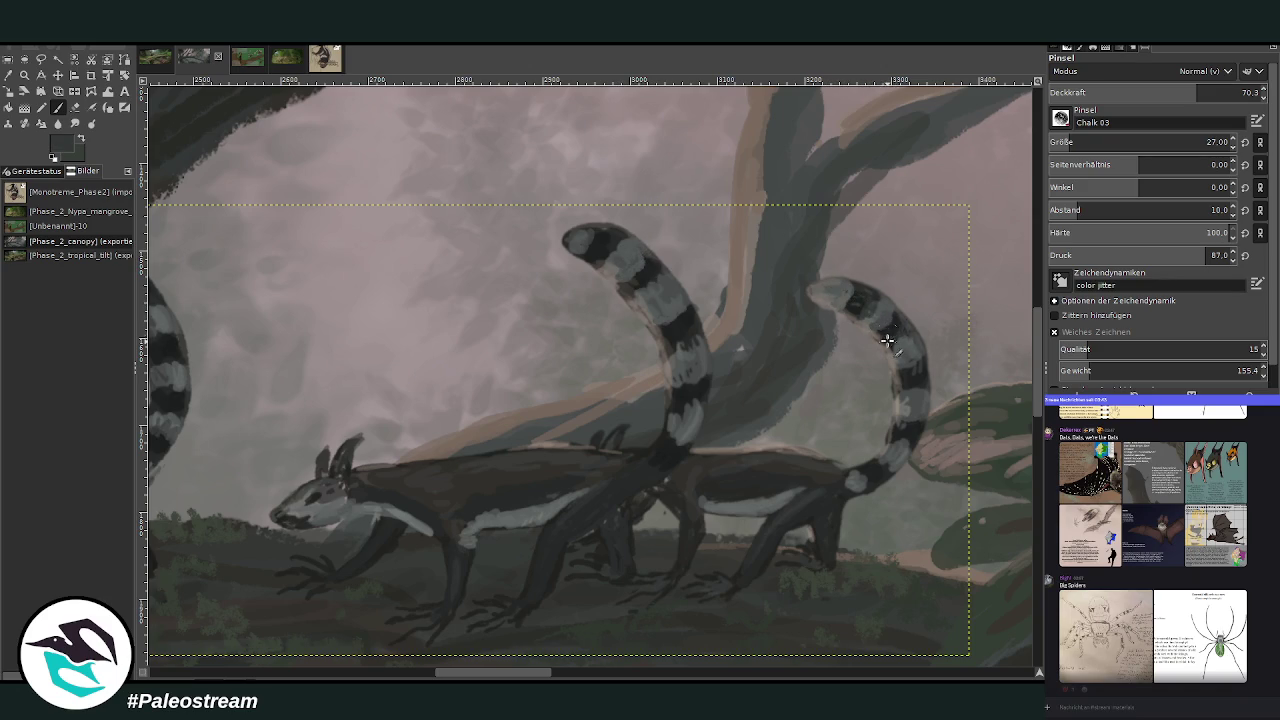
pyautogui.keyDown('ctrl'); pyautogui.click(921, 381); pyautogui.keyUp('ctrl')
pyautogui.moveTo(922, 384); pyautogui.dragTo(904, 404)
# Sample tail greys and lighten the dark stripe on the left tail.
pyautogui.keyDown('ctrl'); pyautogui.click(891, 452); pyautogui.keyUp('ctrl')
pyautogui.keyDown('ctrl'); pyautogui.click(677, 418); pyautogui.keyUp('ctrl')
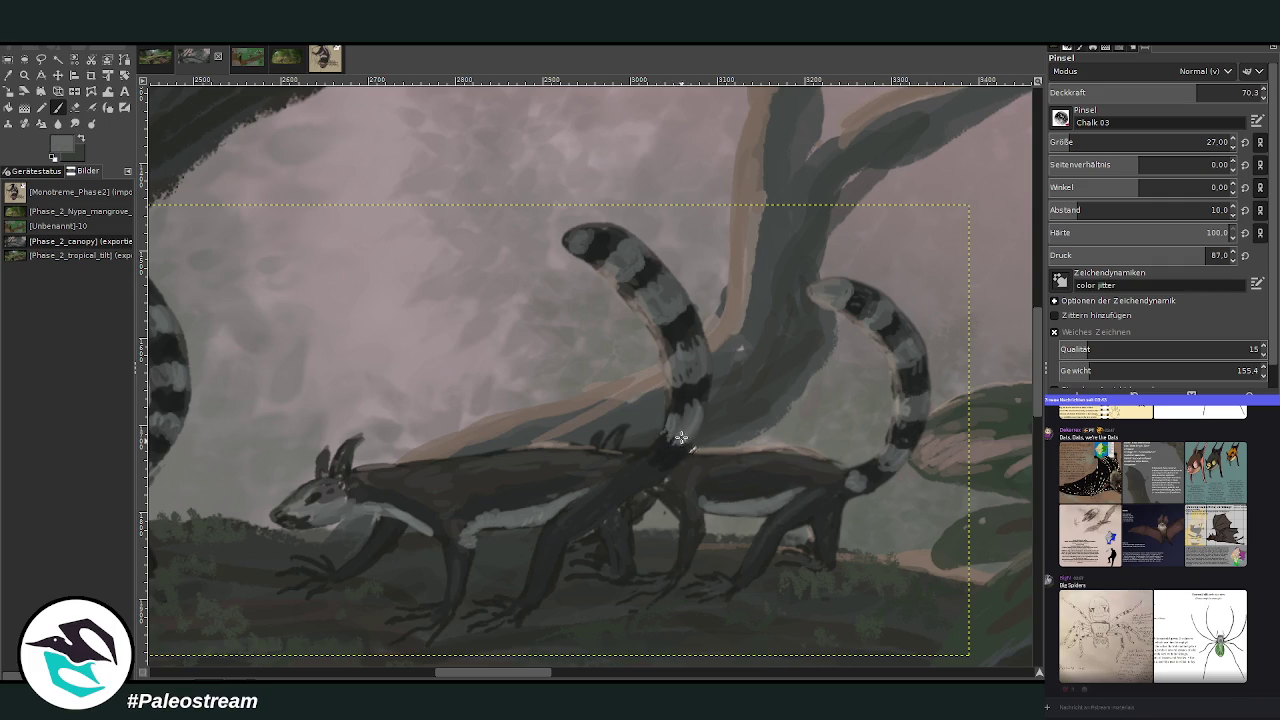
pyautogui.keyDown('ctrl'); pyautogui.click(688, 395); pyautogui.keyUp('ctrl')
pyautogui.keyDown('ctrl'); pyautogui.click(699, 377); pyautogui.keyUp('ctrl')
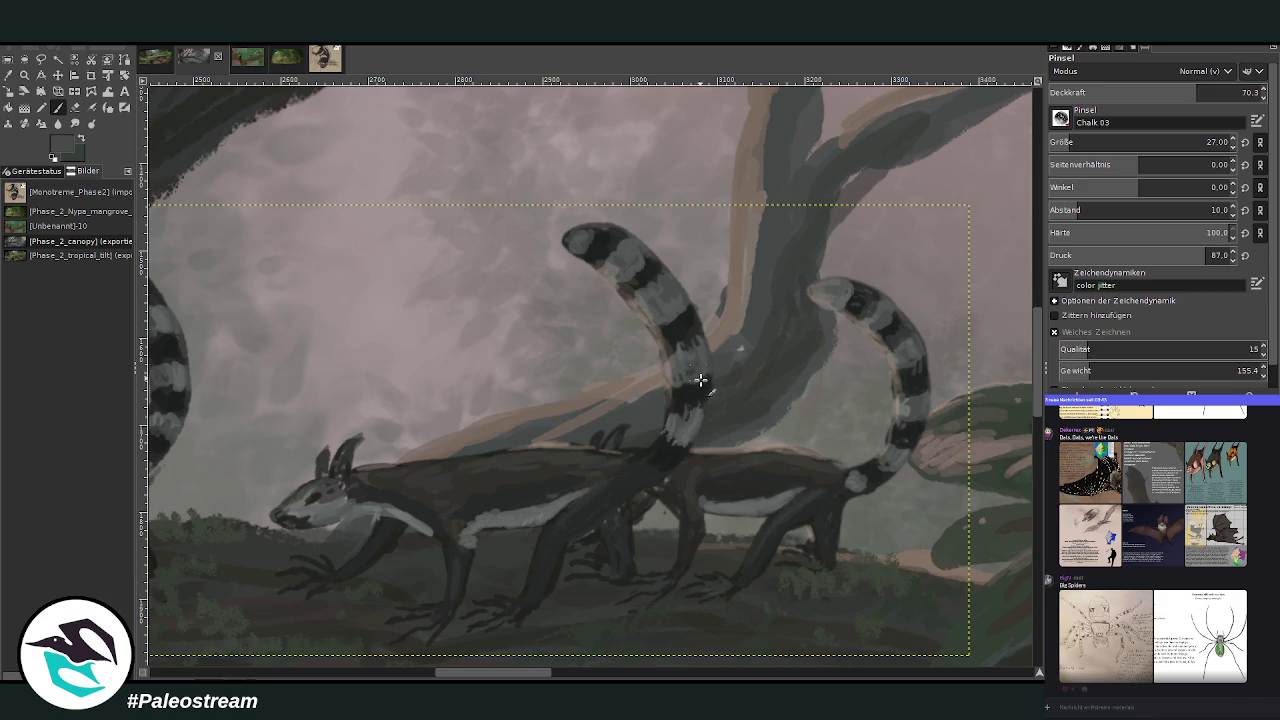
pyautogui.moveTo(688, 372); pyautogui.dragTo(700, 398)
# Darken the left tail tip, then repaint it in light grey sampled from a stripe.
pyautogui.moveTo(605, 227); pyautogui.dragTo(578, 245)
pyautogui.keyDown('ctrl'); pyautogui.click(652, 300); pyautogui.keyUp('ctrl')
pyautogui.moveTo(568, 245)
pyautogui.mouseDown()
pyautogui.moveTo(587, 236)
pyautogui.moveTo(566, 245)
pyautogui.mouseUp()
pyautogui.keyDown('ctrl'); pyautogui.click(371, 481); pyautogui.keyUp('ctrl')
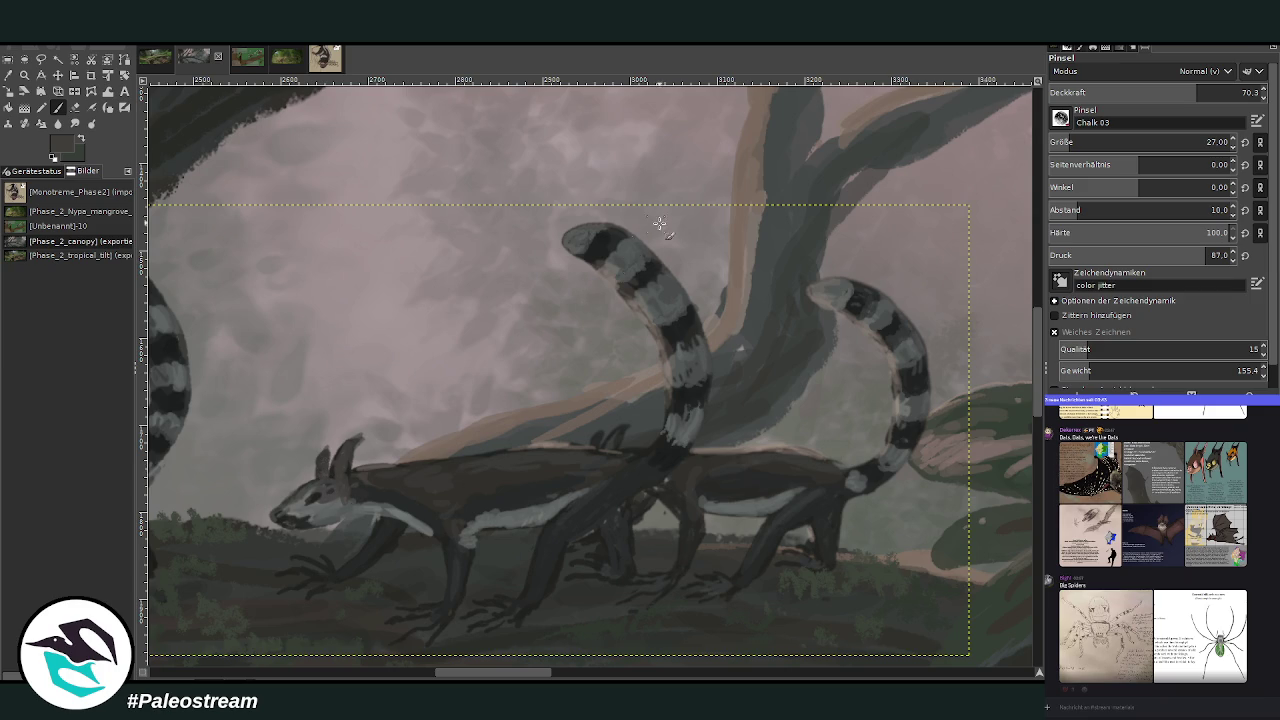
pyautogui.moveTo(510, 674); pyautogui.dragTo(445, 674)
pyautogui.keyDown('ctrl'); pyautogui.click(649, 332); pyautogui.keyUp('ctrl')
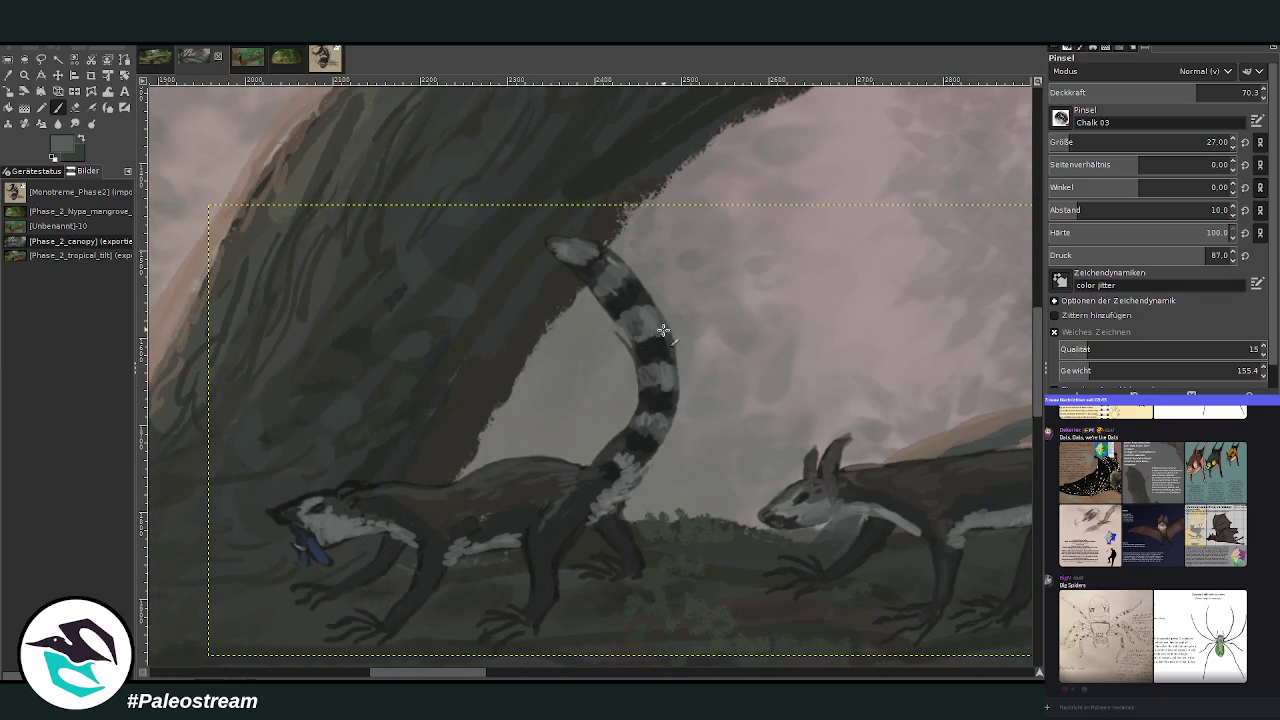
# Sample the tail's dark and light band colours and paint a lighter stroke into a band.
pyautogui.keyDown('ctrl'); pyautogui.click(652, 358); pyautogui.keyUp('ctrl')
pyautogui.keyDown('ctrl'); pyautogui.click(632, 460); pyautogui.keyUp('ctrl')
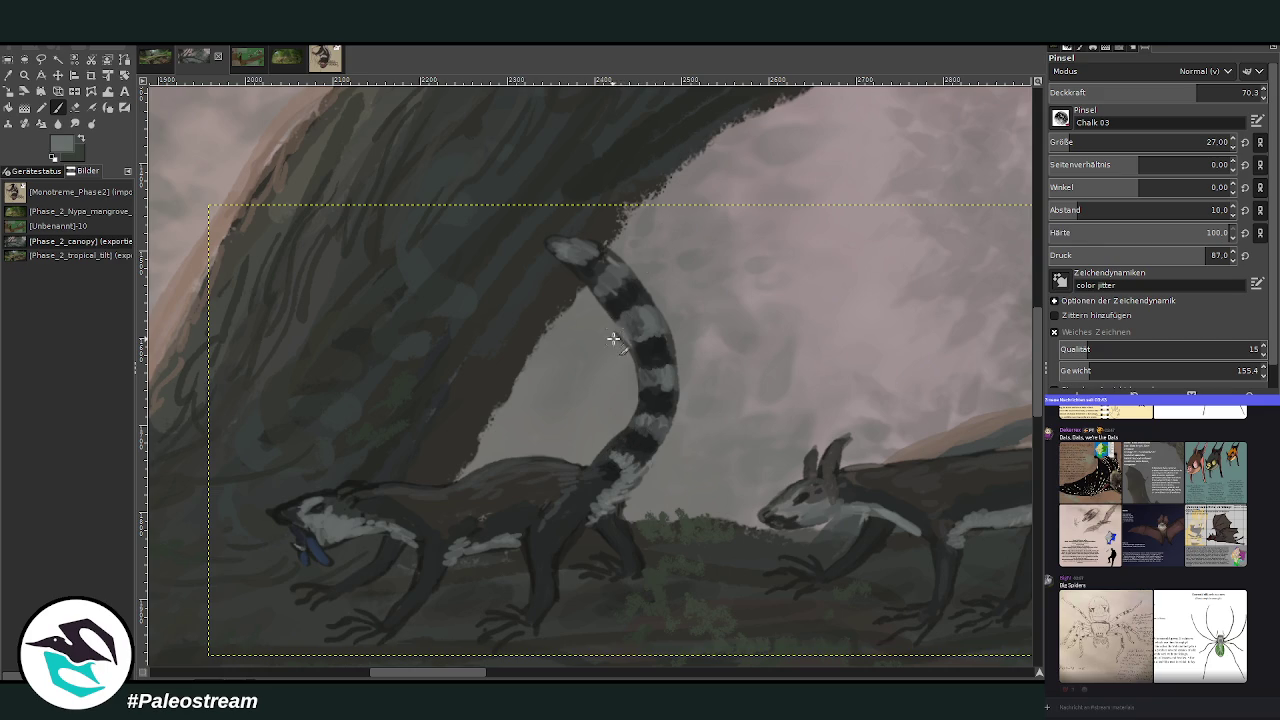
pyautogui.keyDown('ctrl'); pyautogui.click(631, 303); pyautogui.keyUp('ctrl')
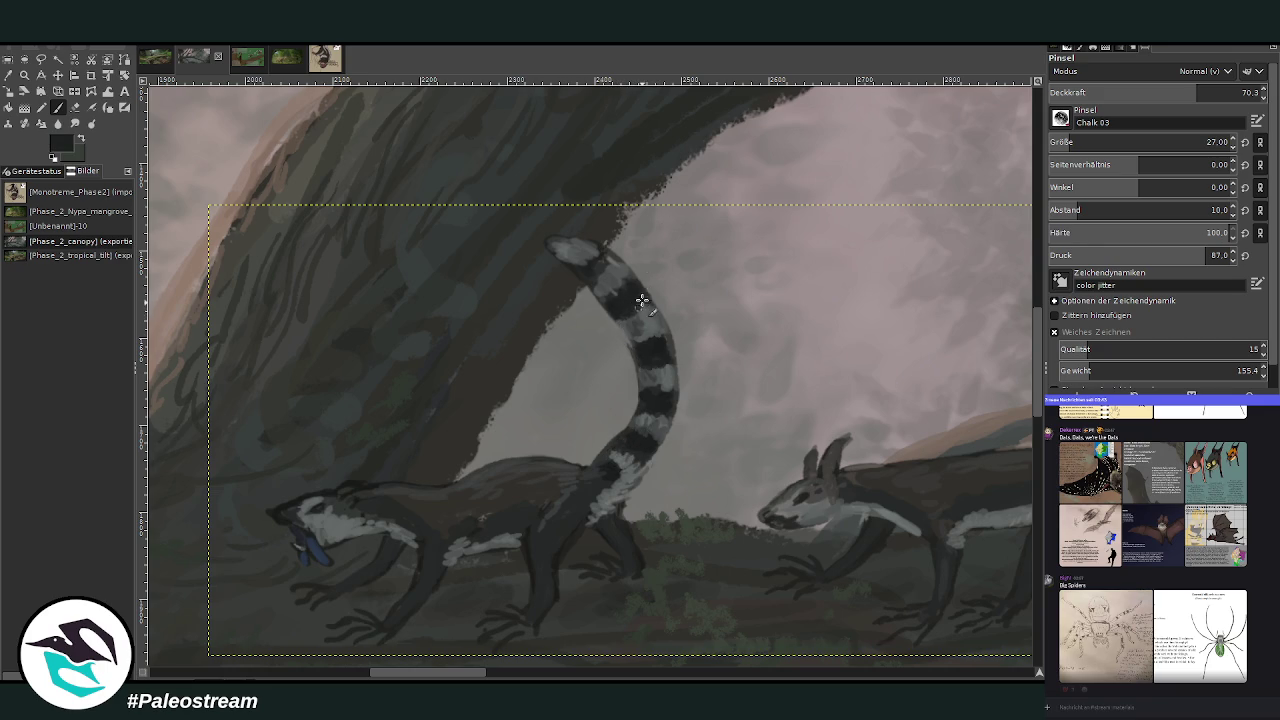
pyautogui.keyDown('ctrl'); pyautogui.click(646, 303); pyautogui.keyUp('ctrl')
pyautogui.moveTo(664, 354); pyautogui.dragTo(668, 380)
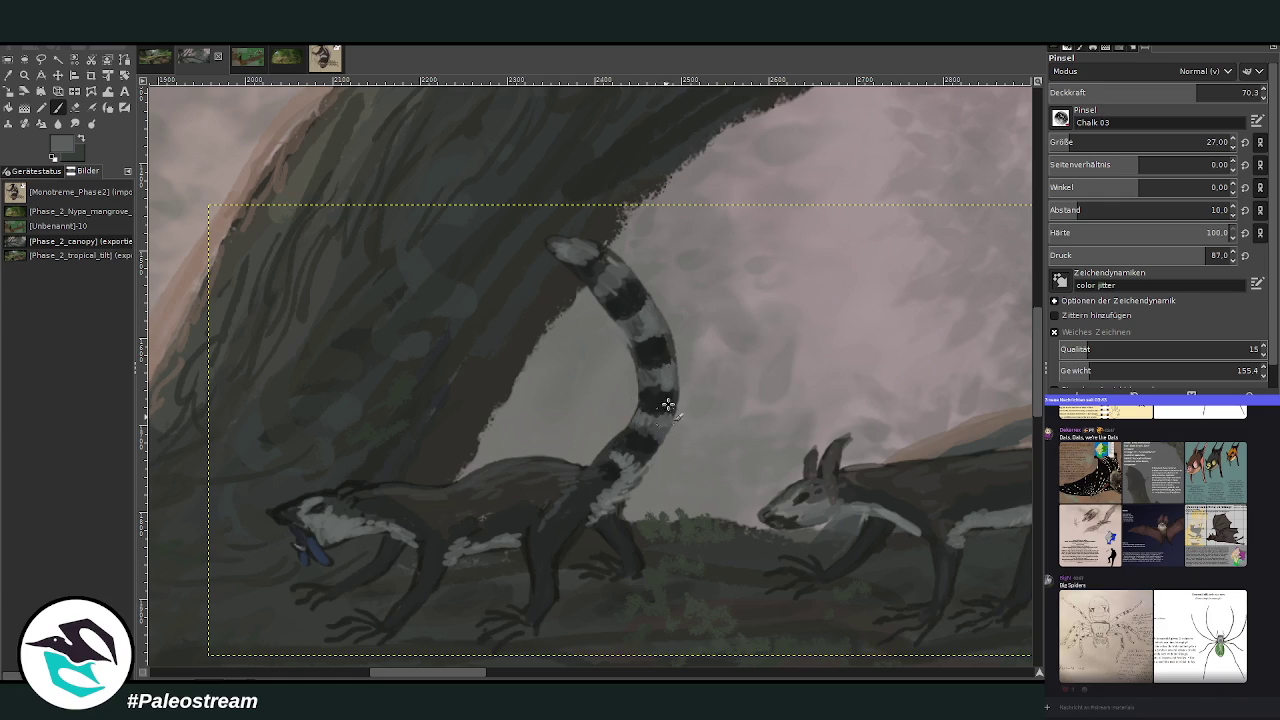
# Brighten the tail tip with light grey, then sample darker and near-black tones around the tail.
pyautogui.keyDown('ctrl'); pyautogui.click(662, 392); pyautogui.keyUp('ctrl')
pyautogui.keyDown('ctrl'); pyautogui.click(570, 254); pyautogui.keyUp('ctrl')
pyautogui.moveTo(560, 243); pyautogui.dragTo(566, 253)
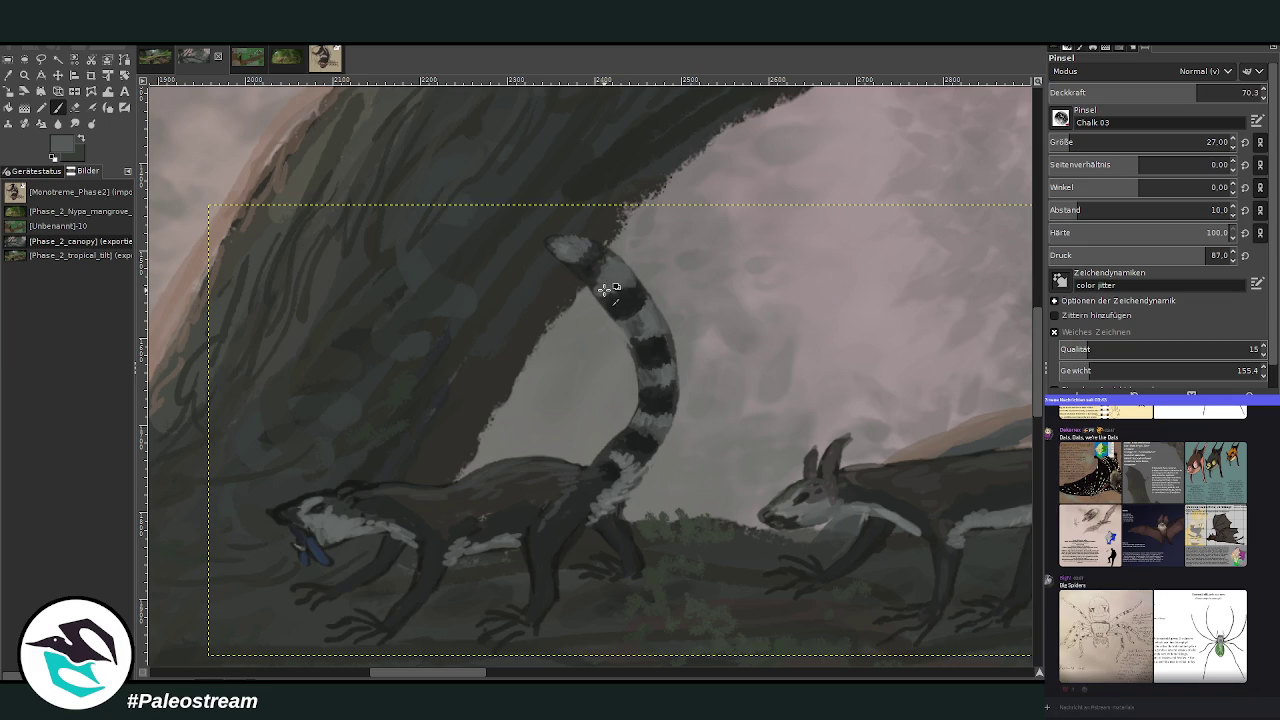
pyautogui.keyDown('ctrl'); pyautogui.click(640, 324); pyautogui.keyUp('ctrl')
pyautogui.keyDown('ctrl'); pyautogui.click(586, 264); pyautogui.keyUp('ctrl')
pyautogui.keyDown('ctrl'); pyautogui.click(616, 312); pyautogui.keyUp('ctrl')
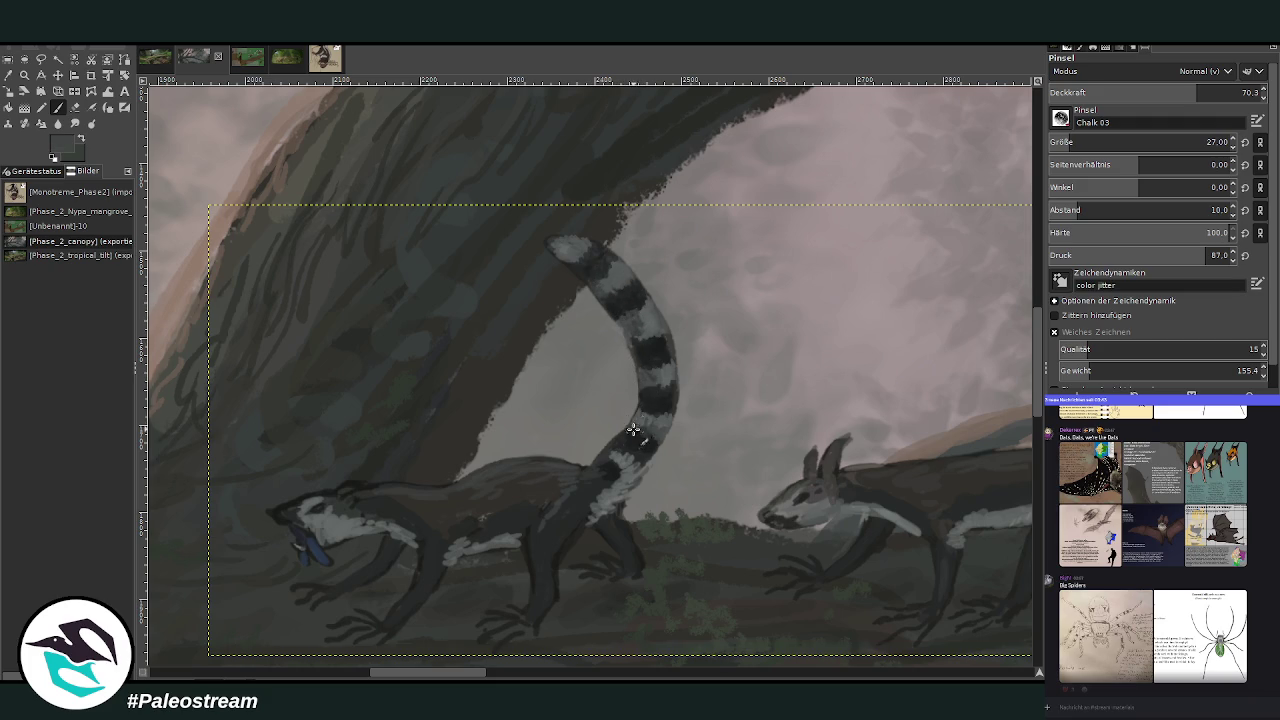
pyautogui.keyDown('ctrl'); pyautogui.click(604, 444); pyautogui.keyUp('ctrl')
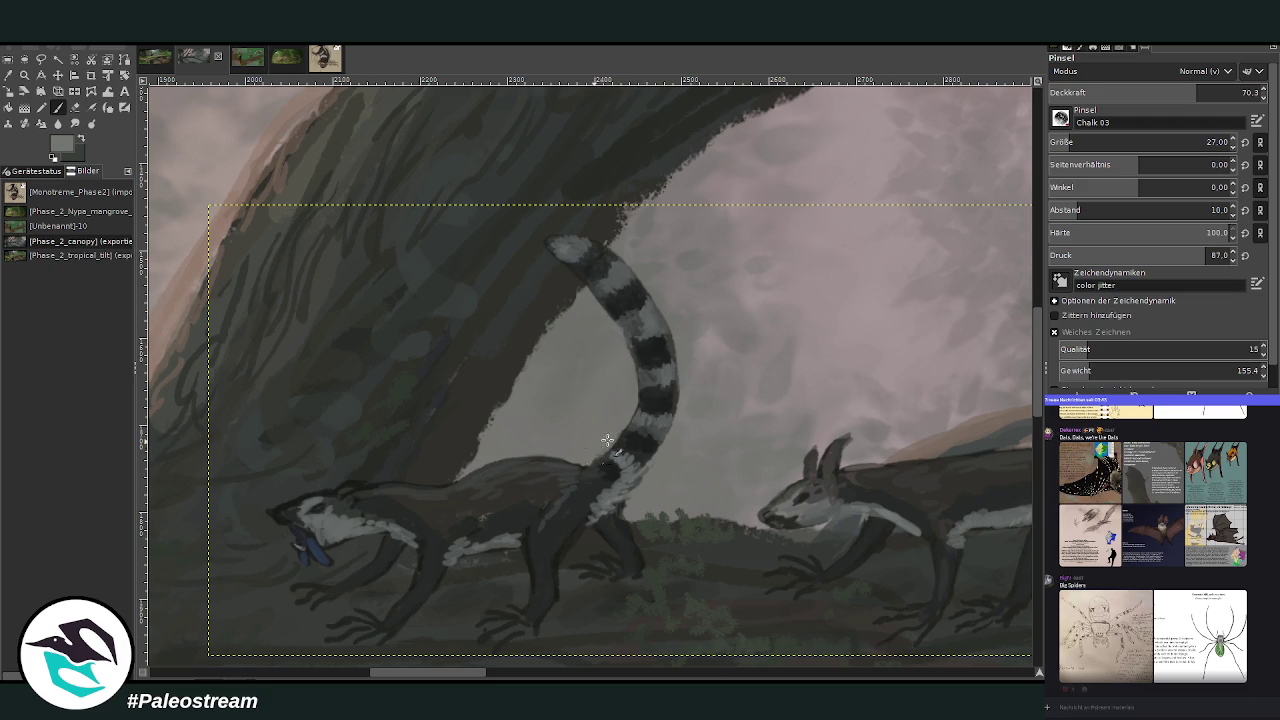
pyautogui.keyDown('ctrl'); pyautogui.click(636, 440); pyautogui.keyUp('ctrl')
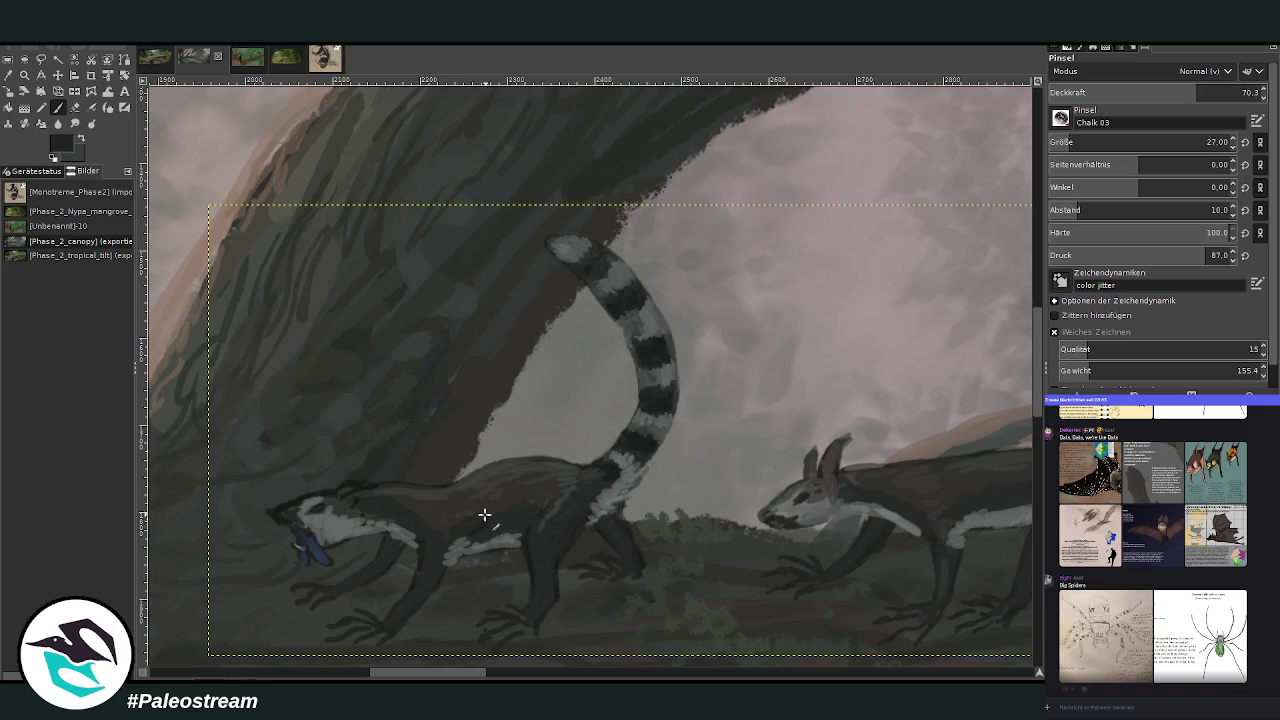
# Paint darker grey sampled from the back over the animal's white head and neck.
pyautogui.keyDown('ctrl'); pyautogui.click(300, 502); pyautogui.keyUp('ctrl')
pyautogui.keyDown('ctrl'); pyautogui.click(290, 508); pyautogui.keyUp('ctrl')
pyautogui.keyDown('ctrl'); pyautogui.click(475, 440); pyautogui.keyUp('ctrl')
pyautogui.moveTo(347, 501); pyautogui.dragTo(417, 517)
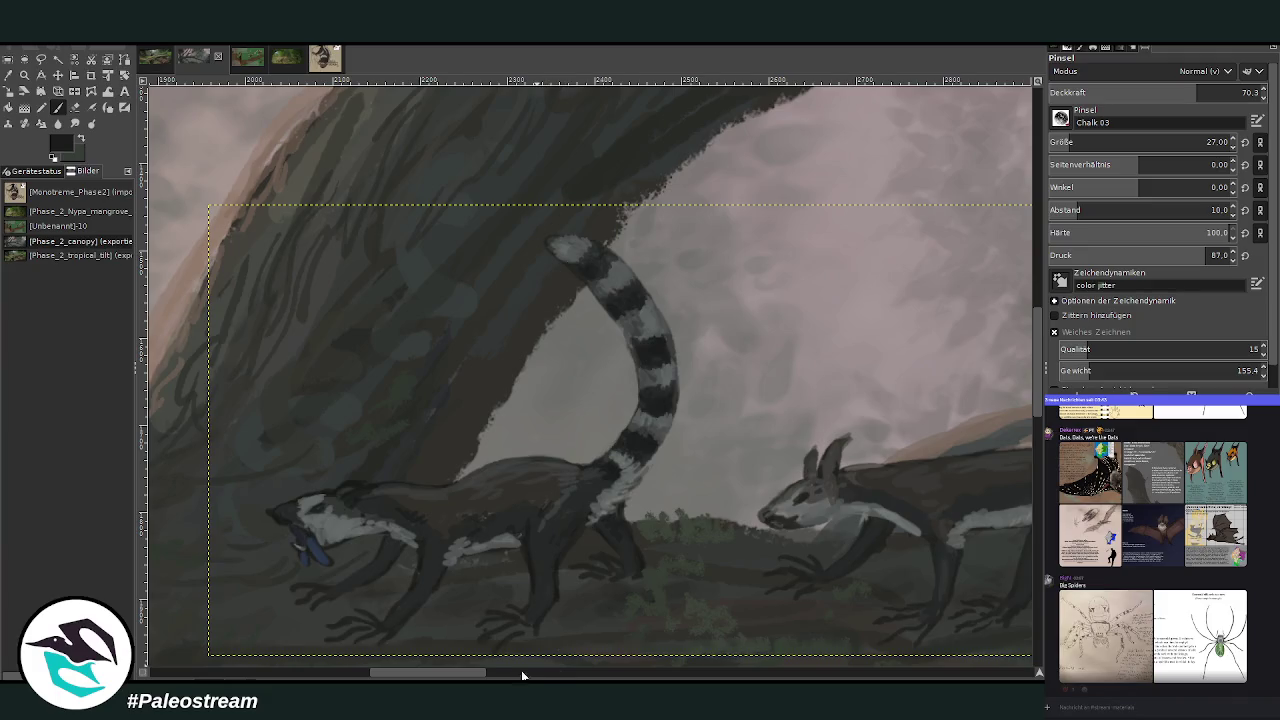
pyautogui.hscroll(3, 540, 520)
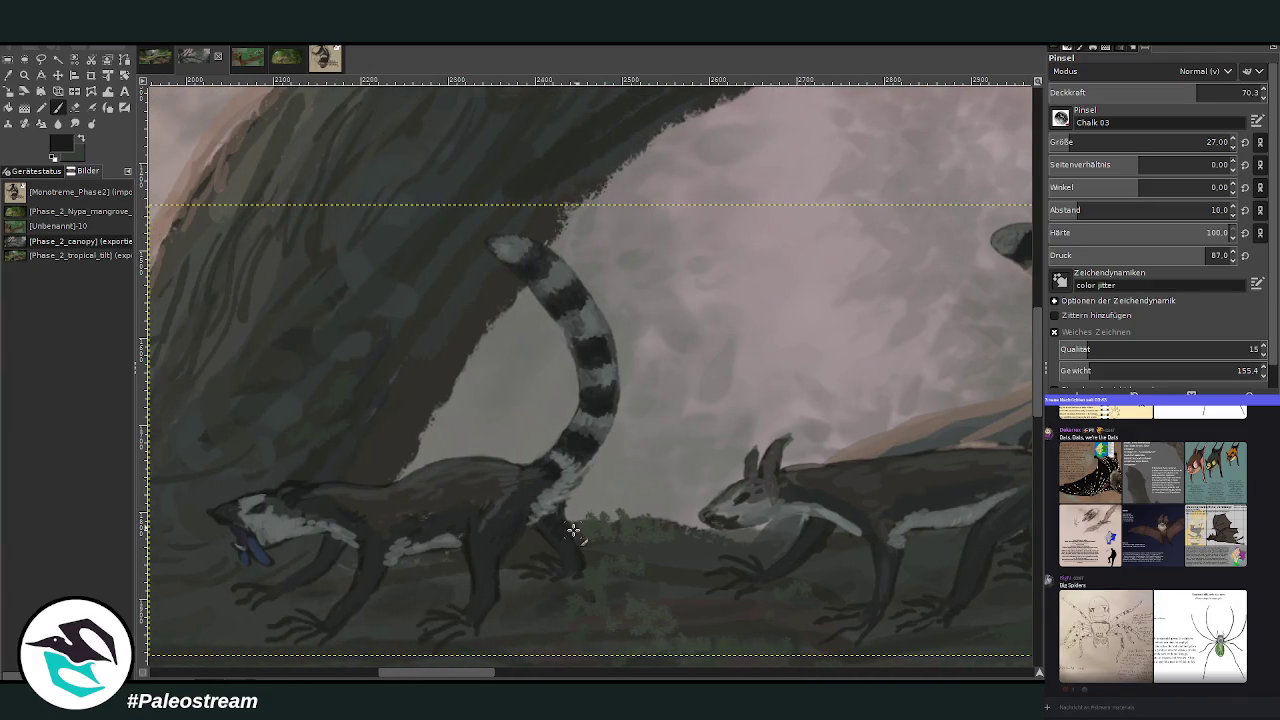
pyautogui.keyDown('ctrl'); pyautogui.click(481, 593); pyautogui.keyUp('ctrl')
# Zoom to frame the whole forest scene and check the enlarged sketch reference.
pyautogui.keyDown('ctrl'); pyautogui.scroll(-3, 693, 544); pyautogui.keyUp('ctrl')
pyautogui.keyDown('ctrl'); pyautogui.scroll(-2, 693, 544); pyautogui.keyUp('ctrl')
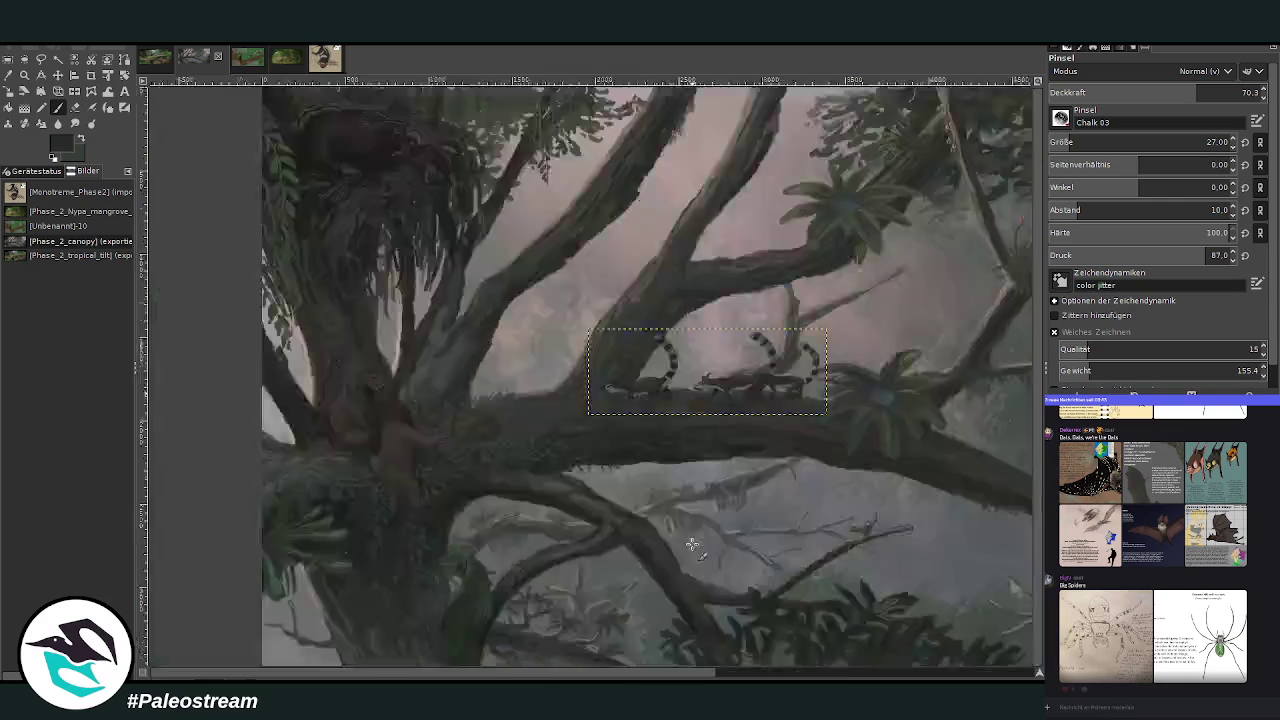
pyautogui.keyDown('ctrl'); pyautogui.scroll(-2, 693, 544); pyautogui.keyUp('ctrl')
pyautogui.press('z')
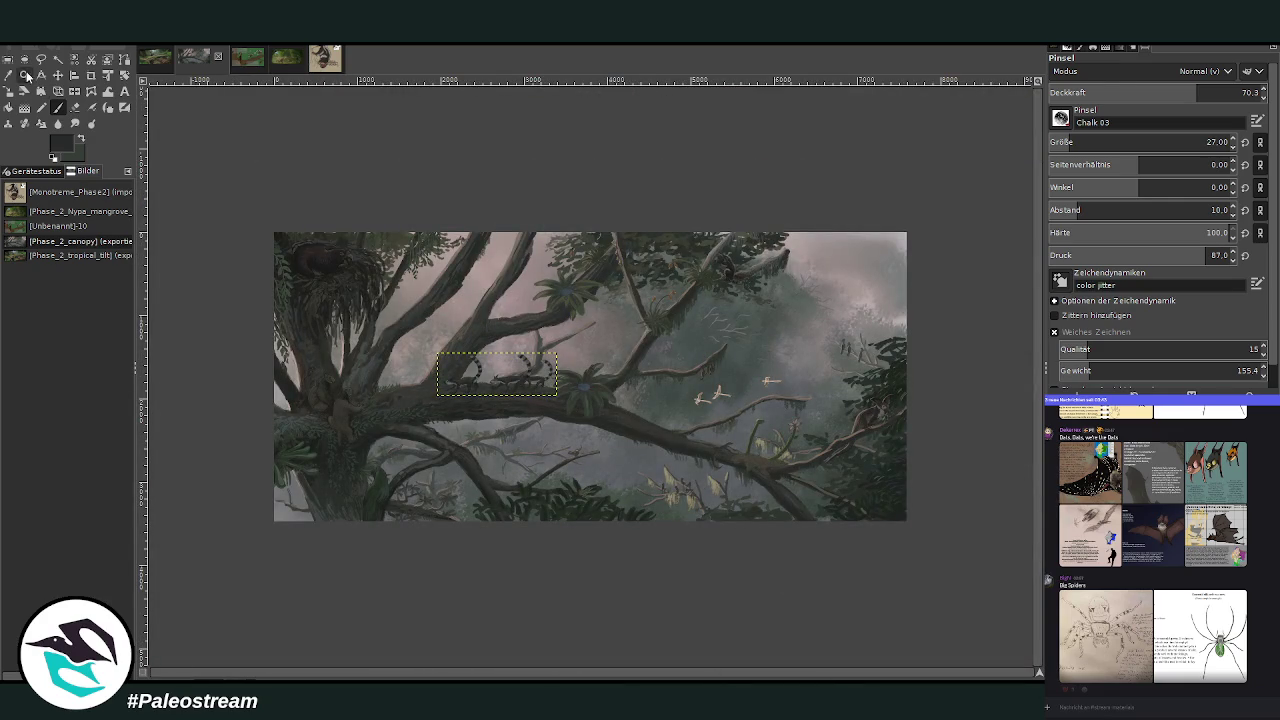
pyautogui.moveTo(260, 202); pyautogui.dragTo(828, 474)
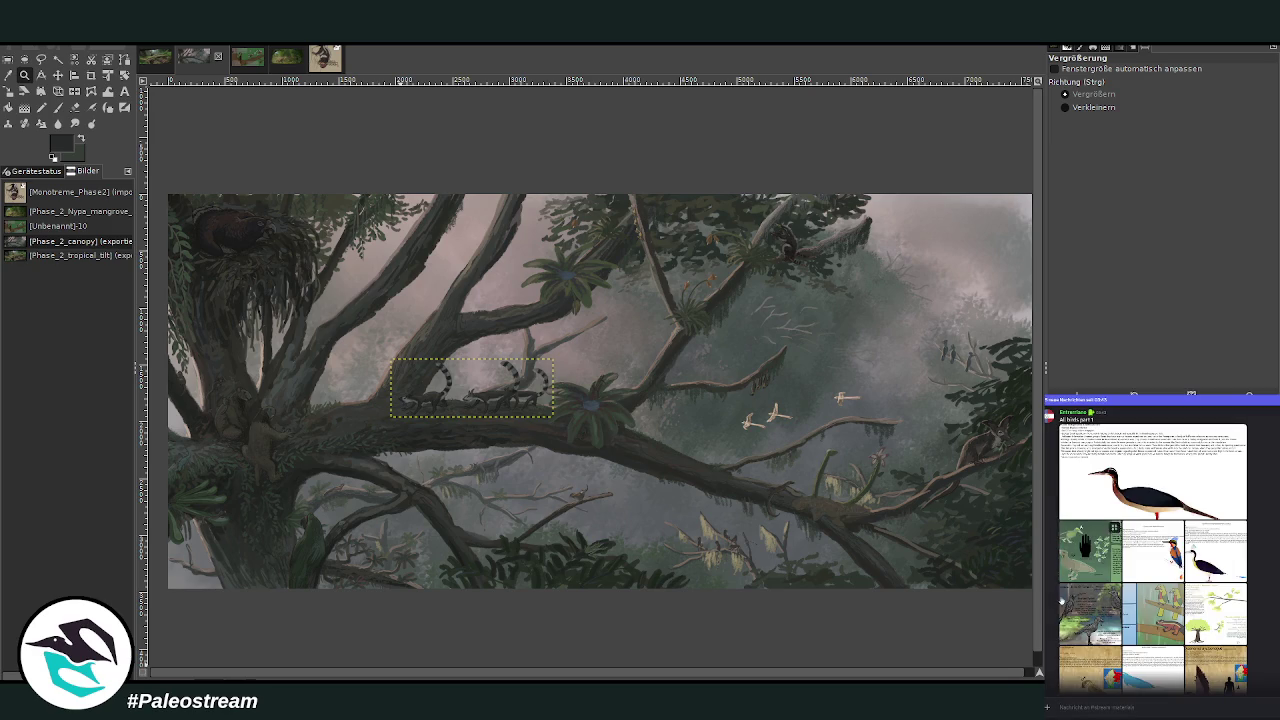
pyautogui.moveTo(1120, 528)
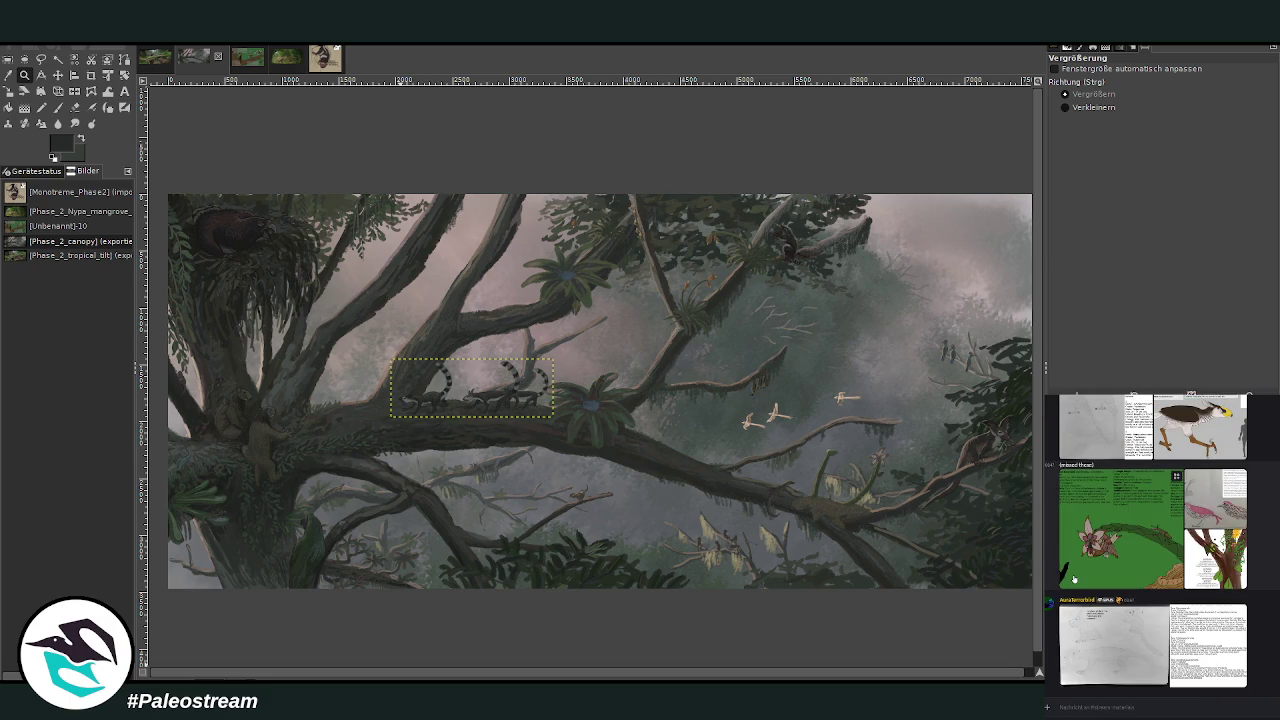
pyautogui.moveTo(1150, 420)
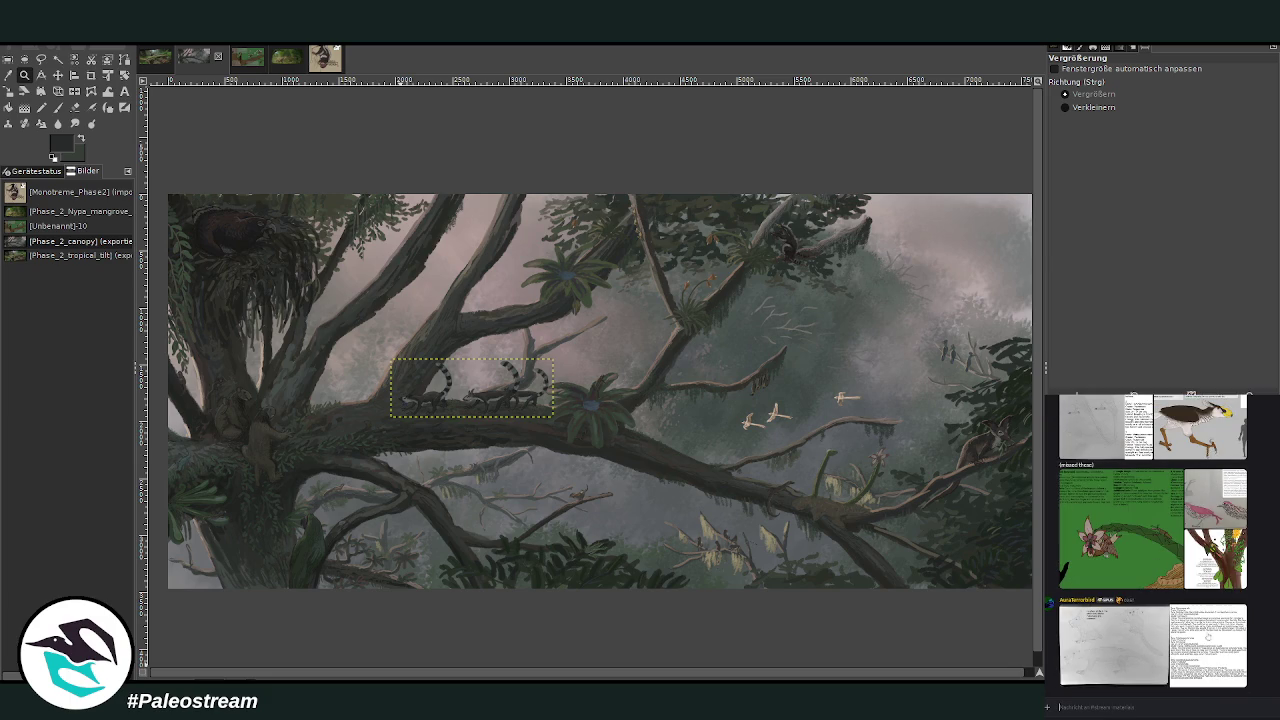
pyautogui.click(1090, 660)
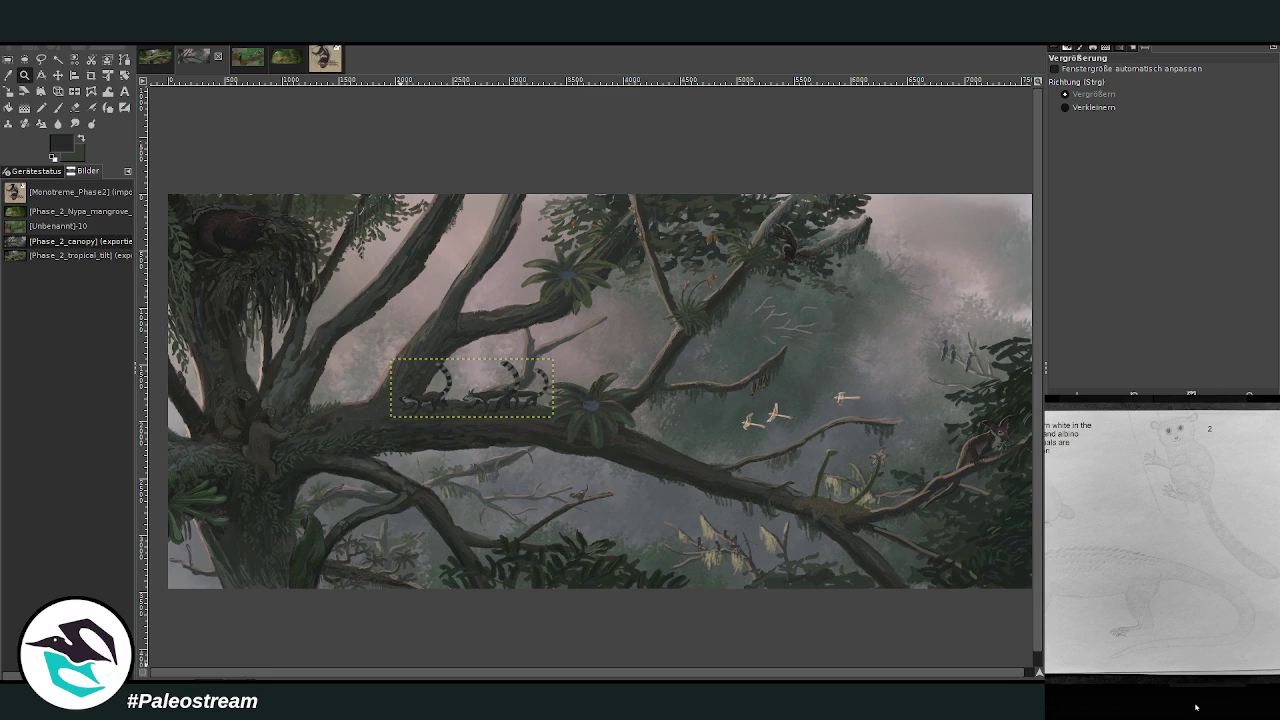
pyautogui.click(1195, 707)
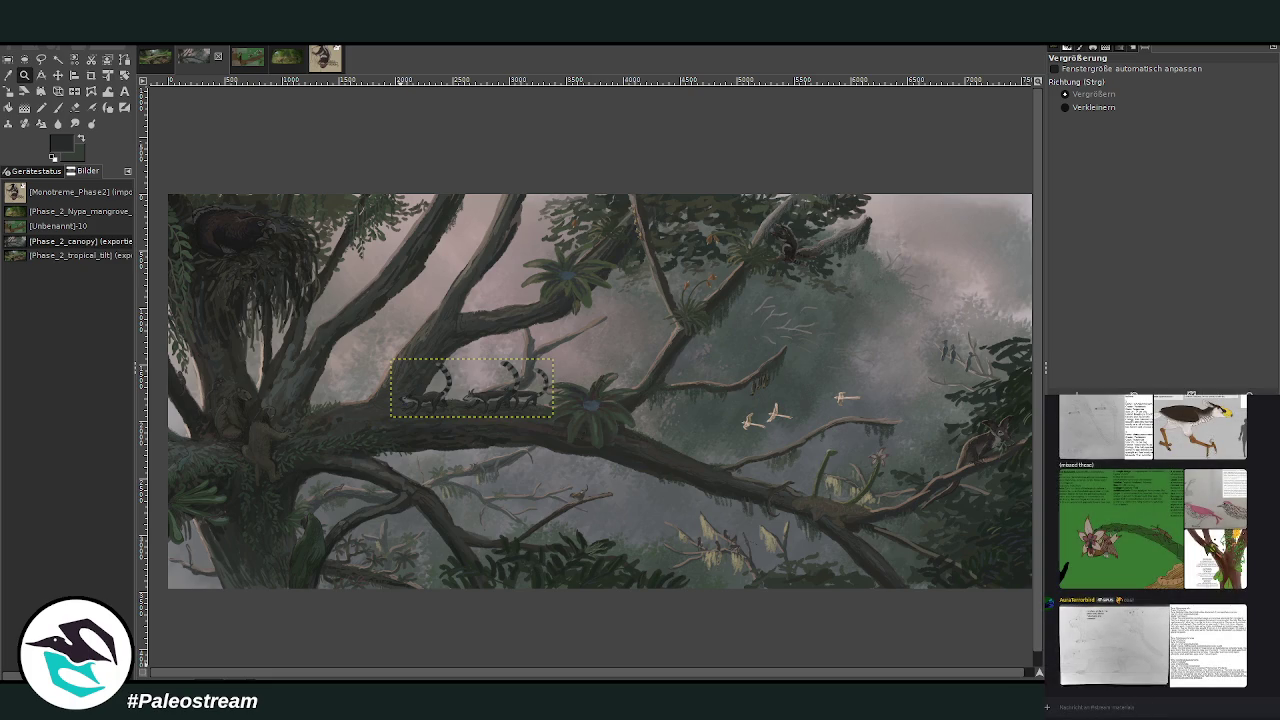
# Paste the butterfly reference card onto the painting and move it right of centre.
pyautogui.press('m')
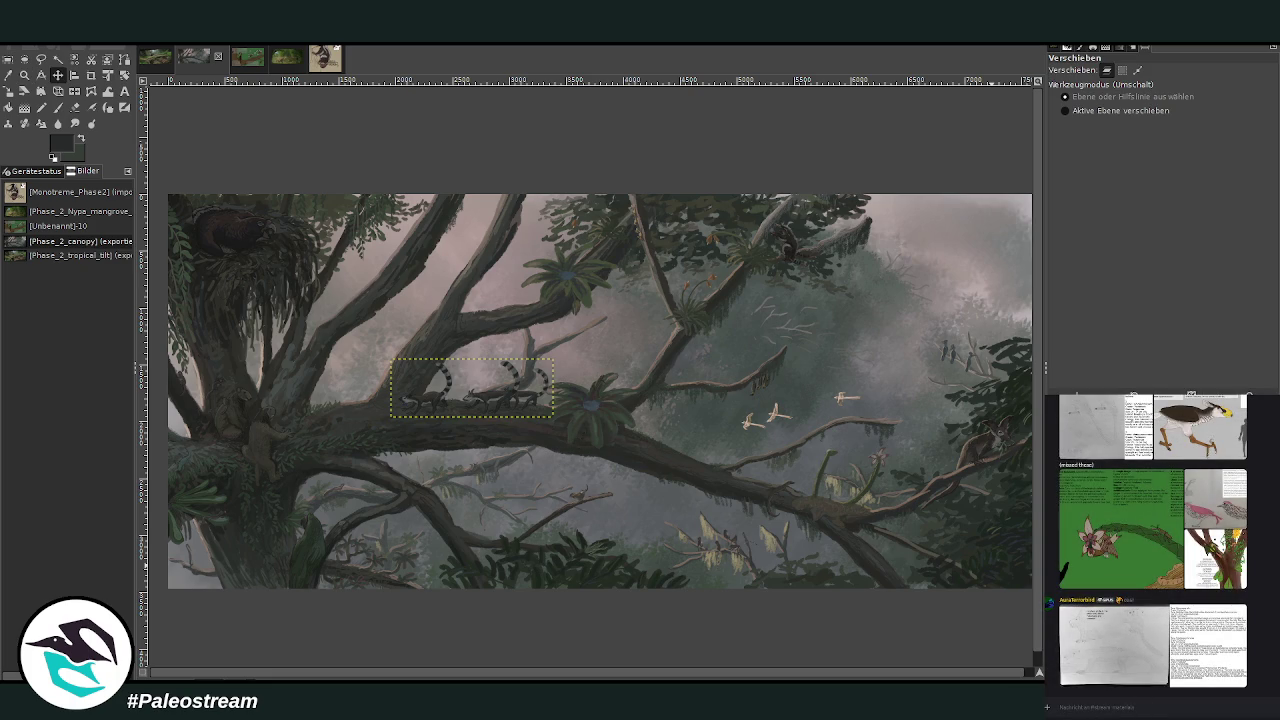
pyautogui.hotkey('ctrl', 'v')
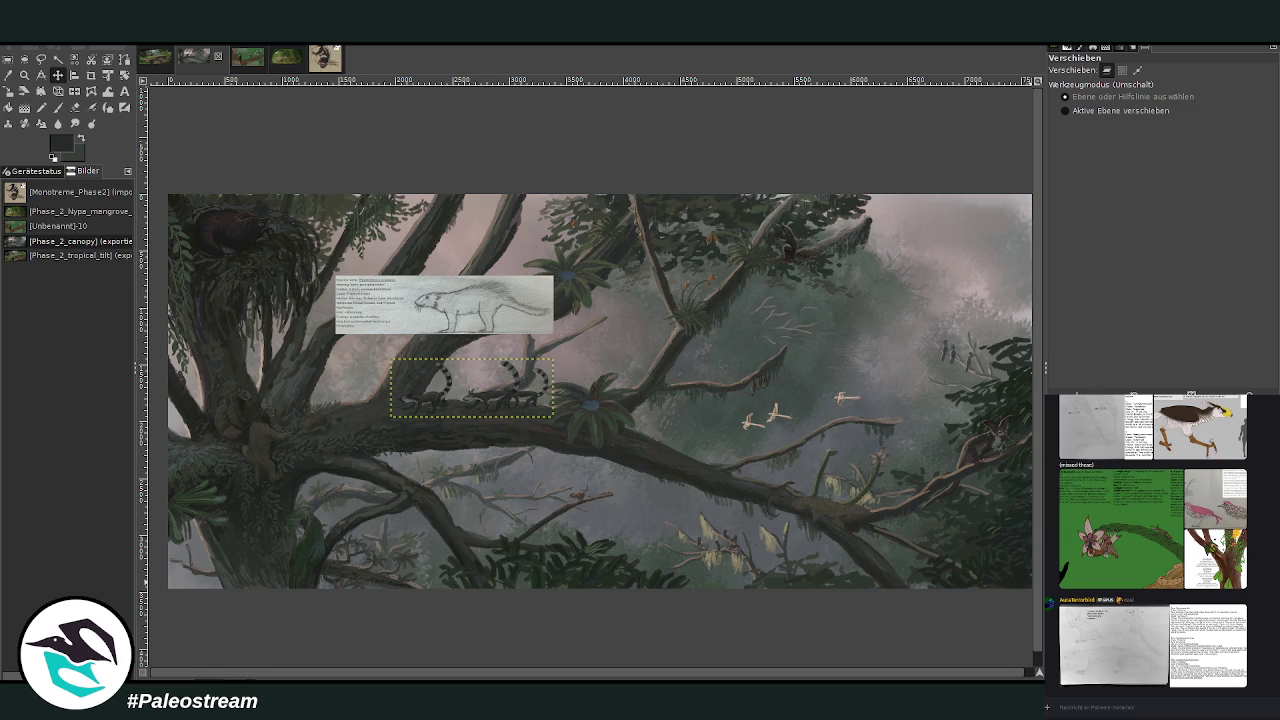
pyautogui.hotkey('ctrl', 'shift', 'a')
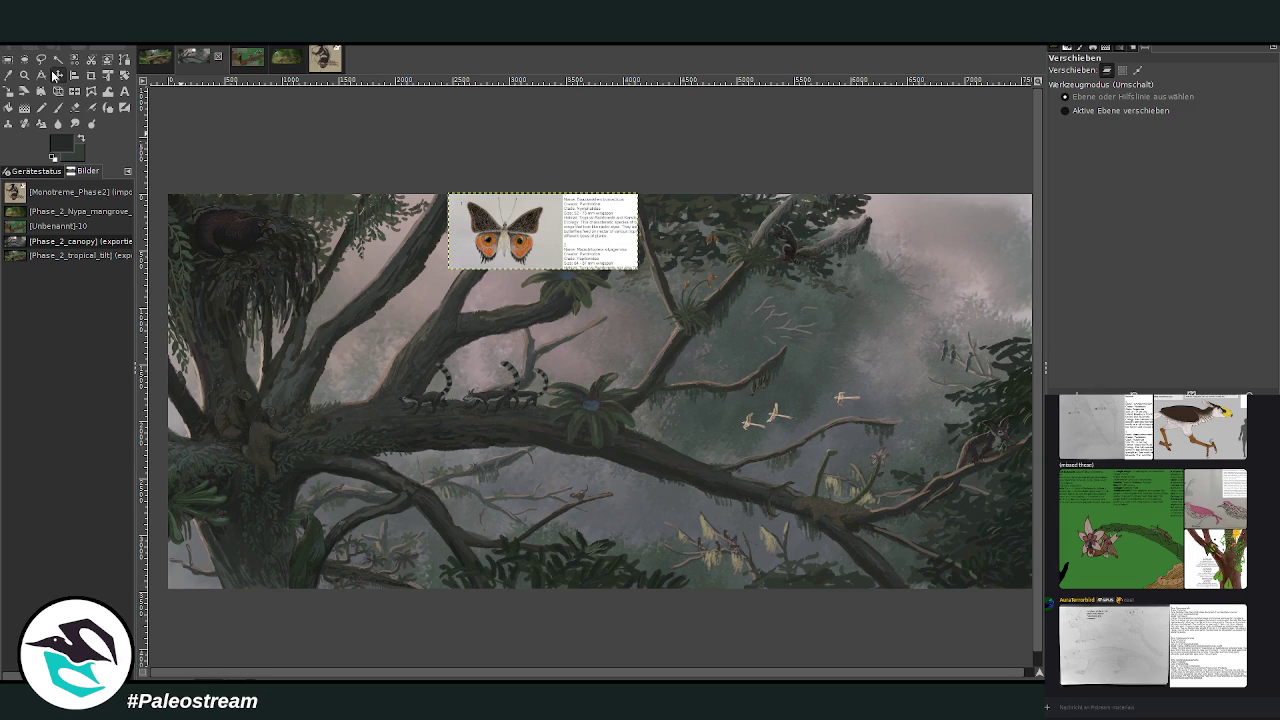
pyautogui.moveTo(568, 242)
pyautogui.mouseDown()
pyautogui.moveTo(670, 333)
pyautogui.moveTo(772, 373)
pyautogui.moveTo(895, 455)
pyautogui.moveTo(892, 478)
pyautogui.moveTo(847, 495)
pyautogui.mouseUp()
# Zoom in until the butterfly reference card fills the view beside the birds.
pyautogui.click(23, 77)
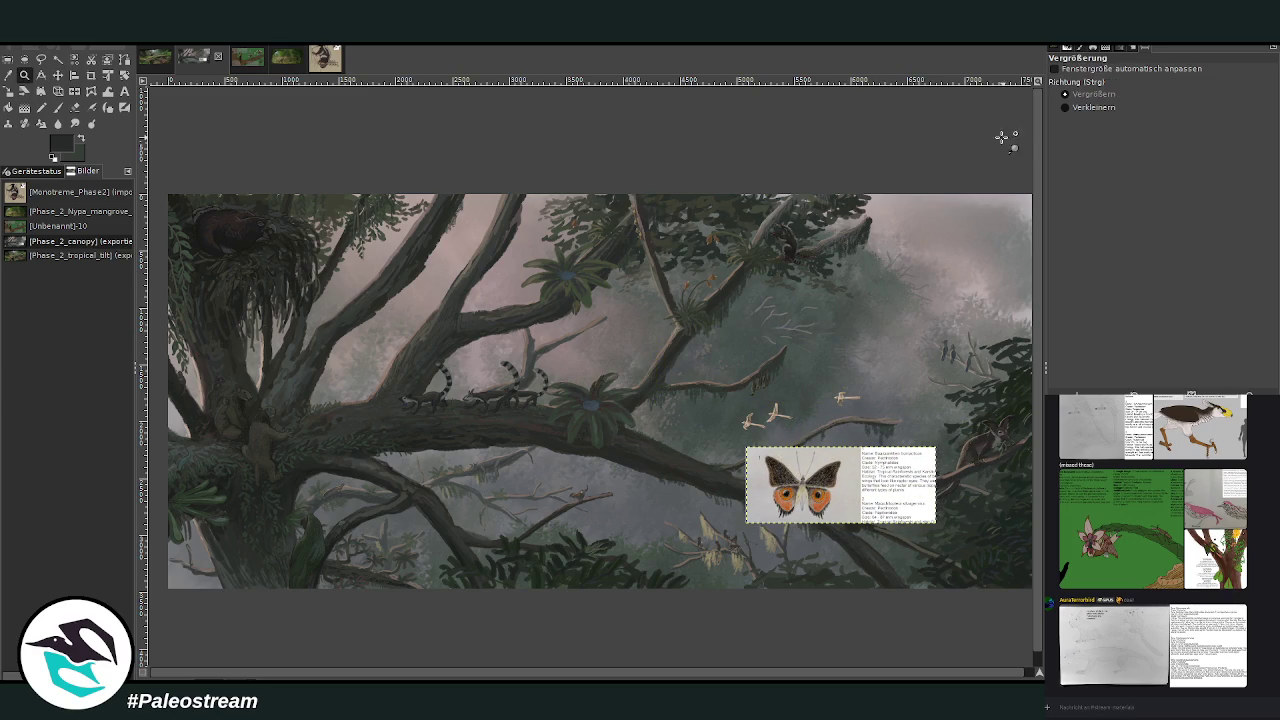
pyautogui.moveTo(621, 375); pyautogui.dragTo(1024, 620)
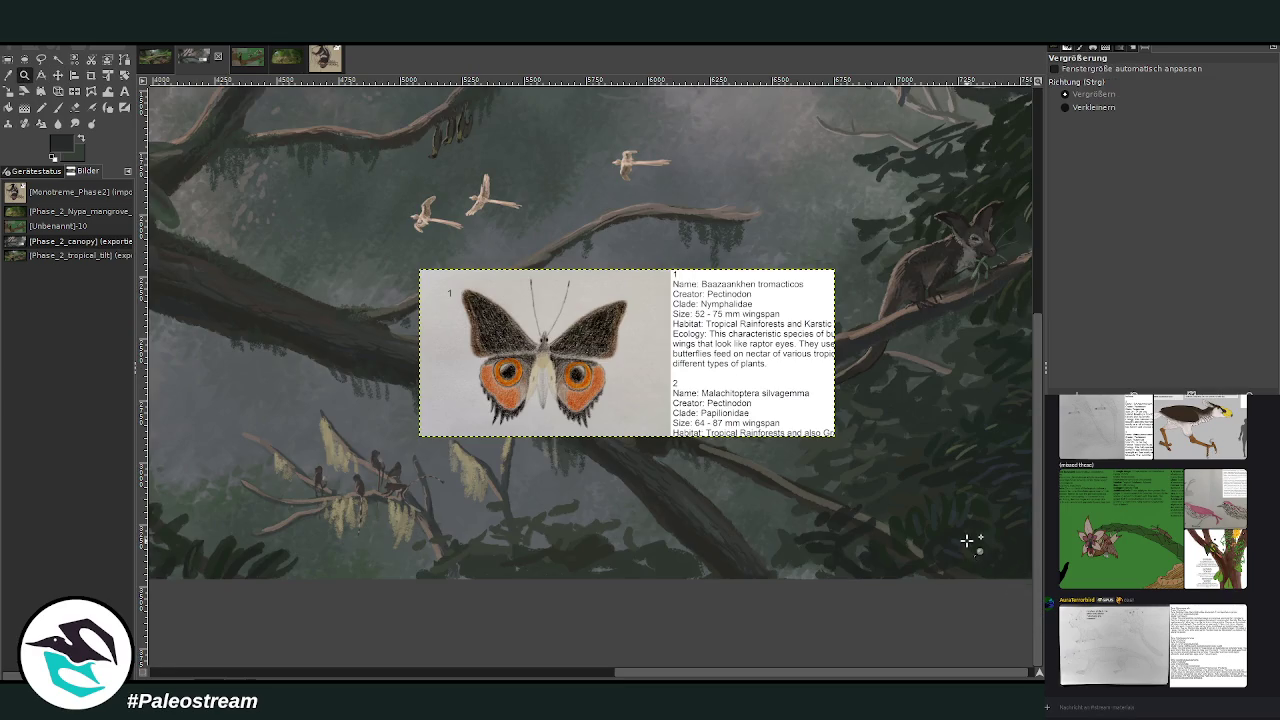
pyautogui.scroll(3, 971, 543)
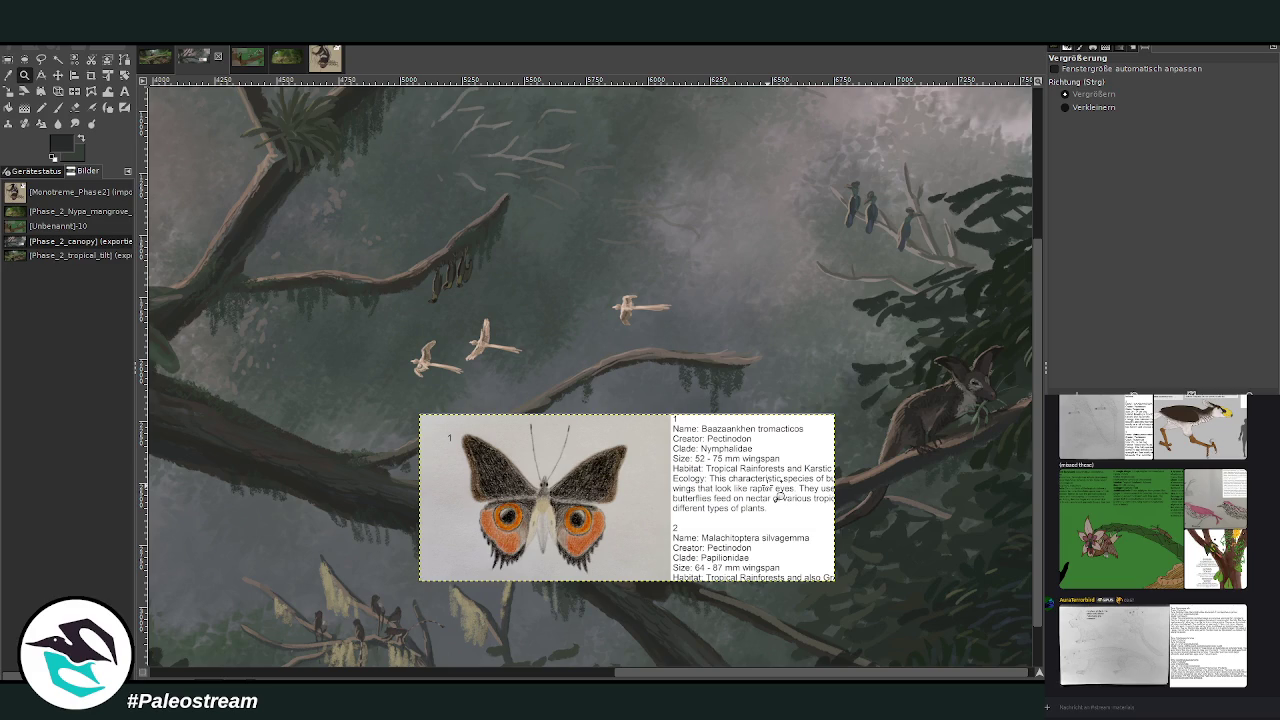
pyautogui.moveTo(372, 302); pyautogui.dragTo(914, 571)
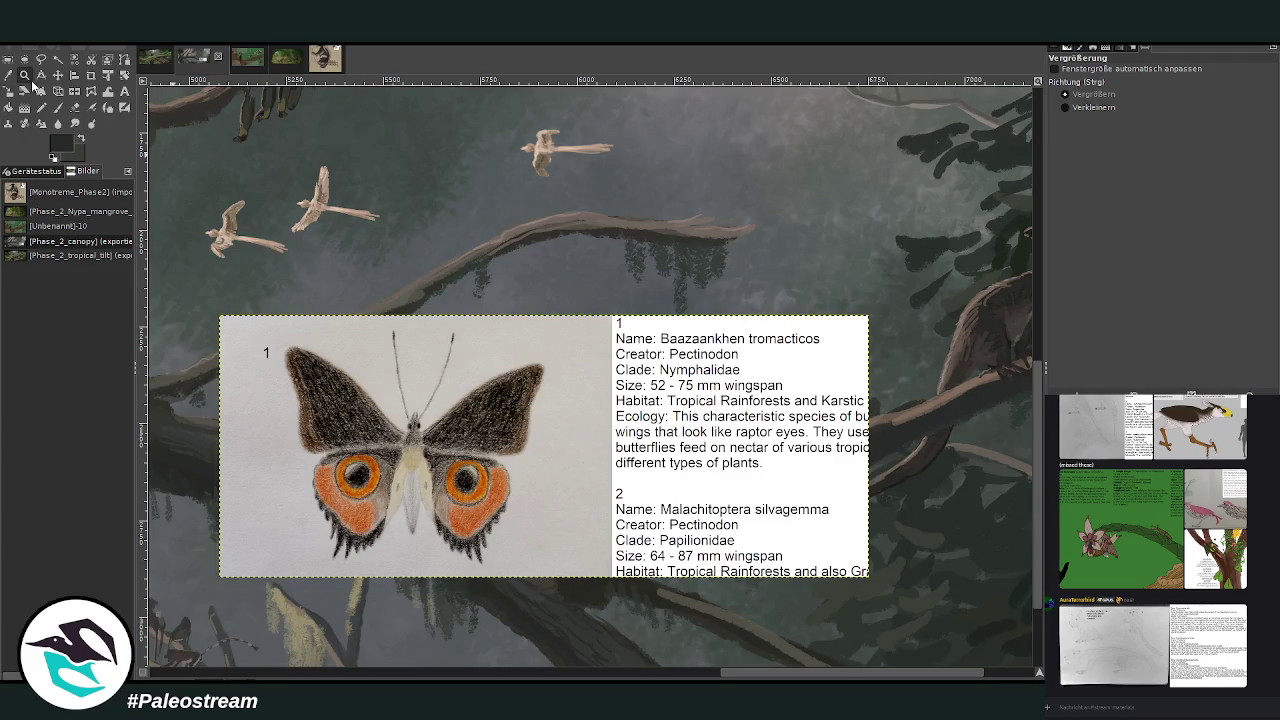
# Zoom out a step and nudge the butterfly card up and right.
pyautogui.click(1066, 107)
pyautogui.click(590, 287)
pyautogui.scroll(3, 590, 287)
pyautogui.scroll(-5, 590, 287)
pyautogui.scroll(-2, 590, 287)
pyautogui.press('m')
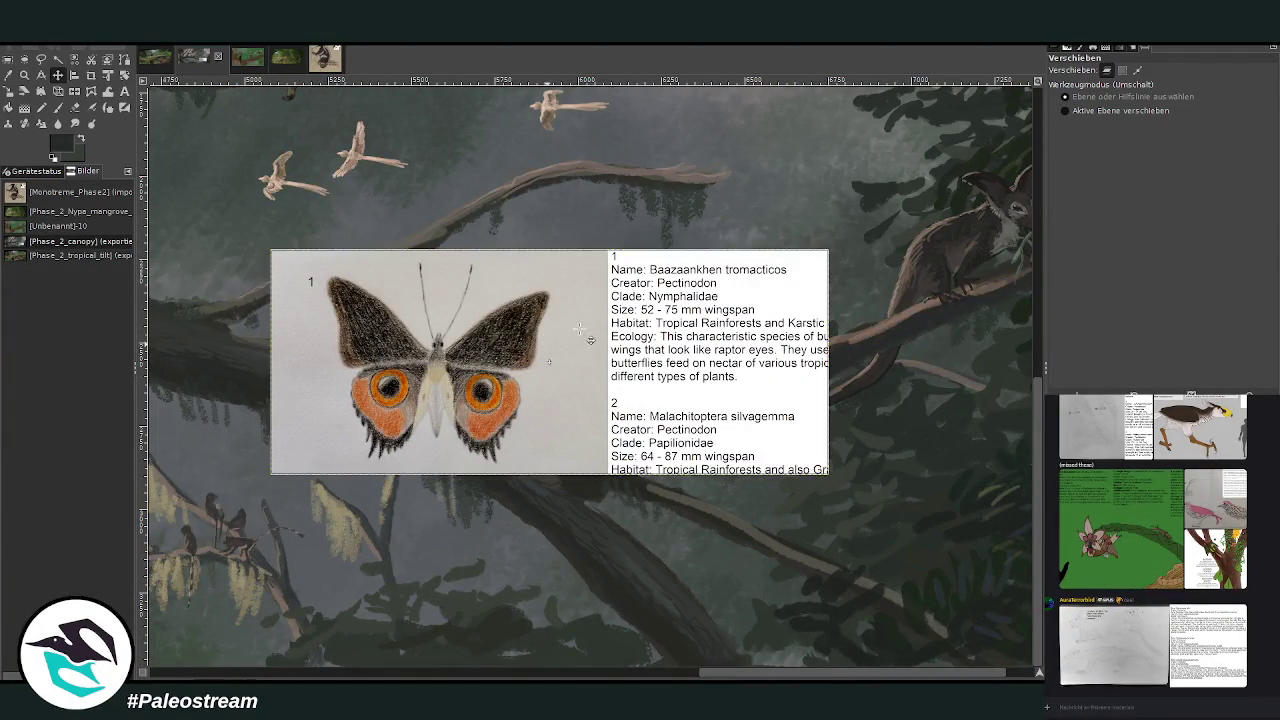
pyautogui.moveTo(573, 347); pyautogui.dragTo(641, 313)
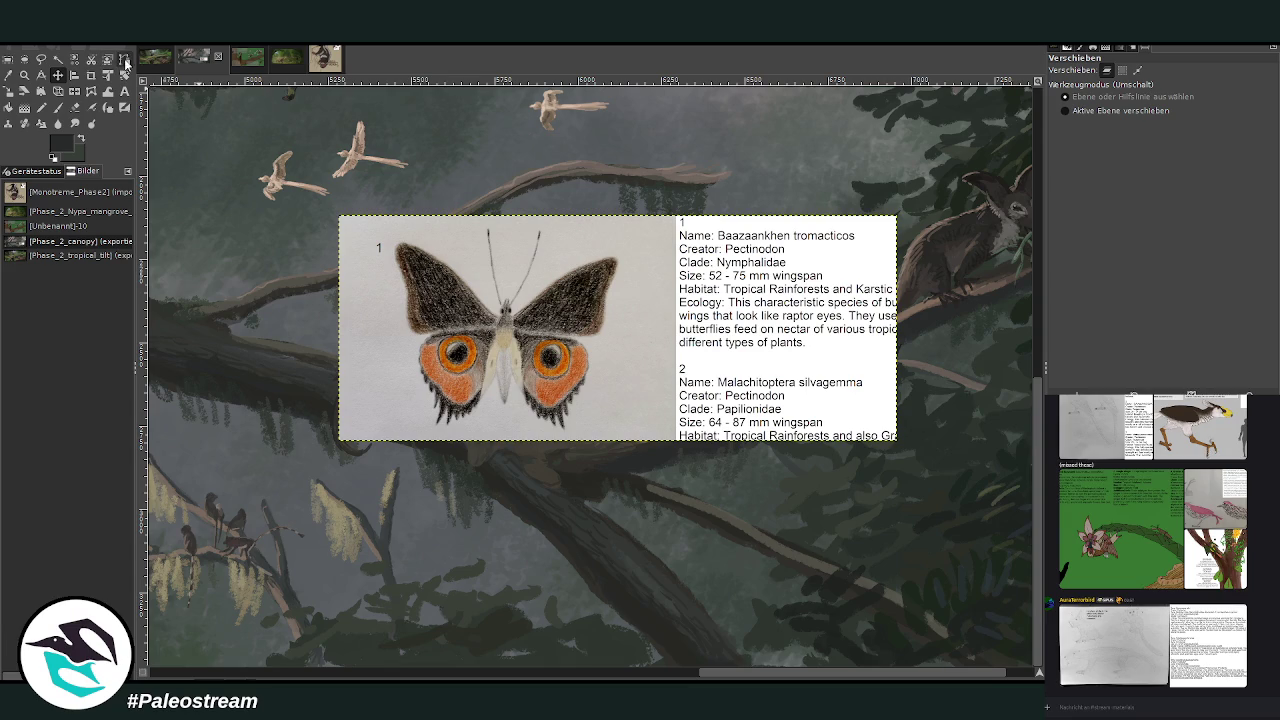
# Crop the card layer down to just the butterfly picture.
pyautogui.click(91, 75)
pyautogui.moveTo(336, 212); pyautogui.dragTo(663, 488)
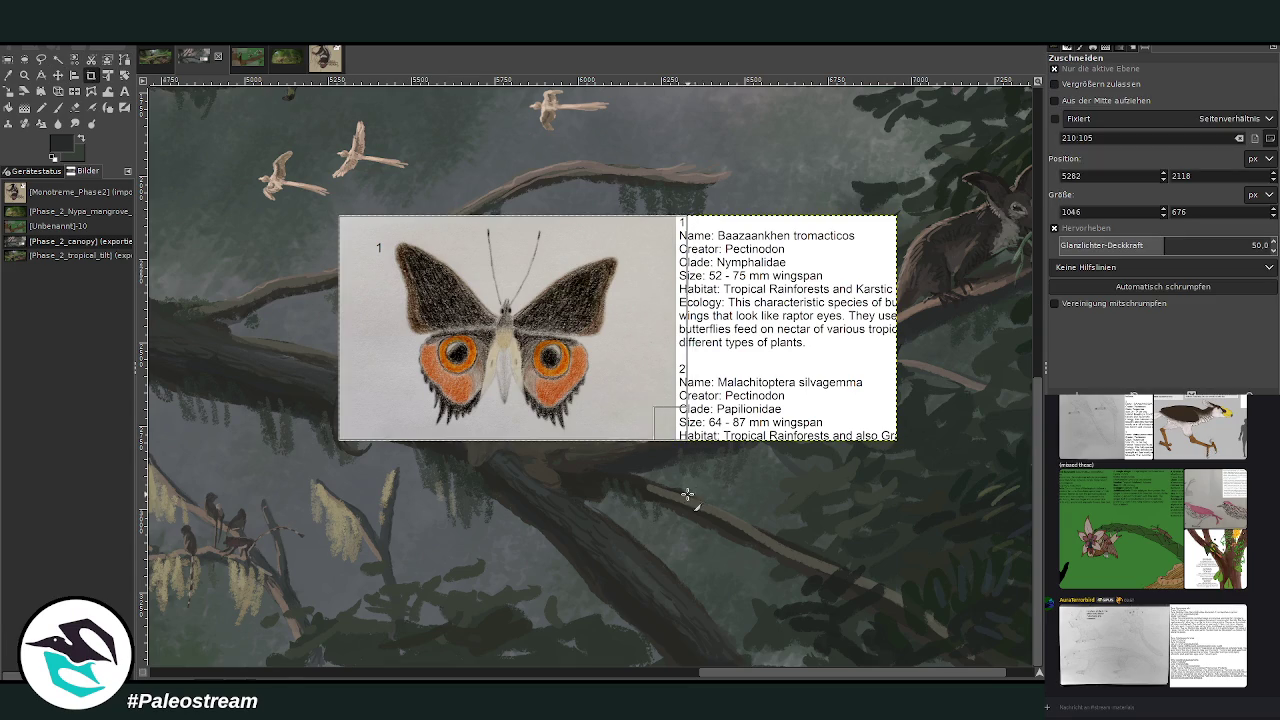
pyautogui.click(577, 370)
pyautogui.scroll(3, 563, 357)
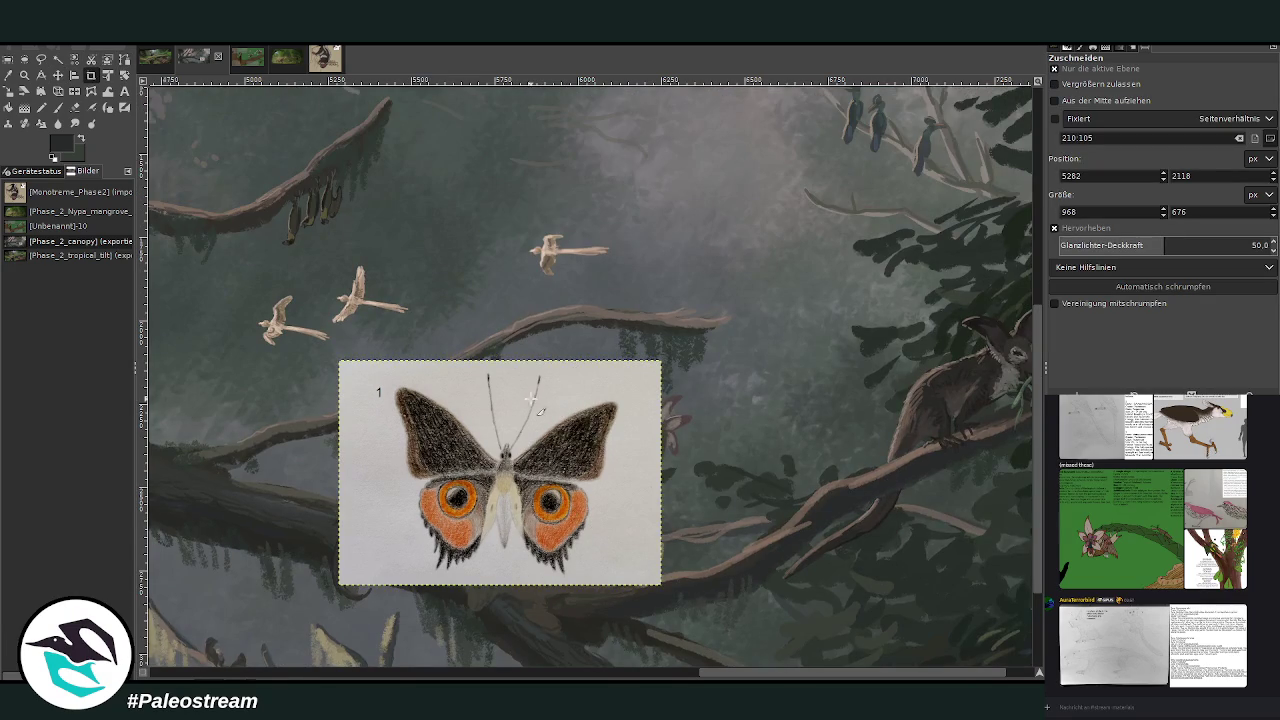
pyautogui.moveTo(714, 676); pyautogui.dragTo(610, 677)
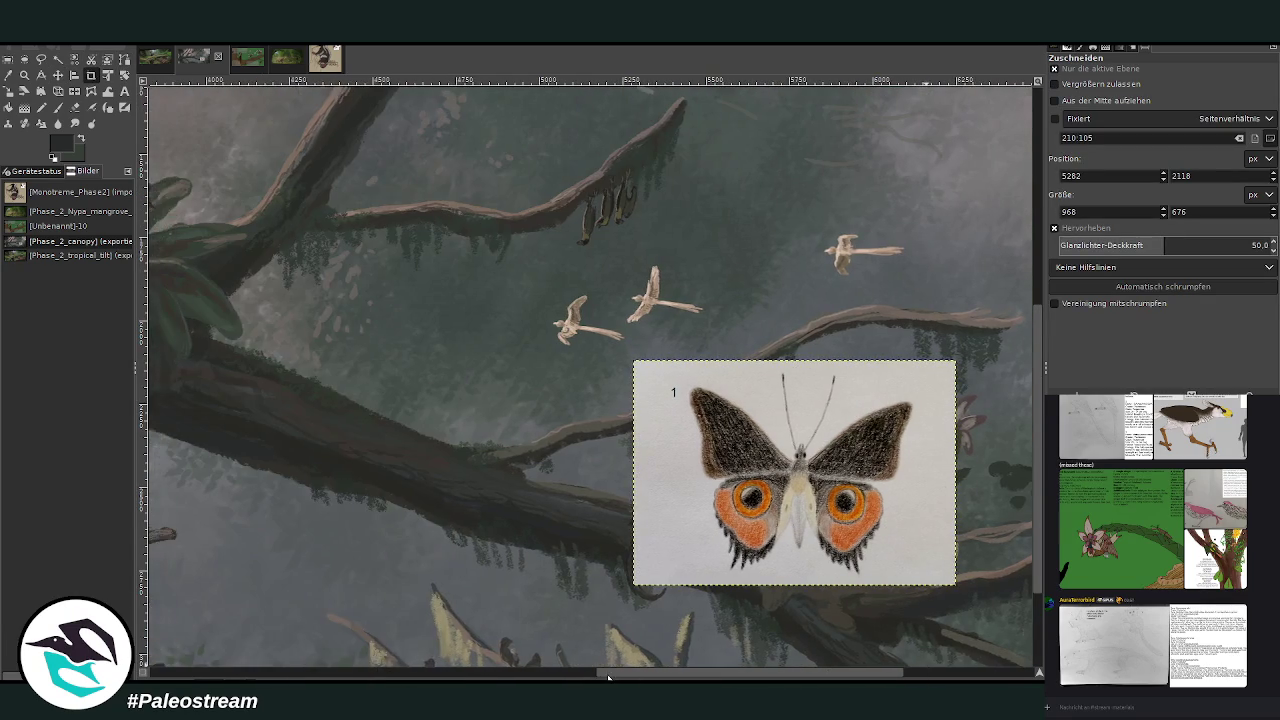
# Move the butterfly picture up and right toward the flowers.
pyautogui.click(58, 75)
pyautogui.moveTo(743, 454); pyautogui.dragTo(377, 240)
pyautogui.scroll(8, 377, 240)
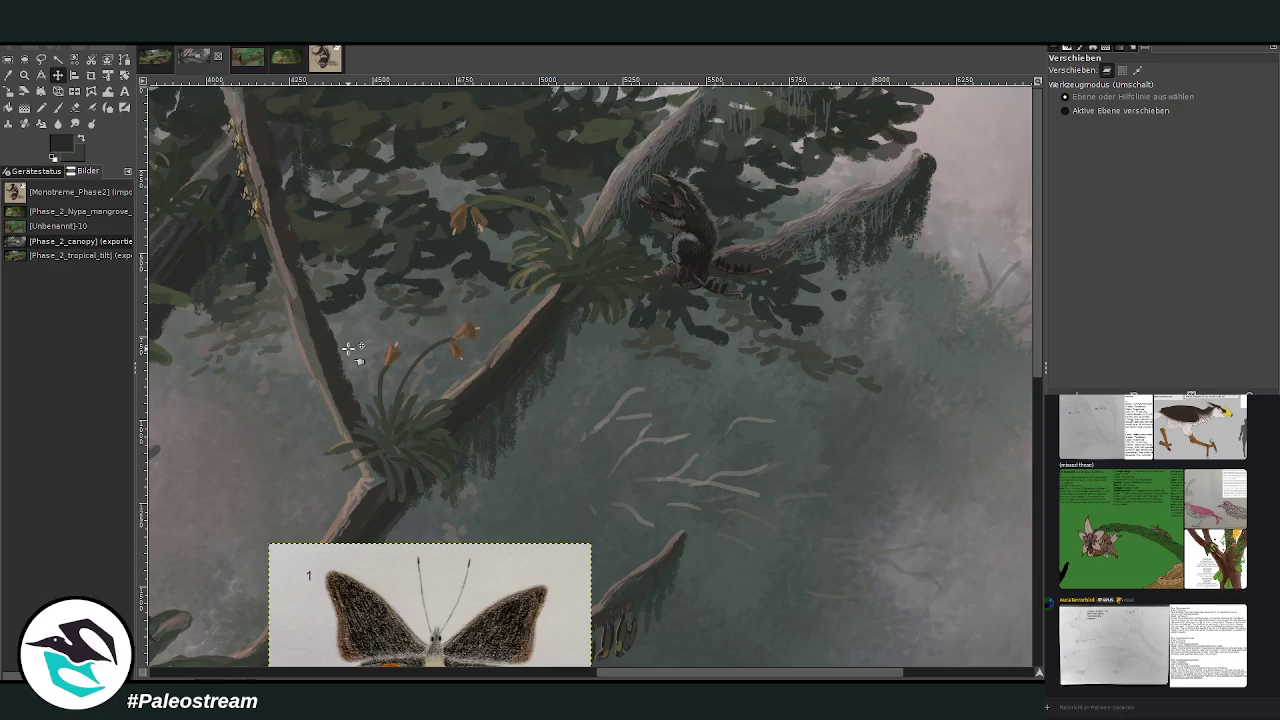
pyautogui.moveTo(437, 580); pyautogui.dragTo(540, 418)
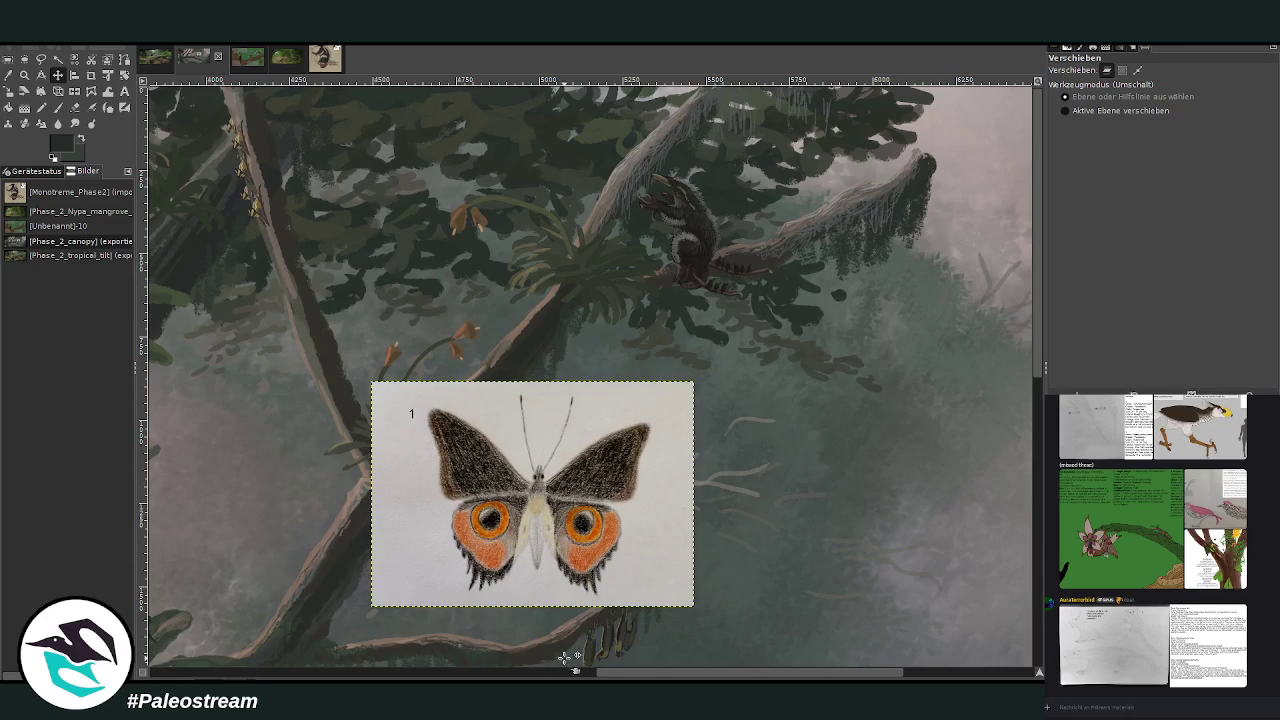
pyautogui.moveTo(614, 677); pyautogui.dragTo(451, 661)
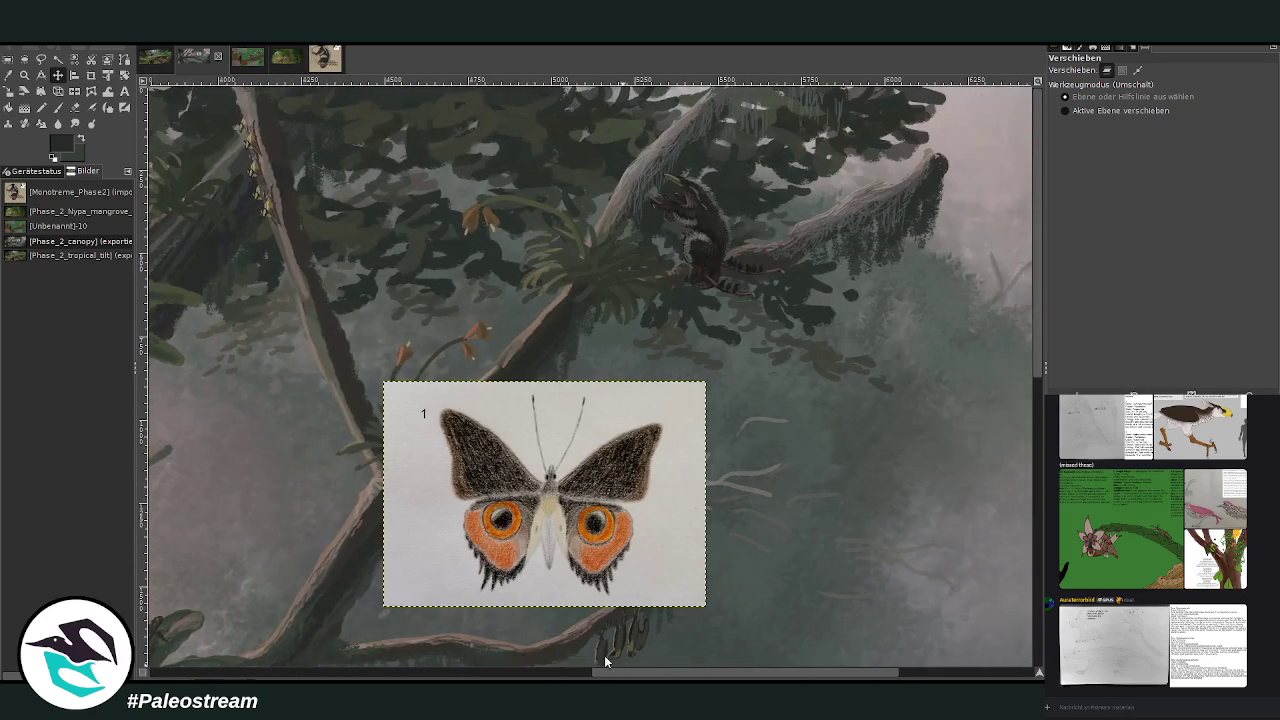
pyautogui.moveTo(451, 661); pyautogui.dragTo(581, 665)
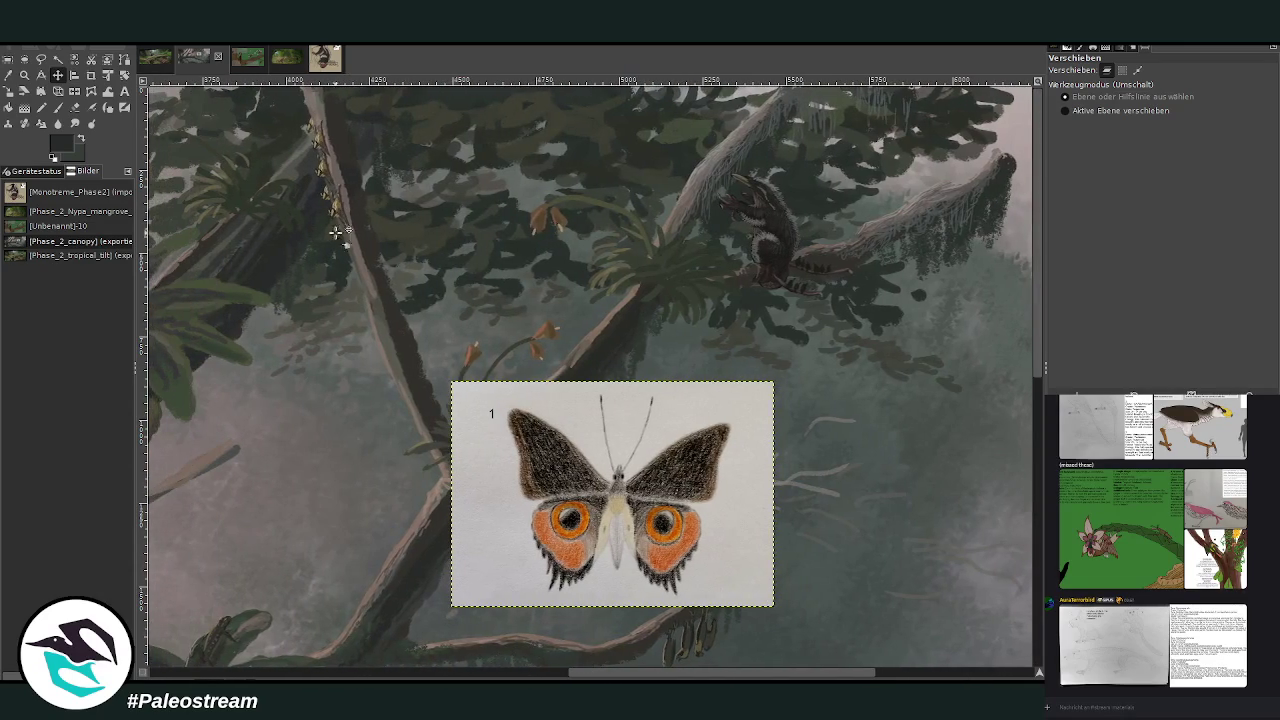
pyautogui.moveTo(638, 495); pyautogui.dragTo(758, 360)
# Zoom in on the butterfly reference area.
pyautogui.click(25, 75)
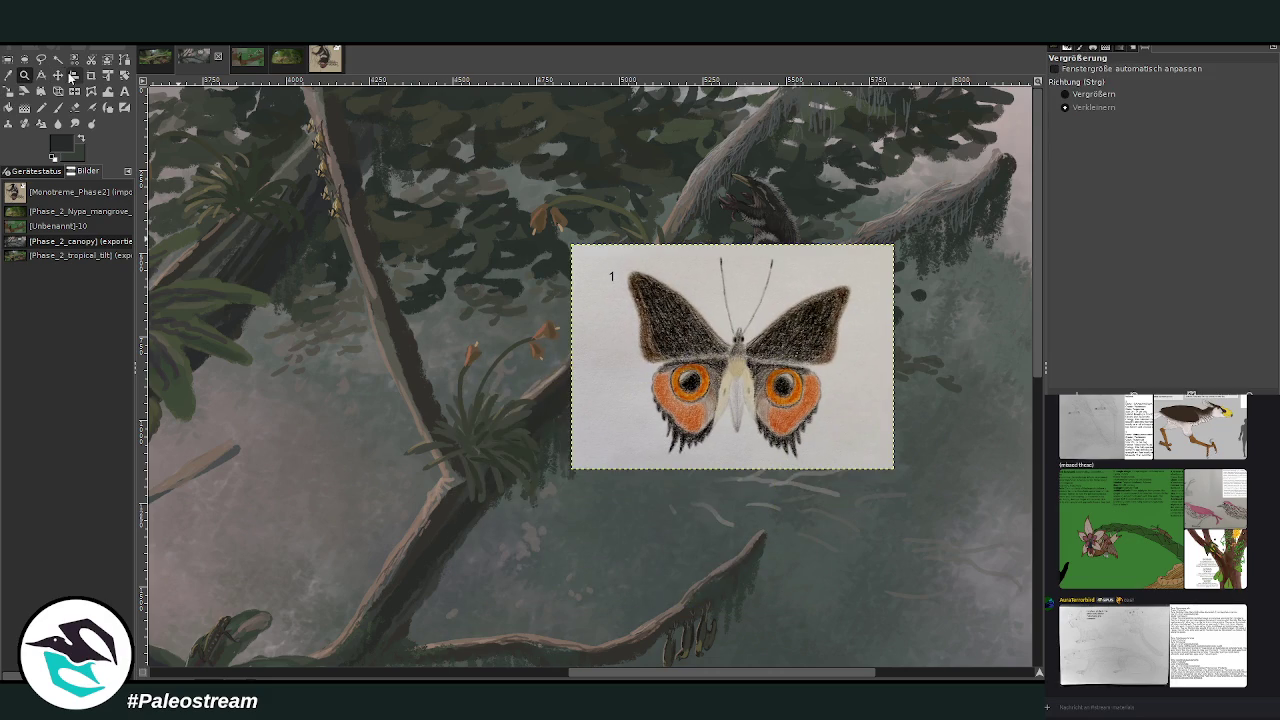
pyautogui.click(1065, 94)
pyautogui.moveTo(314, 203); pyautogui.dragTo(836, 477)
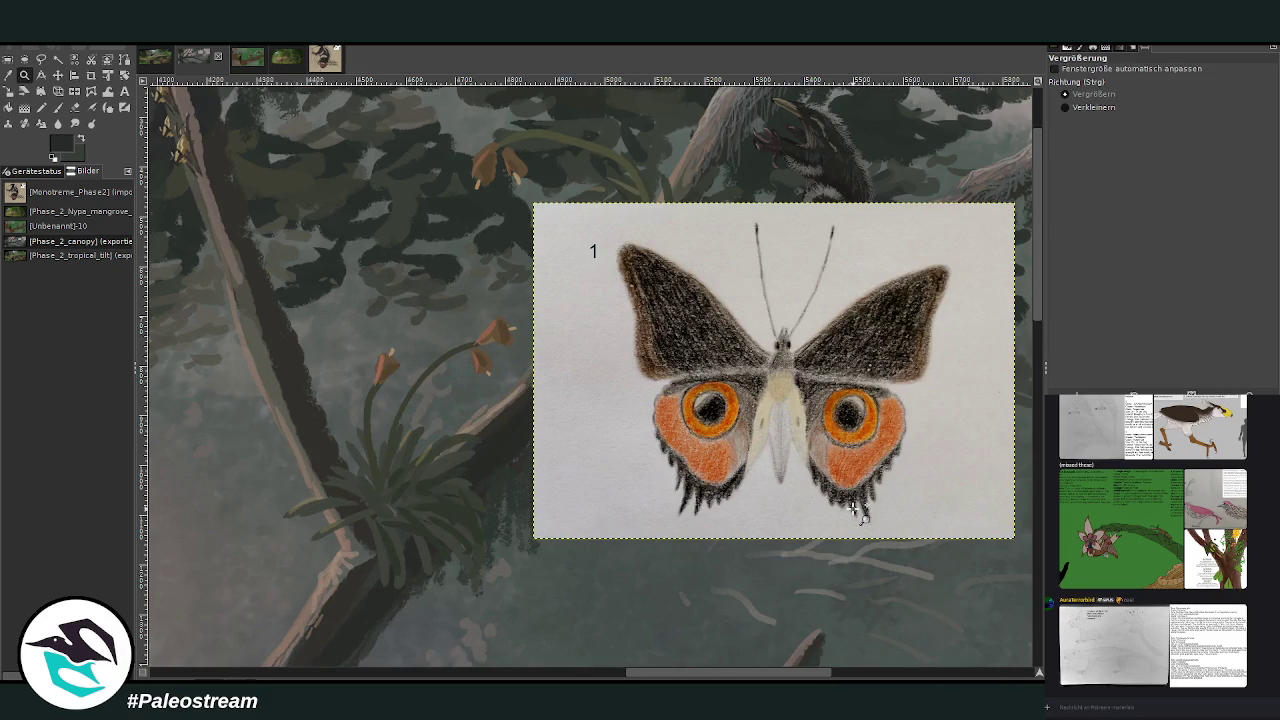
pyautogui.click(57, 75)
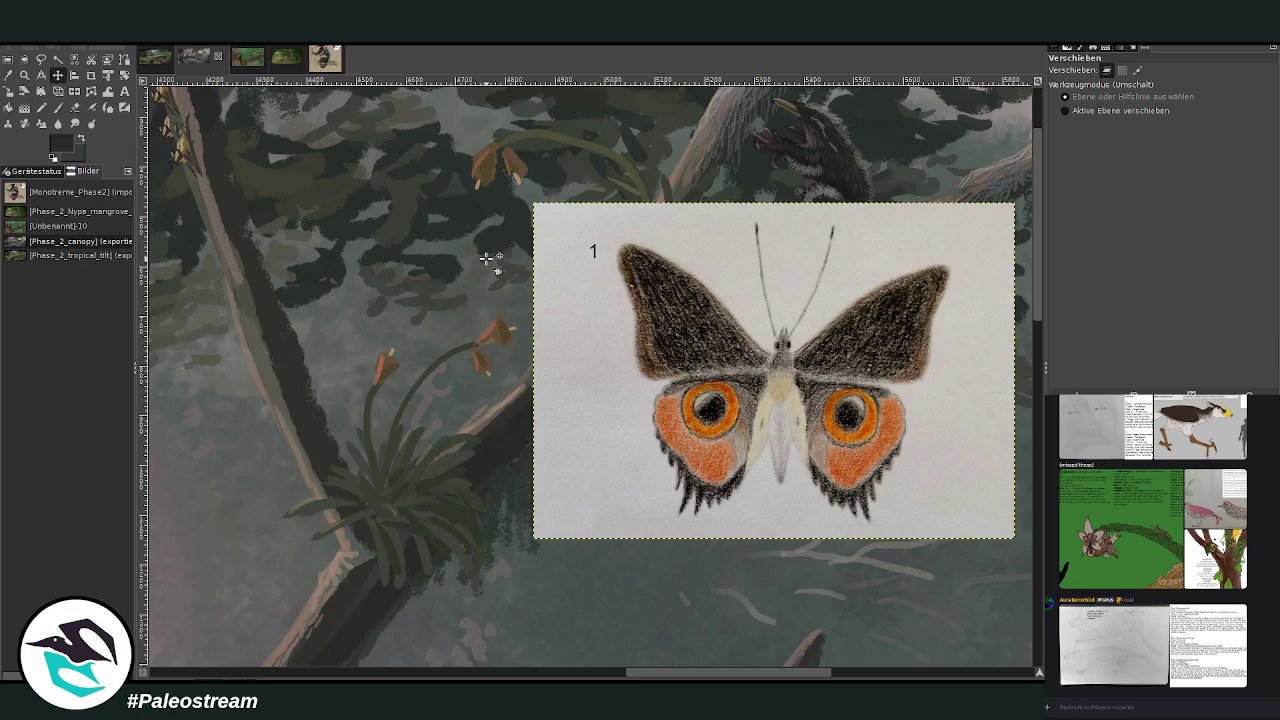
# Scale the butterfly reference layer down to 644×450 pixels.
pyautogui.hotkey('shift', 's')
pyautogui.moveTo(700, 397); pyautogui.dragTo(714, 325)
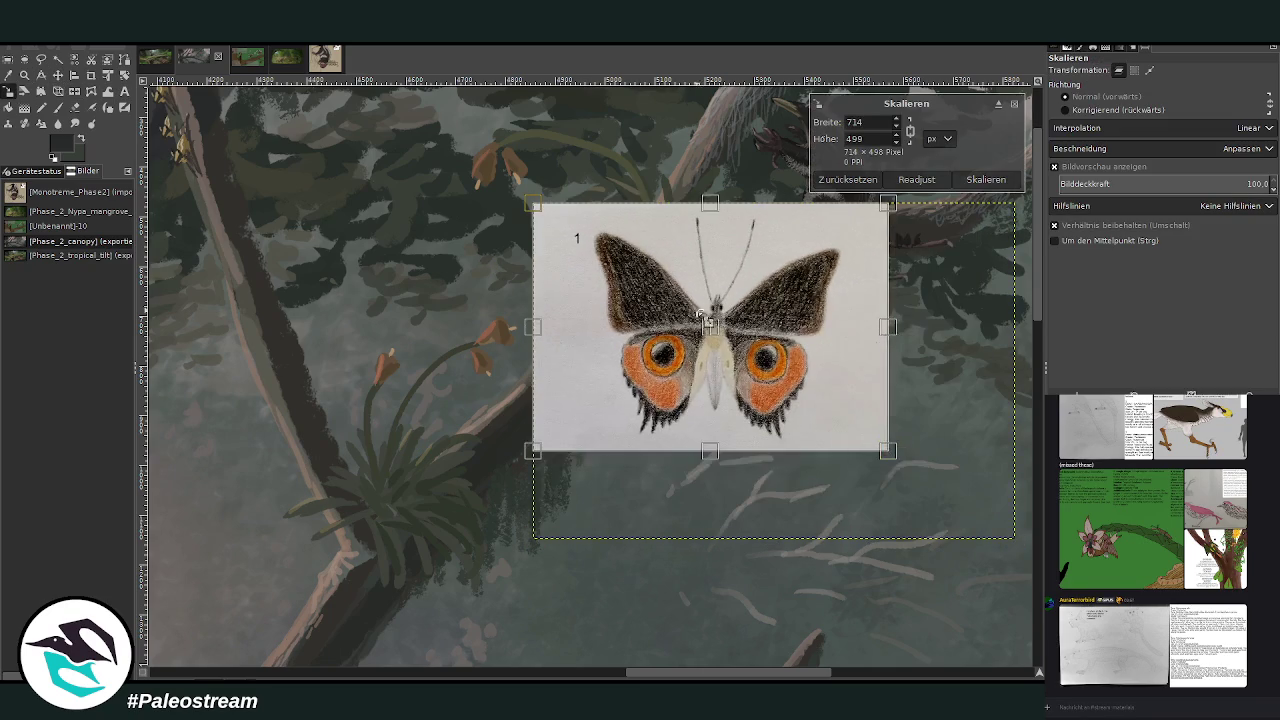
pyautogui.moveTo(887, 450); pyautogui.dragTo(860, 430)
pyautogui.moveTo(711, 340); pyautogui.dragTo(701, 403)
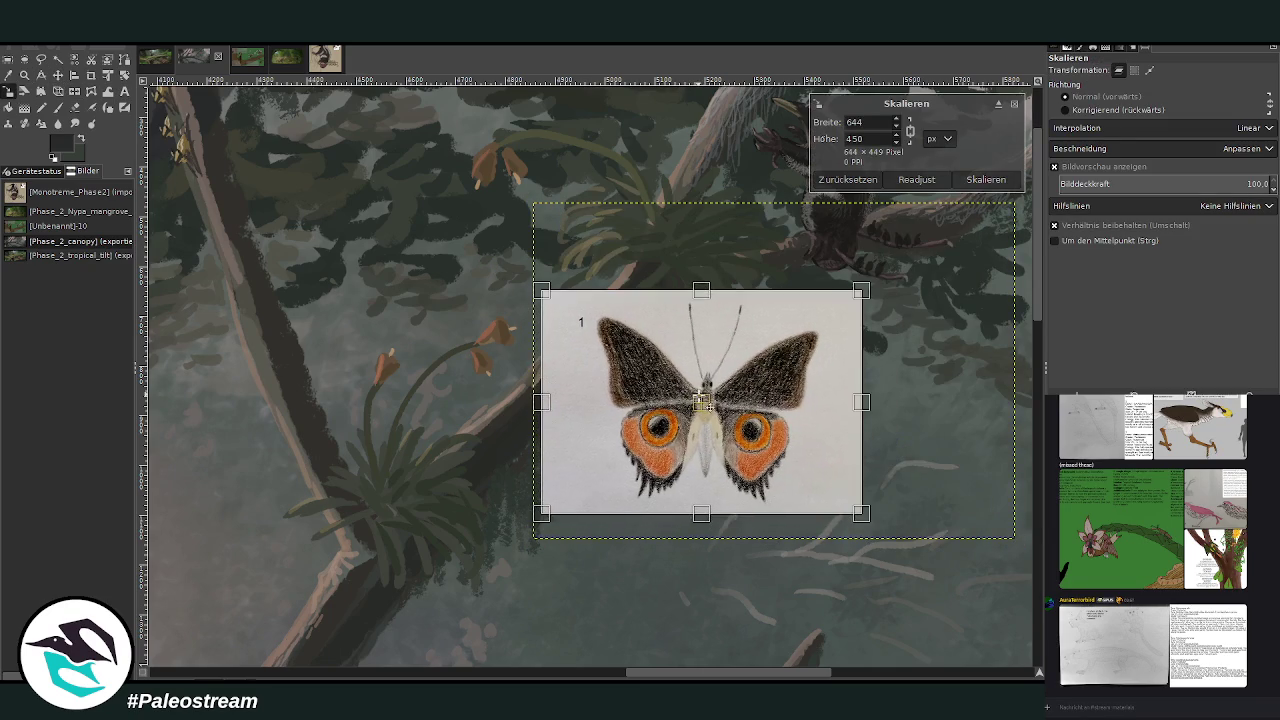
pyautogui.click(986, 180)
# Move the reference down and right, then zoom in on the flowers and branch.
pyautogui.press('m')
pyautogui.moveTo(590, 360); pyautogui.dragTo(646, 441)
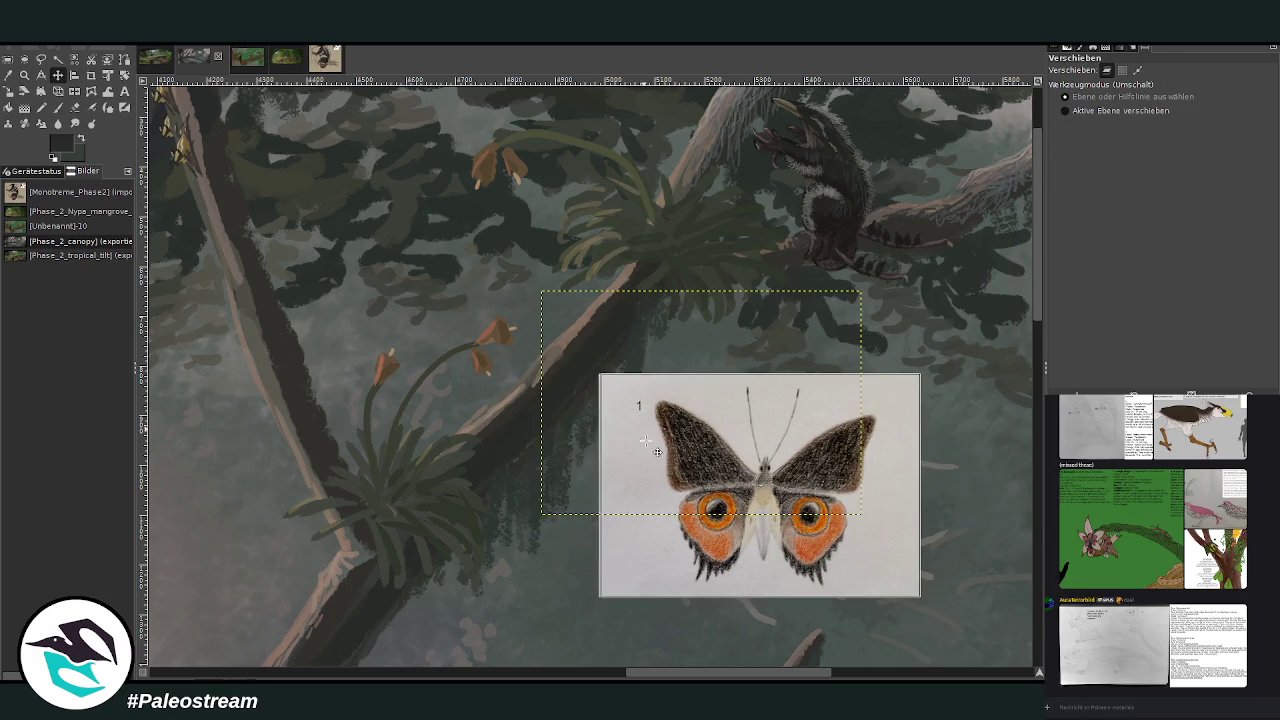
pyautogui.click(24, 75)
pyautogui.moveTo(335, 187)
pyautogui.mouseDown()
pyautogui.moveTo(507, 340)
pyautogui.moveTo(689, 597)
pyautogui.mouseUp()
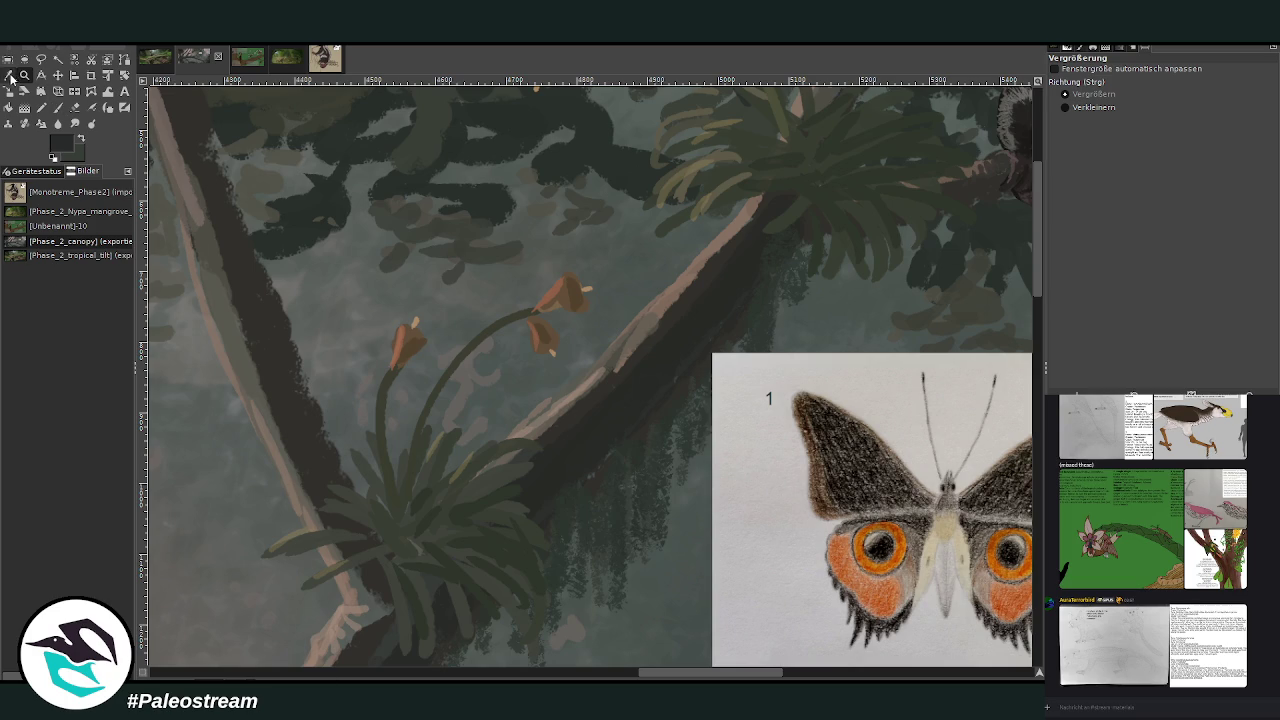
# With the brush at opacity 87.1 and size 38, dab a dark butterfly shape beside the orange flowers.
pyautogui.click(8, 75)
pyautogui.click(58, 107)
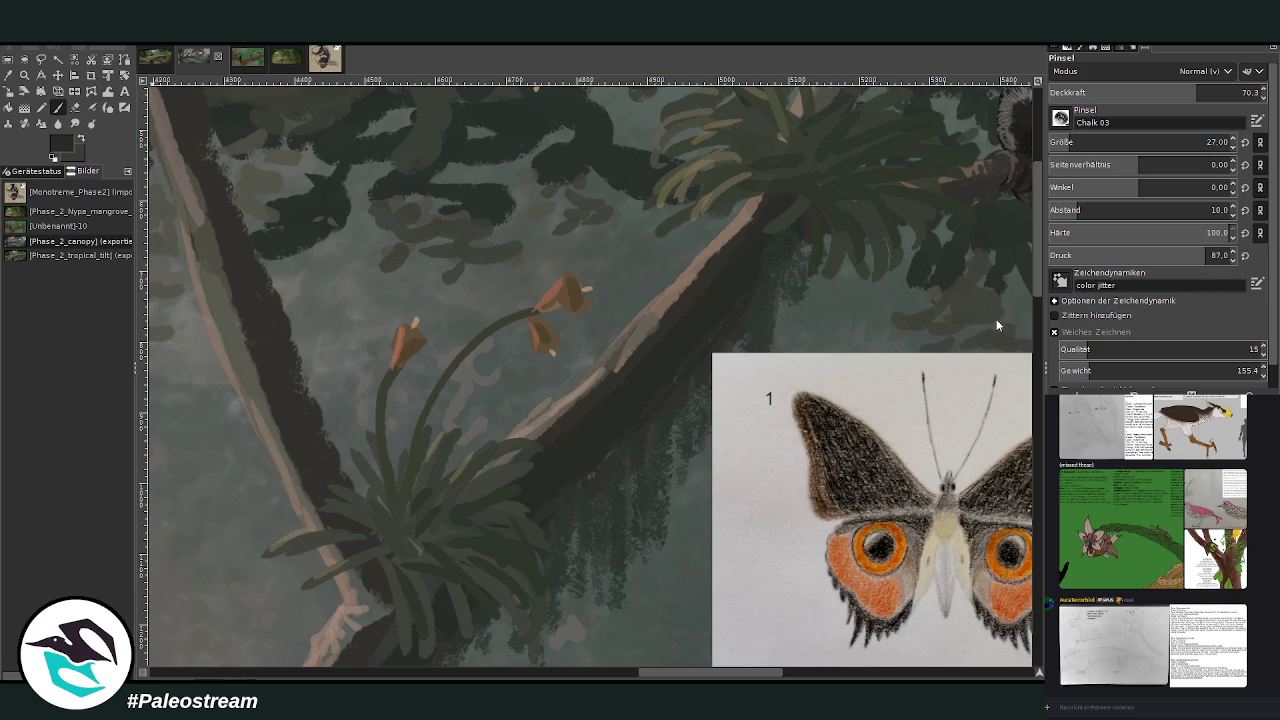
pyautogui.click(1240, 92)
pyautogui.moveTo(1077, 141); pyautogui.dragTo(1207, 142)
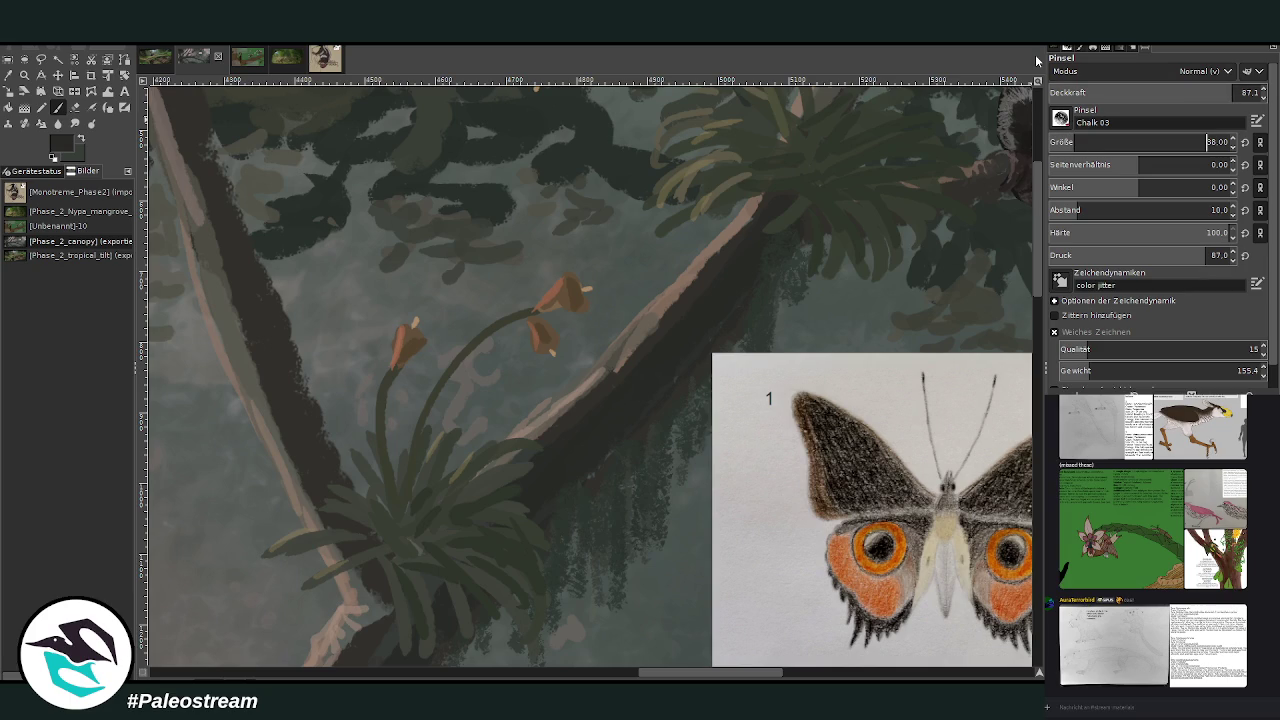
pyautogui.moveTo(617, 262); pyautogui.dragTo(608, 280)
pyautogui.hscroll(3, 660, 640)
pyautogui.moveTo(492, 266); pyautogui.dragTo(494, 281)
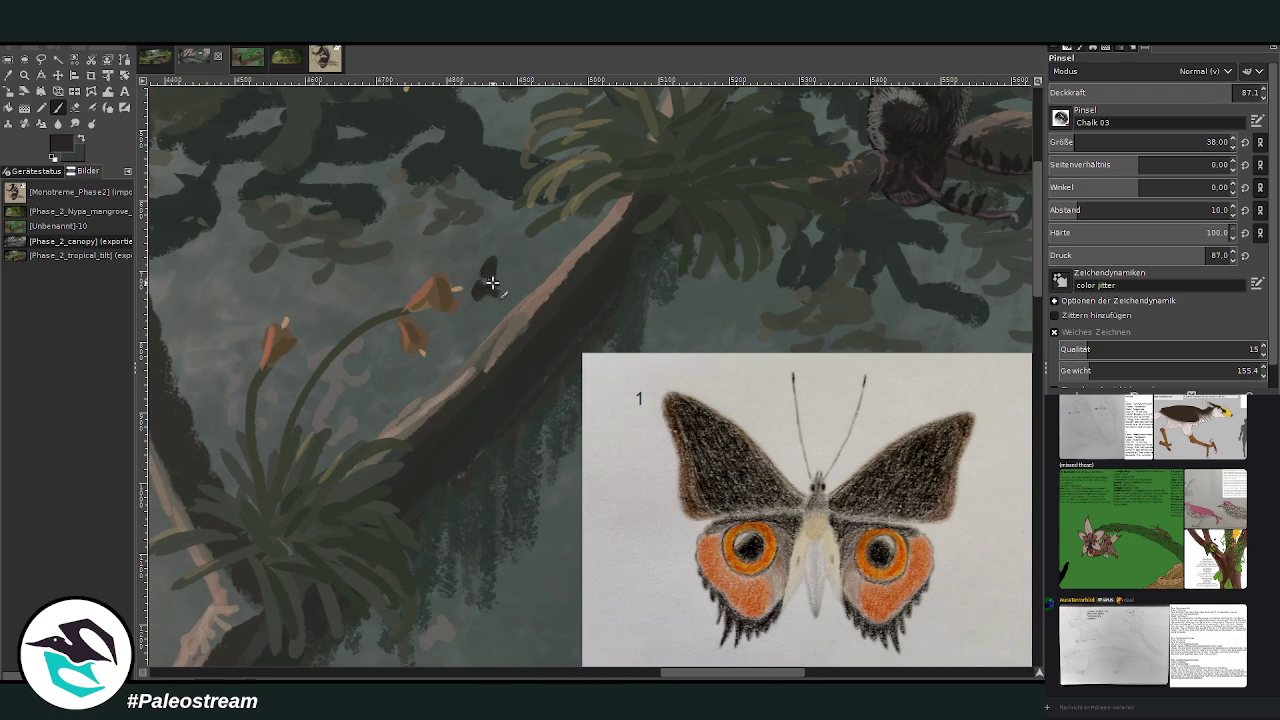
# Shrink the brush to size 15 and refine the small butterfly's wing shapes.
pyautogui.moveTo(1066, 142); pyautogui.dragTo(1000, 314)
pyautogui.press('Down')
pyautogui.press('Down')
pyautogui.press('Down')
pyautogui.moveTo(480, 298)
pyautogui.mouseDown()
pyautogui.moveTo(490, 308)
pyautogui.moveTo(492, 270)
pyautogui.mouseUp()
# Add light tan markings to the small butterfly's wings.
pyautogui.keyDown('ctrl'); pyautogui.click(1003, 292); pyautogui.keyUp('ctrl')
pyautogui.keyDown('ctrl'); pyautogui.click(1005, 265); pyautogui.keyUp('ctrl')
pyautogui.moveTo(480, 279); pyautogui.dragTo(486, 277)
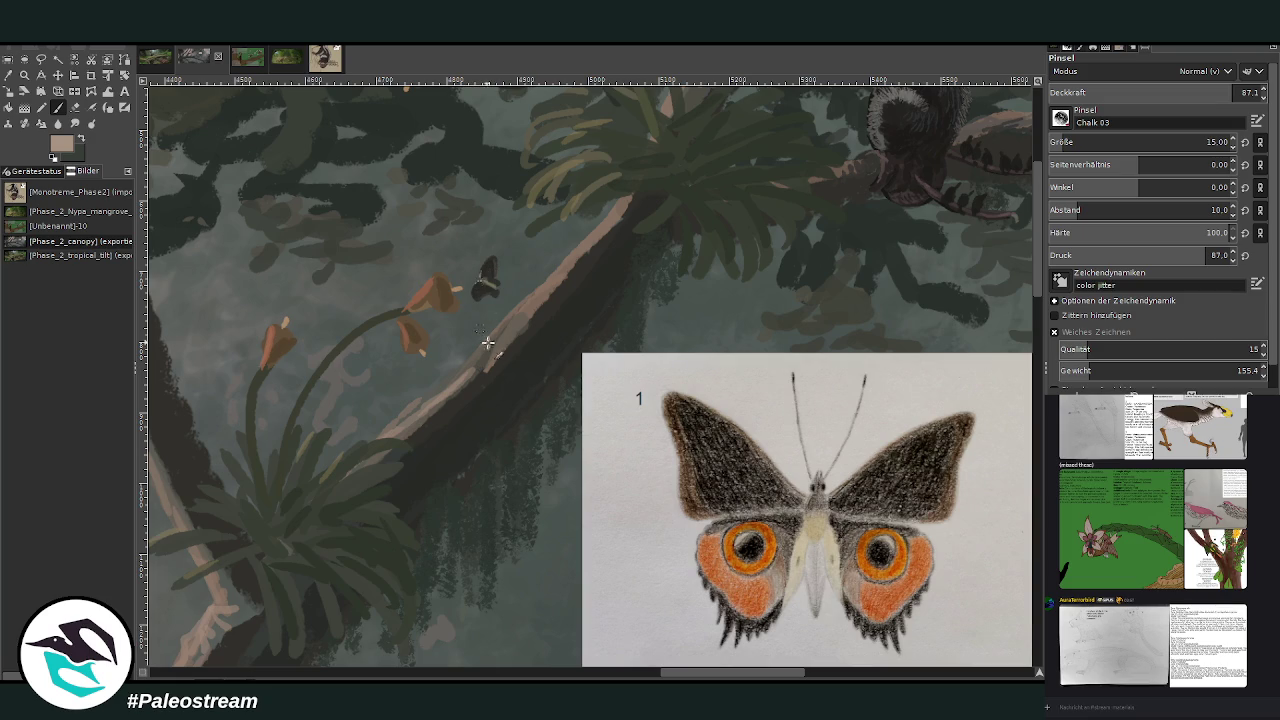
# Sample several browns, near-black and grey-green tones, then switch to another layer.
pyautogui.keyDown('ctrl'); pyautogui.click(1000, 230); pyautogui.keyUp('ctrl')
pyautogui.keyDown('ctrl'); pyautogui.click(893, 187); pyautogui.keyUp('ctrl')
pyautogui.keyDown('ctrl'); pyautogui.click(980, 294); pyautogui.keyUp('ctrl')
pyautogui.keyDown('ctrl'); pyautogui.click(1002, 262); pyautogui.keyUp('ctrl')
pyautogui.keyDown('ctrl'); pyautogui.click(998, 303); pyautogui.keyUp('ctrl')
pyautogui.keyDown('ctrl'); pyautogui.click(1010, 254); pyautogui.keyUp('ctrl')
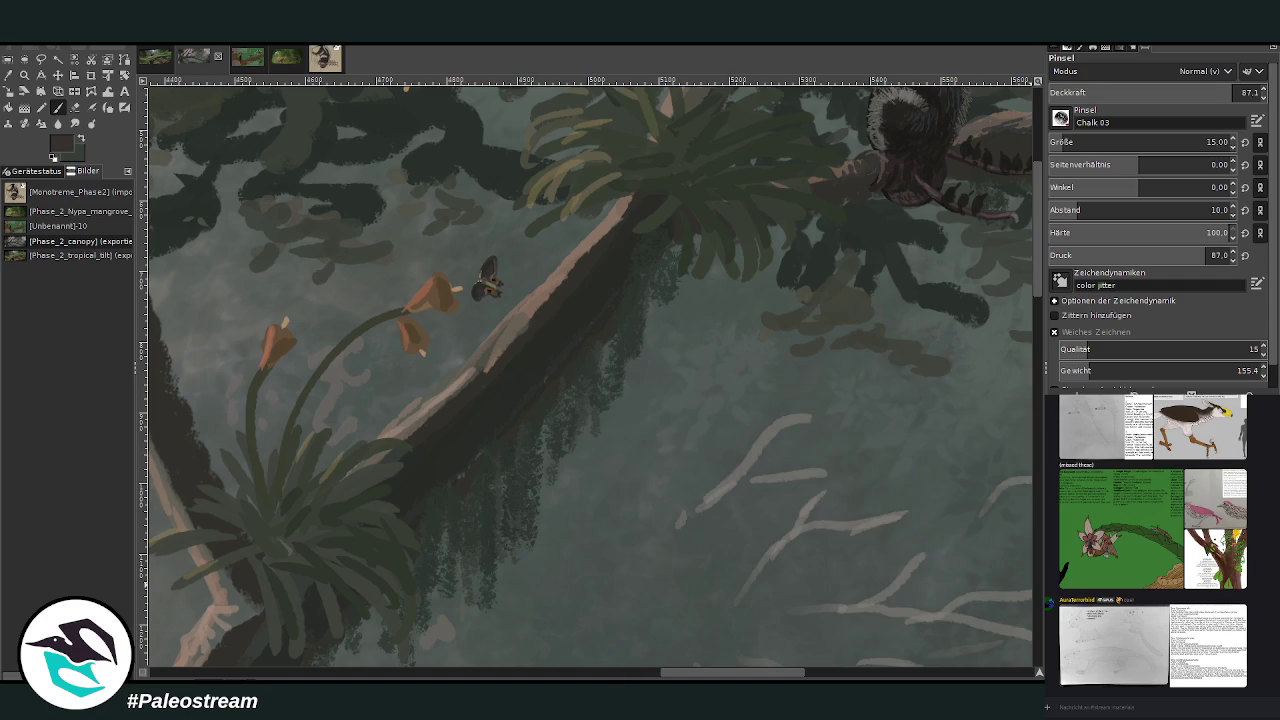
pyautogui.press('pageup')
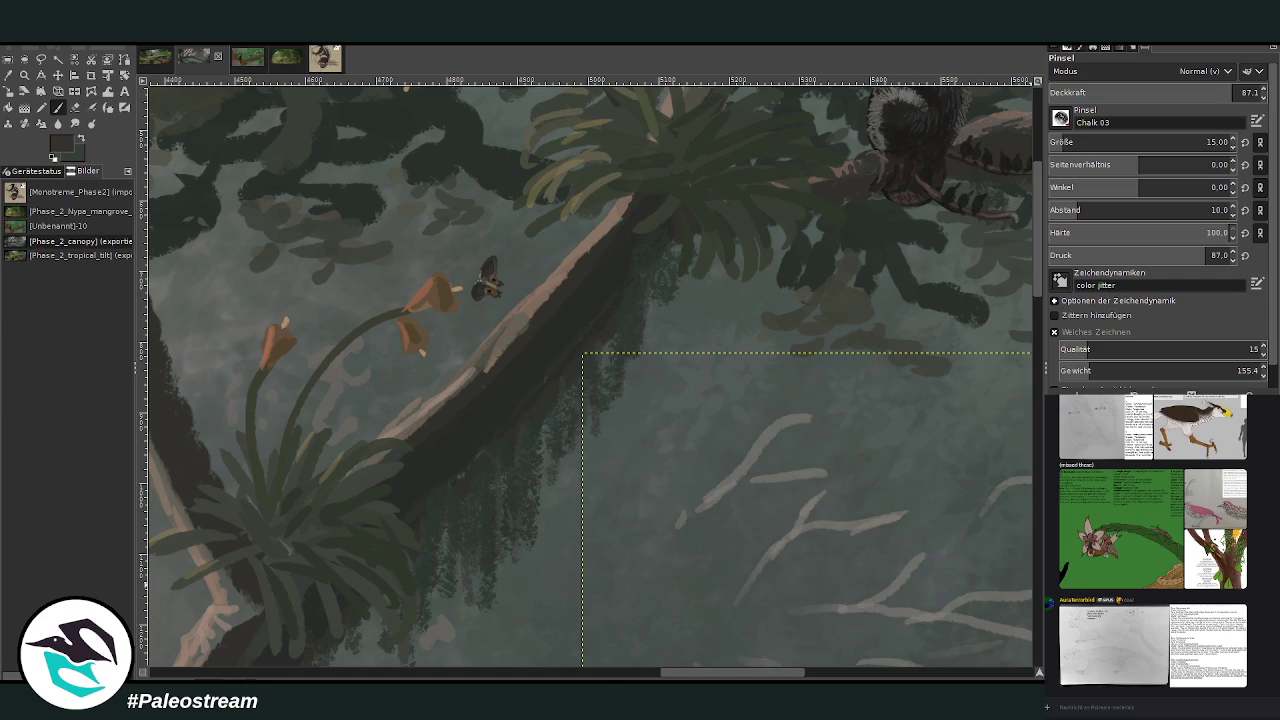
# Scroll around the canvas and select the pink bird reference layer.
pyautogui.press('pagedown')
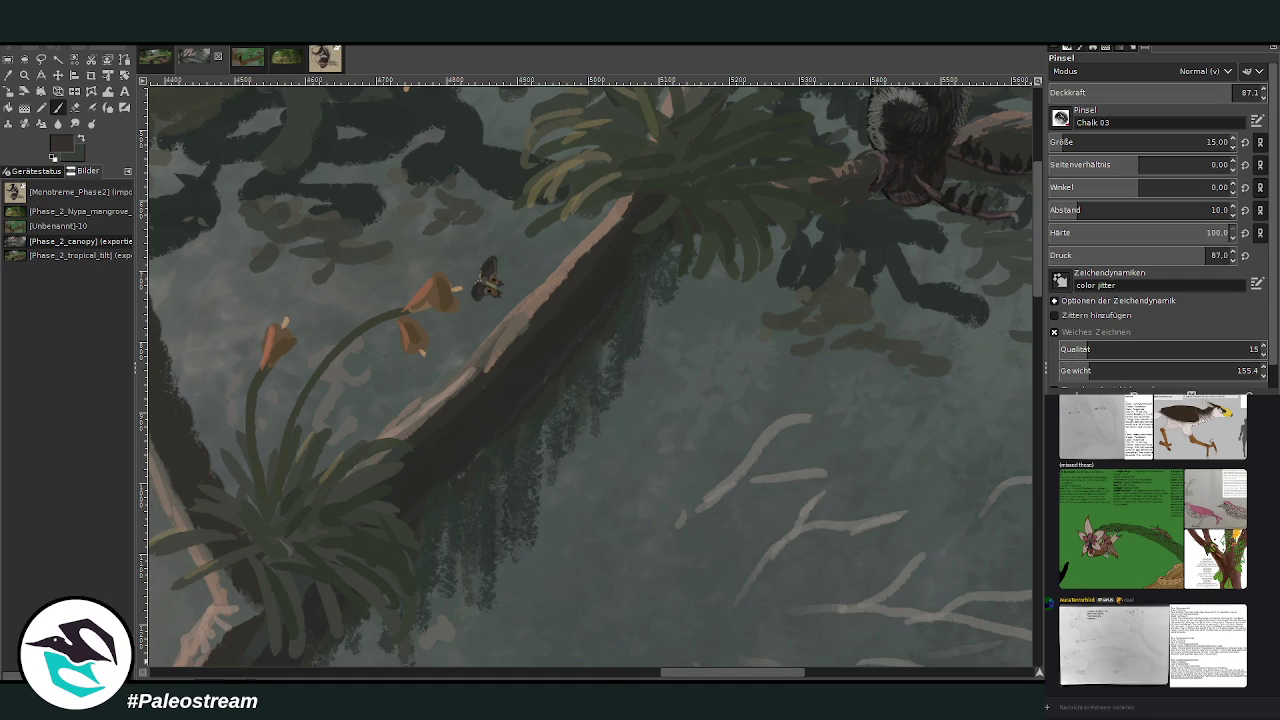
pyautogui.scroll(-2, 590, 375)
pyautogui.scroll(-2, 590, 375)
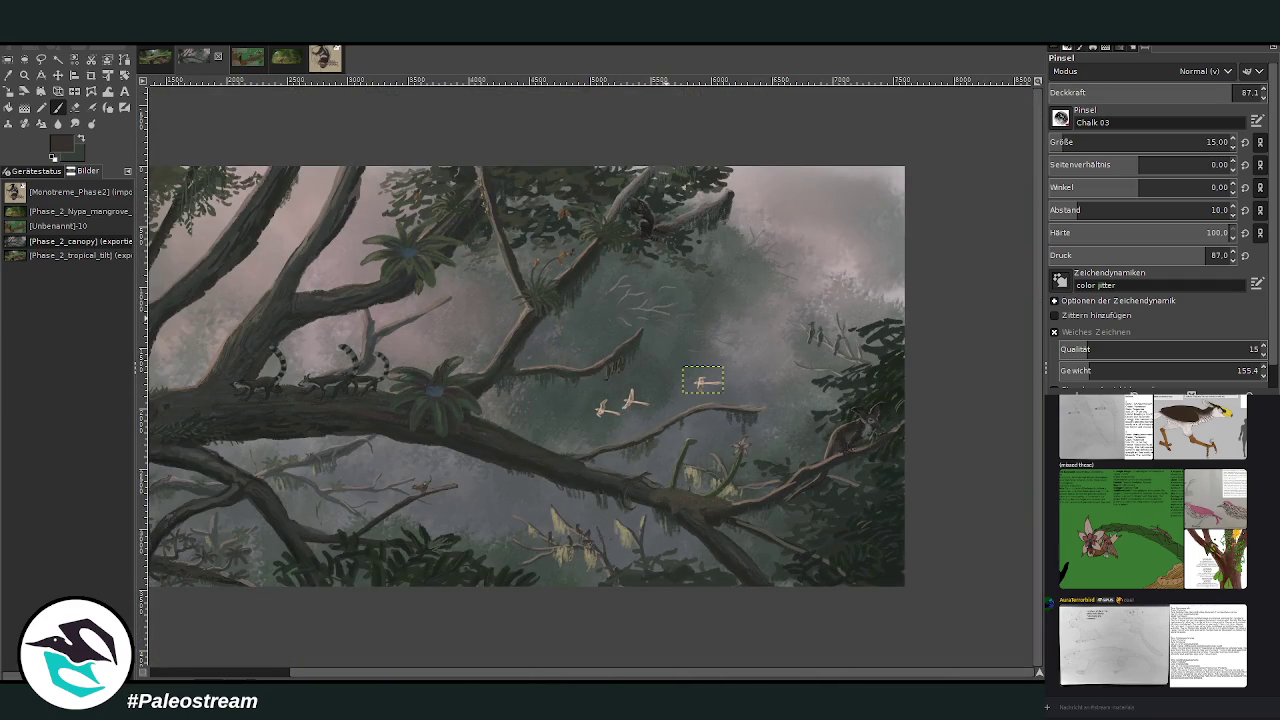
pyautogui.hscroll(-3, 305, 678)
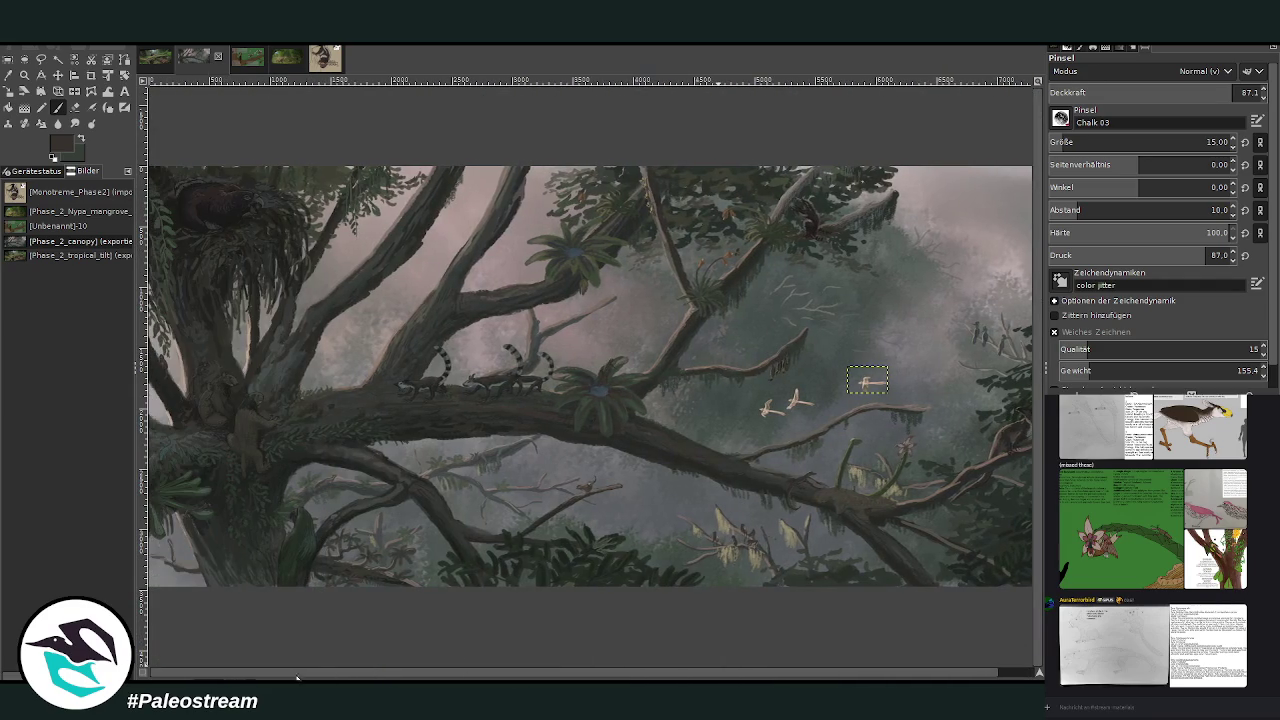
pyautogui.press('pageup')
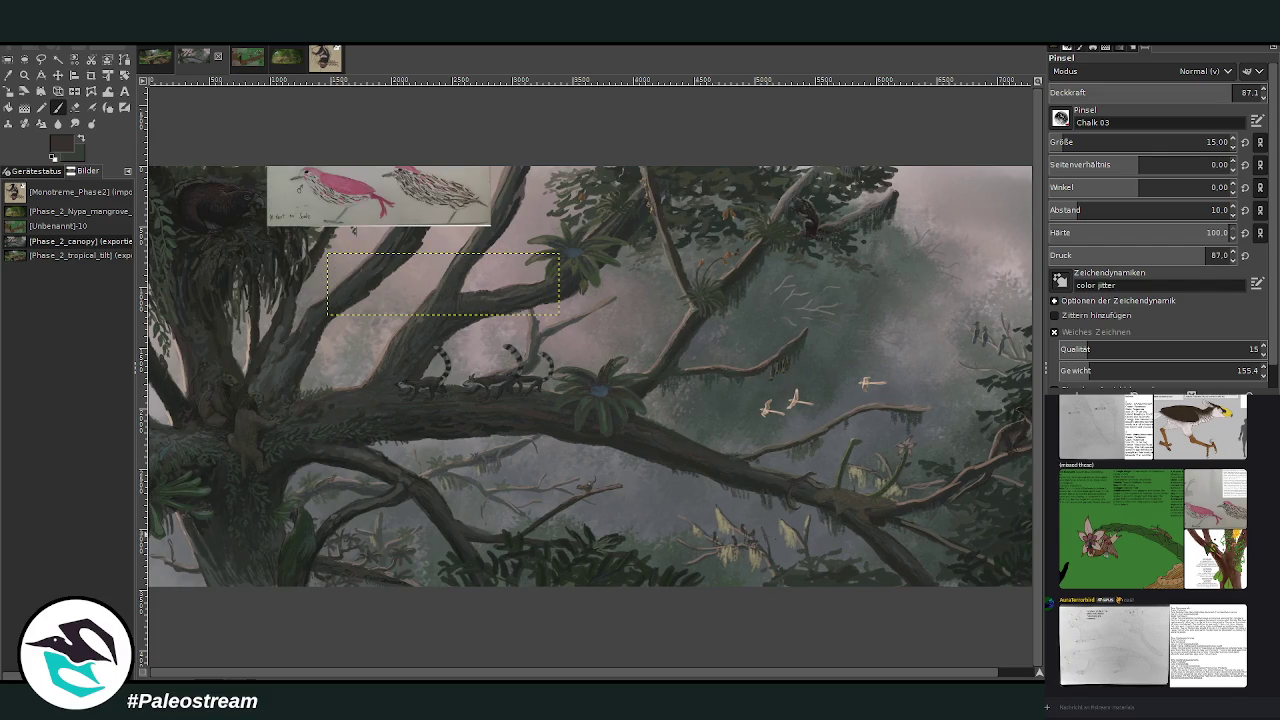
pyautogui.press('pageup')
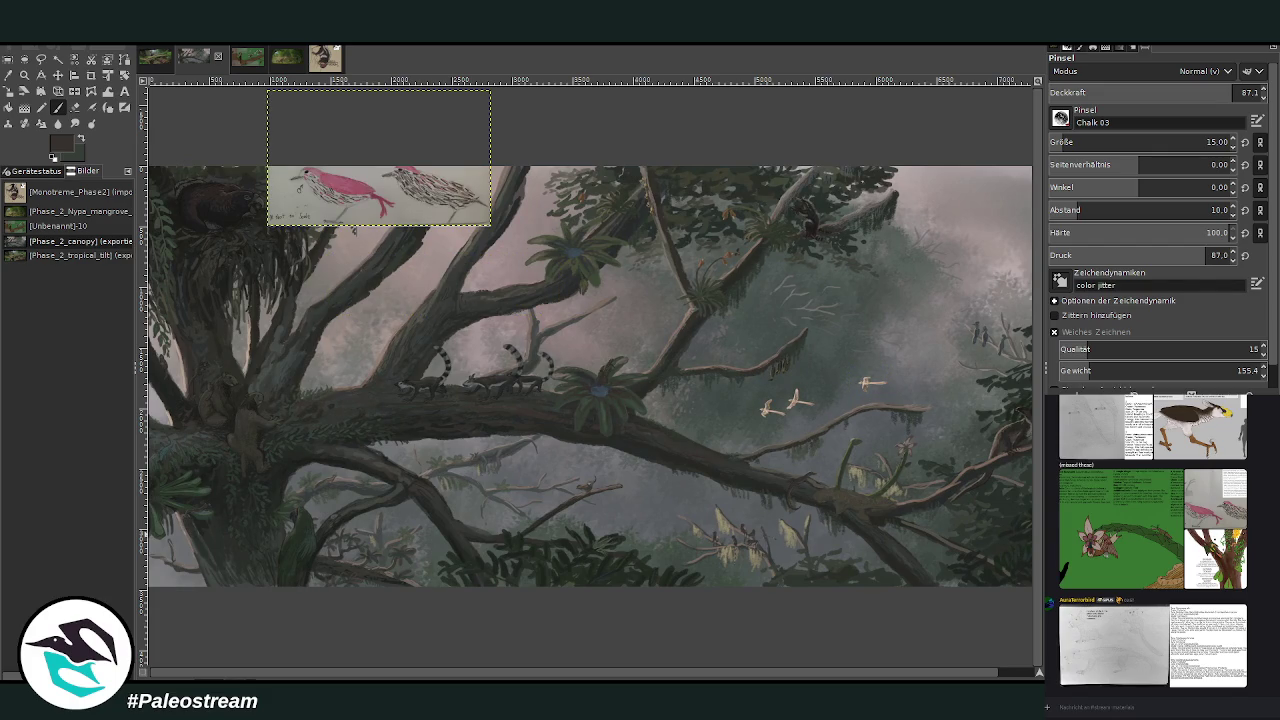
# Move the pink bird reference down over the left-hand branches and zoom in on it.
pyautogui.press('m')
pyautogui.moveTo(339, 179); pyautogui.dragTo(400, 475)
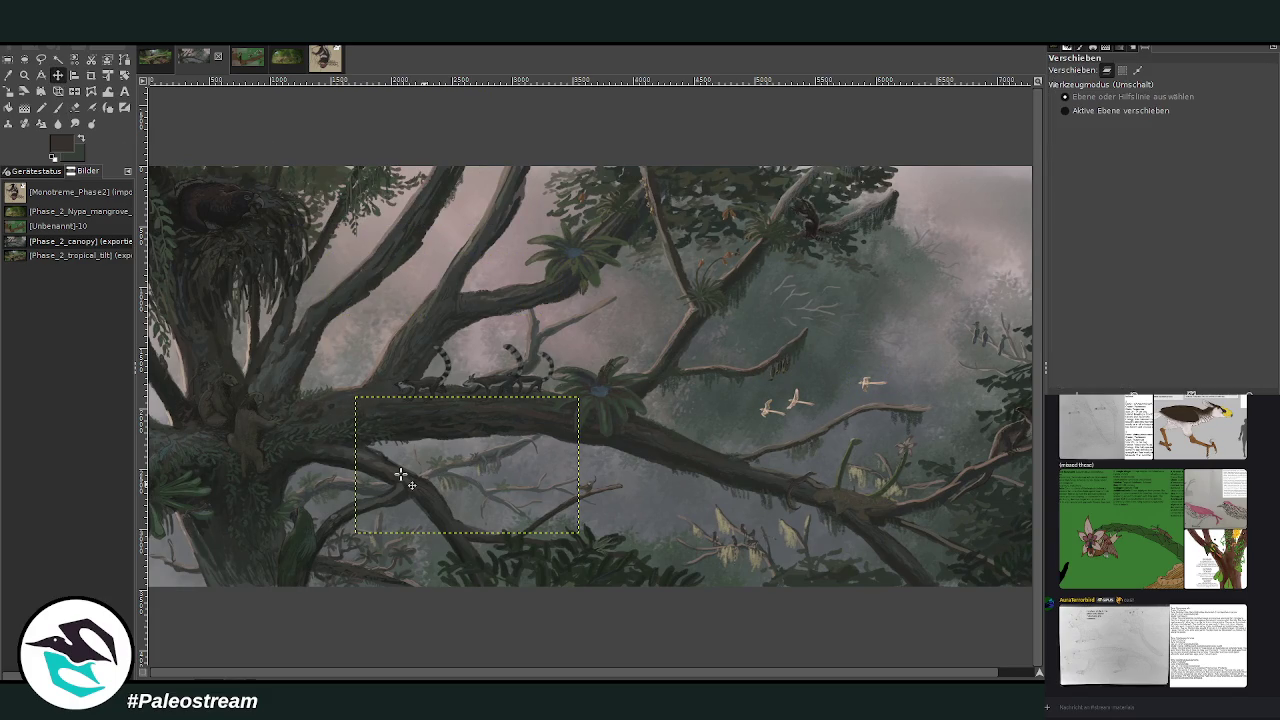
pyautogui.press('z')
pyautogui.click(480, 622)
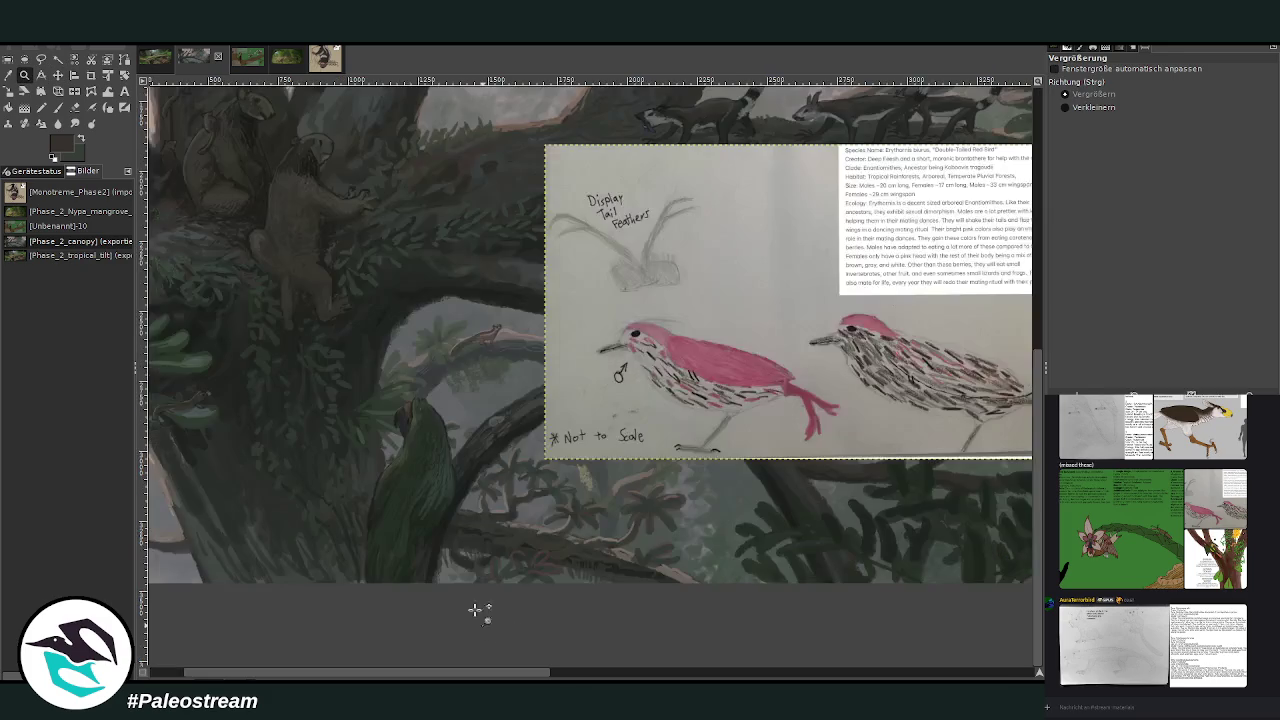
# Zoom into the reference bird and pick its pink plumage as the paint colour.
pyautogui.moveTo(443, 271); pyautogui.dragTo(863, 634)
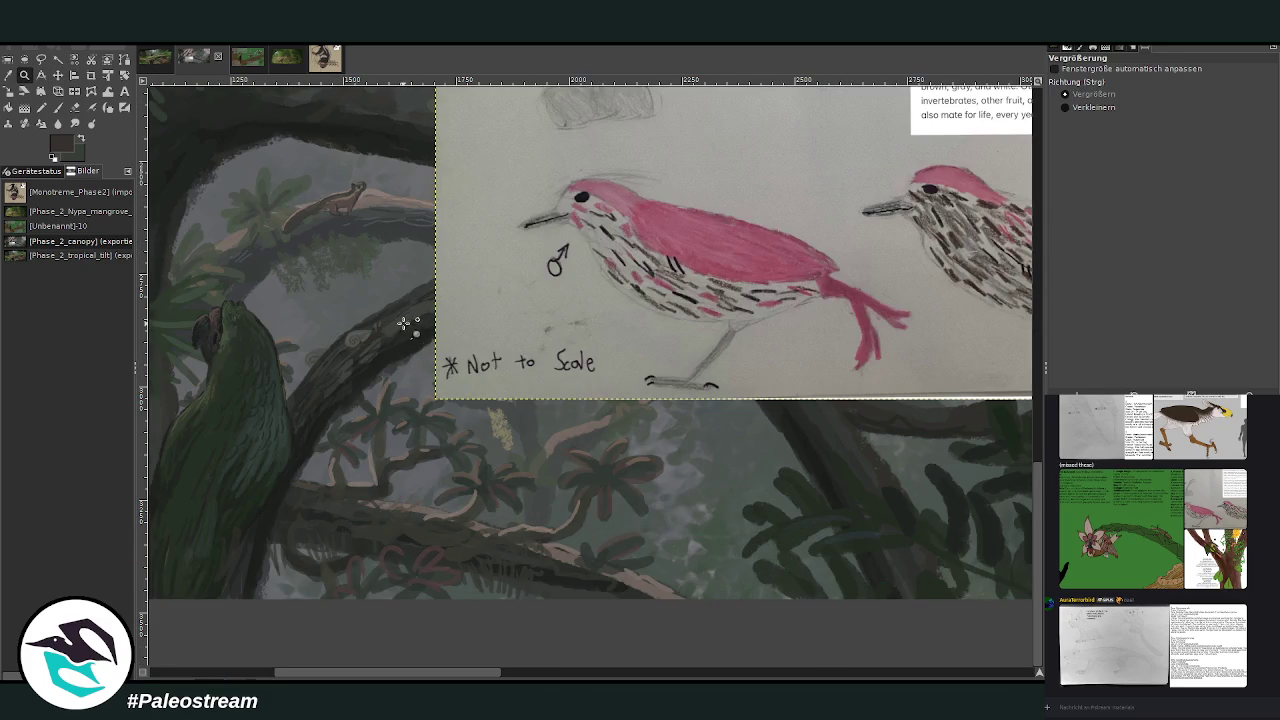
pyautogui.moveTo(283, 130); pyautogui.dragTo(664, 476)
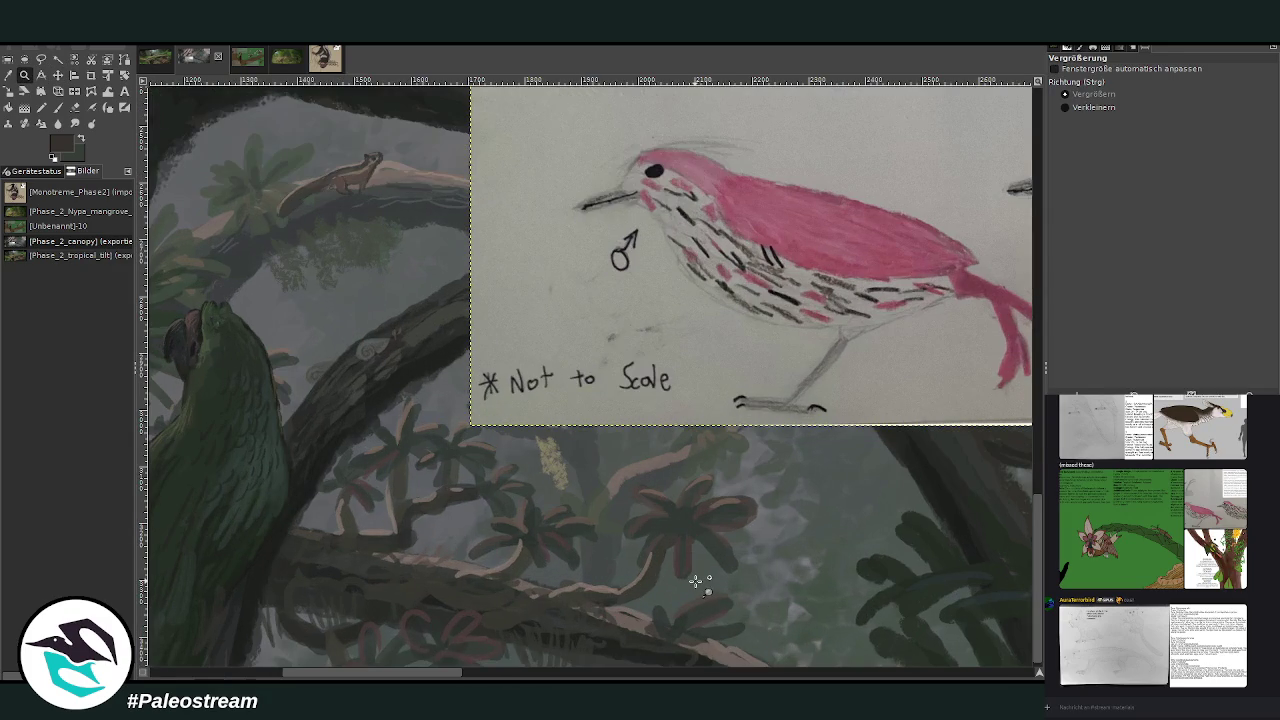
pyautogui.scroll(-1, 1040, 605)
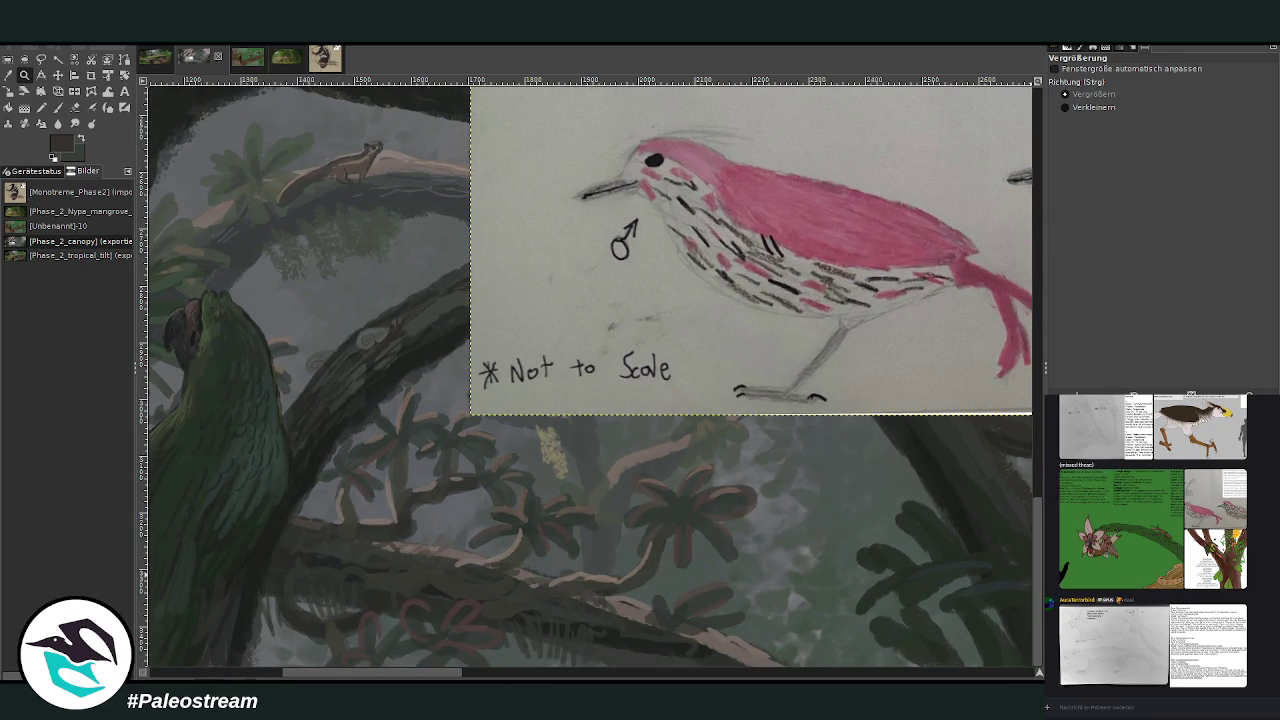
pyautogui.click(8, 75)
pyautogui.click(760, 193)
# Set the Paintbrush to size 21 with 90.2 opacity.
pyautogui.click(58, 107)
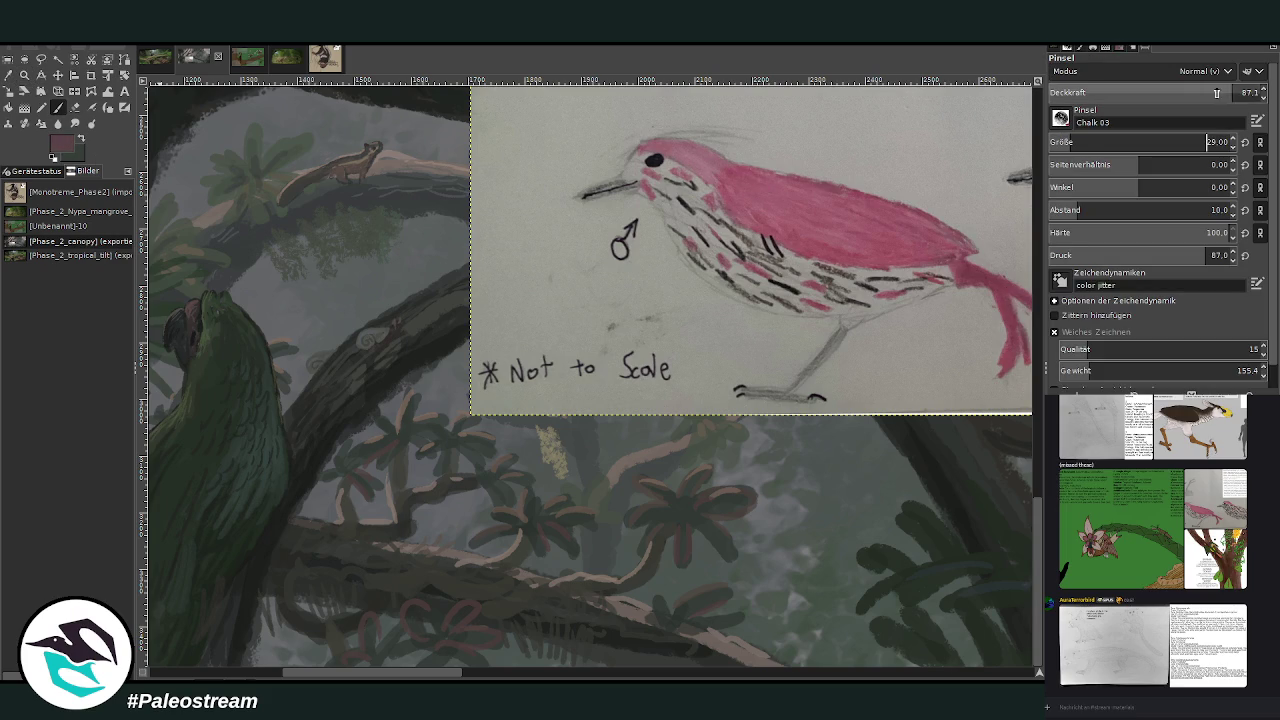
pyautogui.moveTo(1068, 143); pyautogui.dragTo(1110, 143)
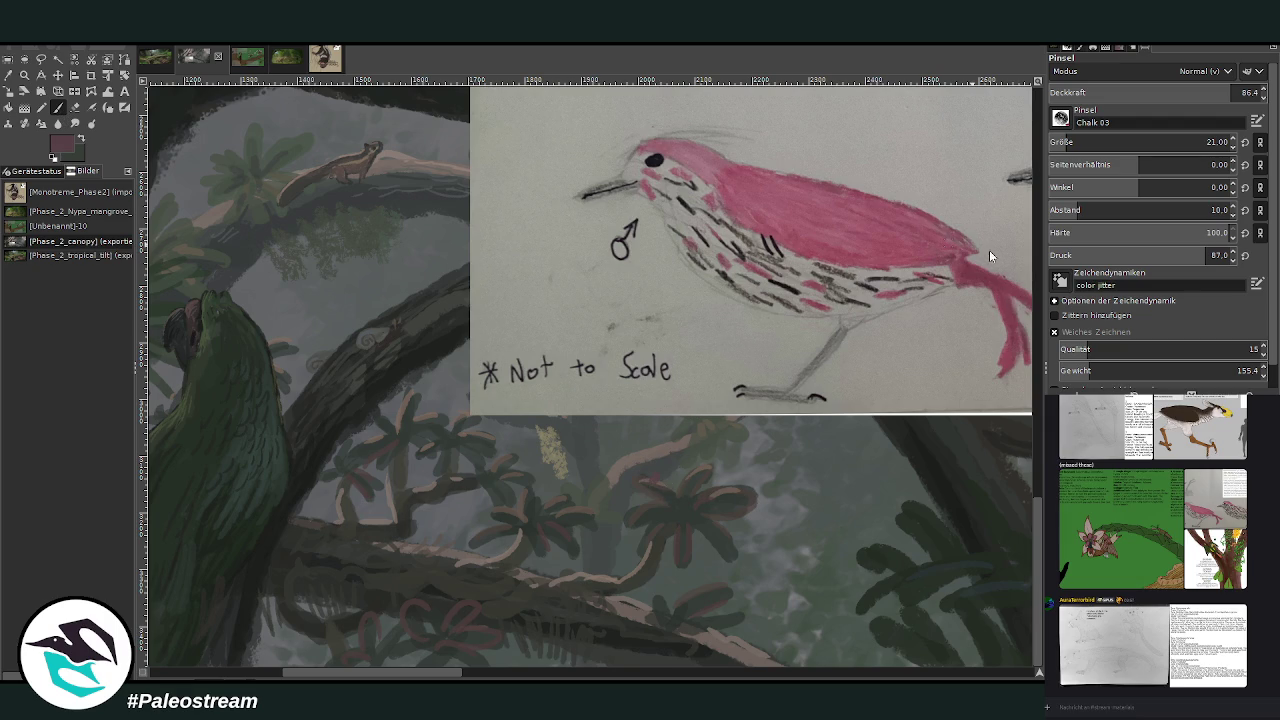
pyautogui.moveTo(1230, 92); pyautogui.dragTo(1239, 92)
pyautogui.hscroll(1, 507, 647)
pyautogui.hscroll(1, 507, 647)
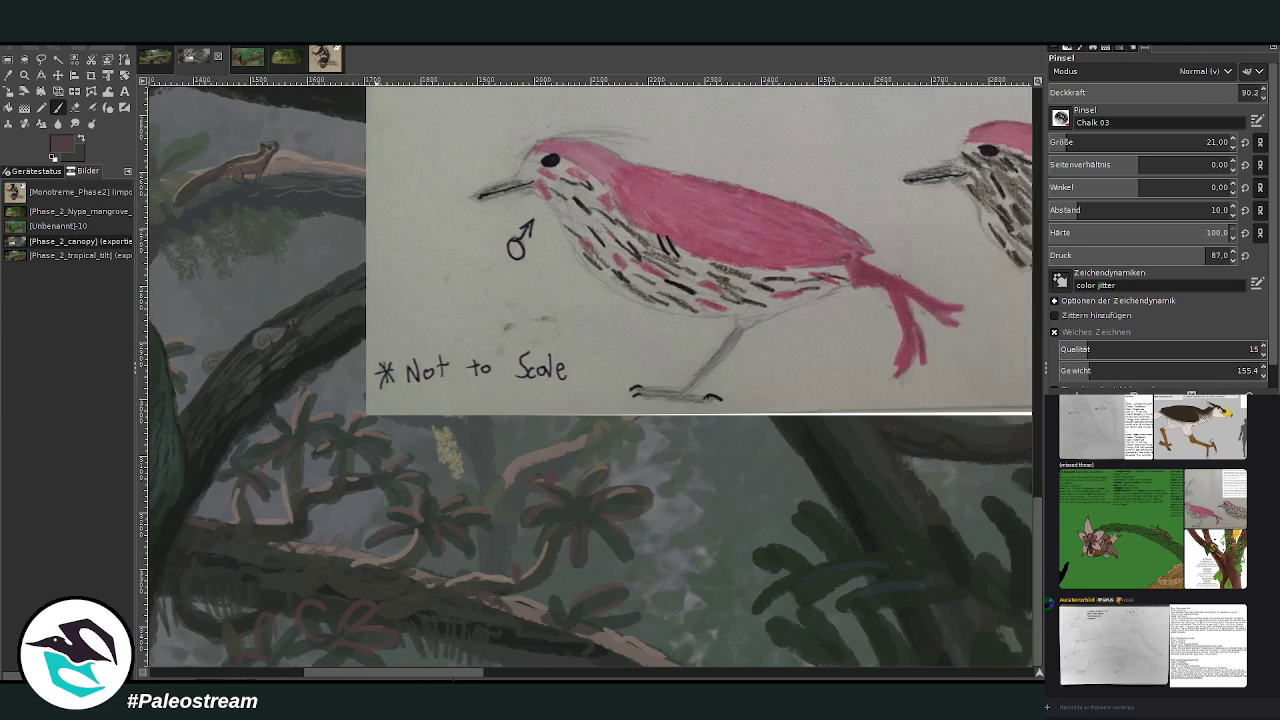
pyautogui.hscroll(1, 507, 647)
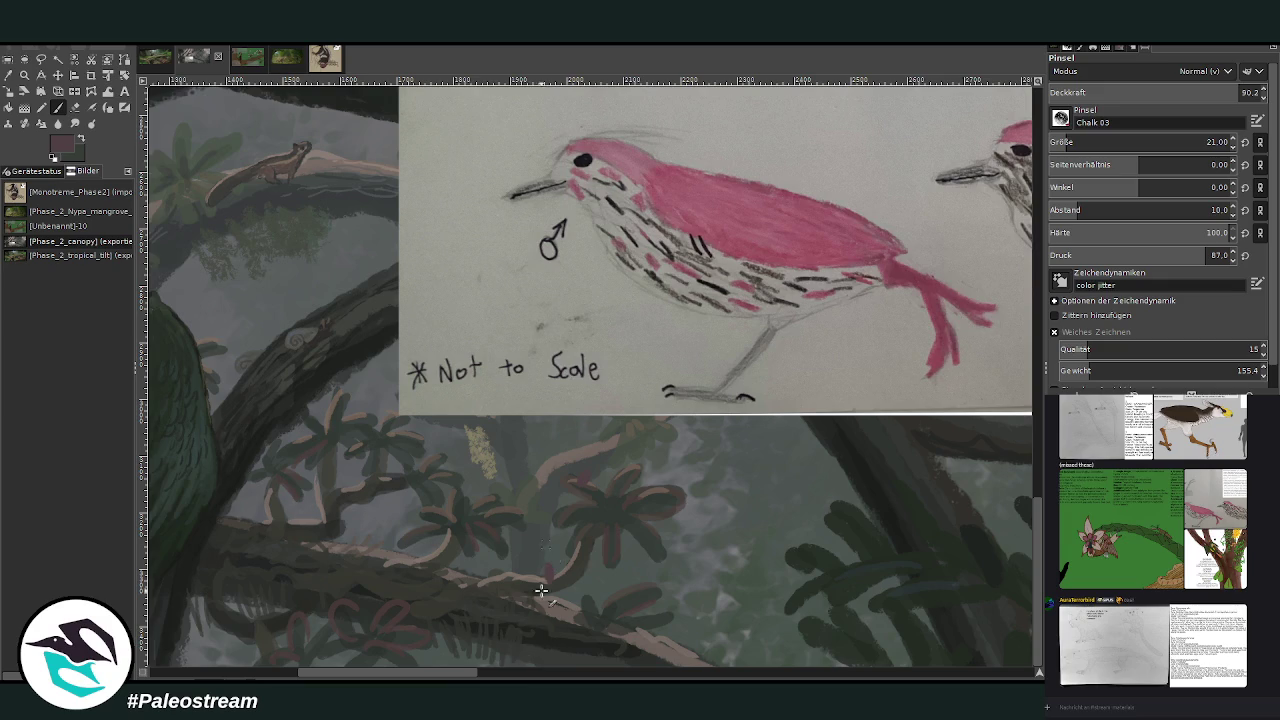
pyautogui.moveTo(461, 675); pyautogui.dragTo(450, 675)
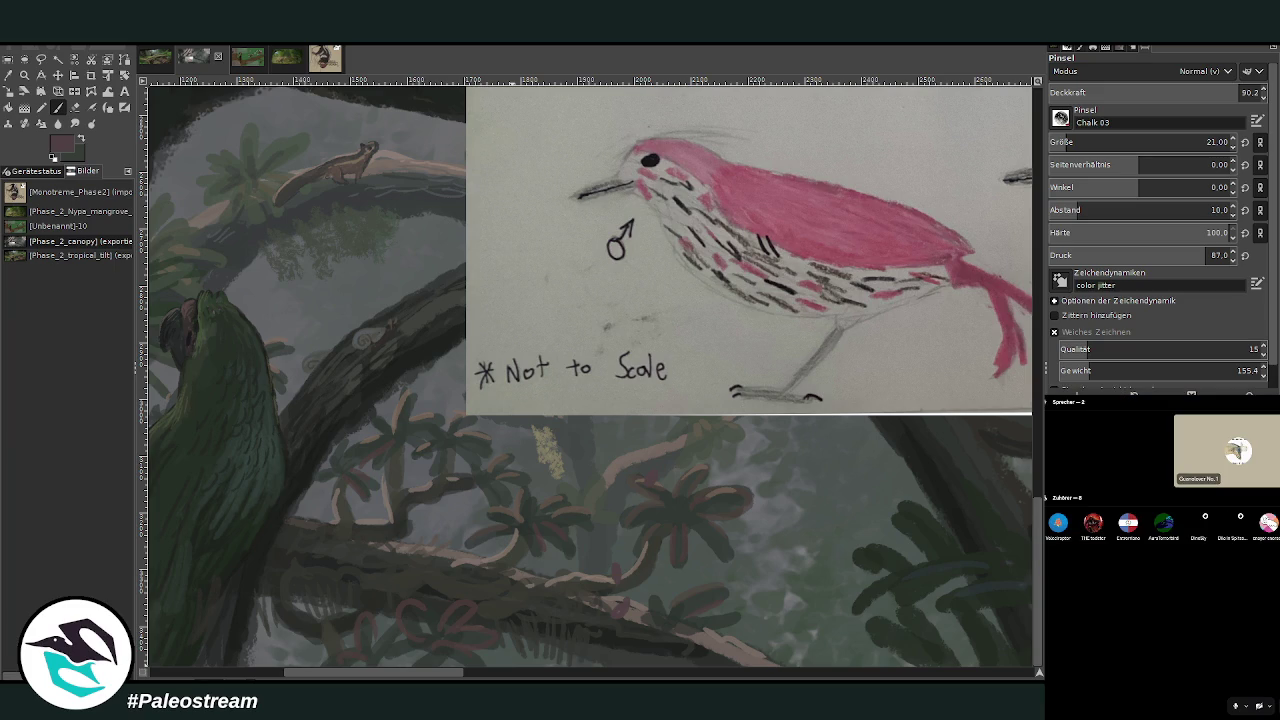
# Check a voice-channel speaker's options, then show the text chat with posted images.
pyautogui.rightClick(1241, 418)
pyautogui.press('Escape')
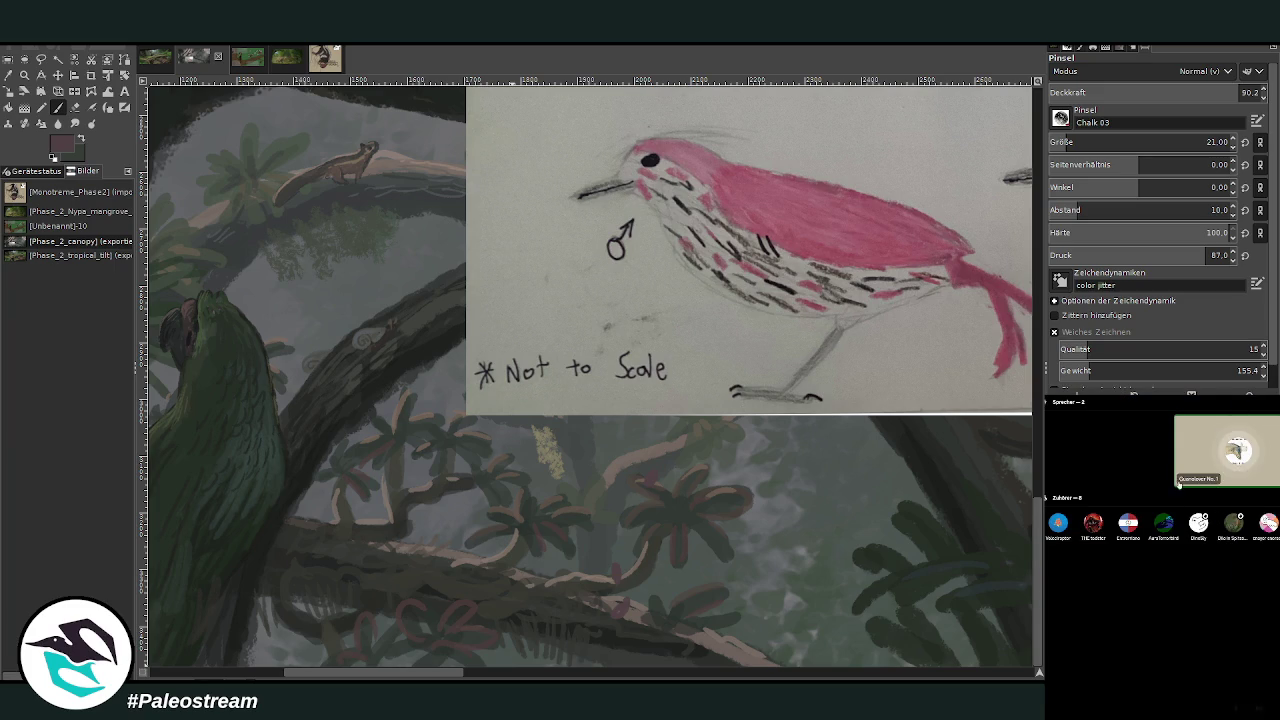
pyautogui.rightClick(1196, 404)
pyautogui.press('Escape')
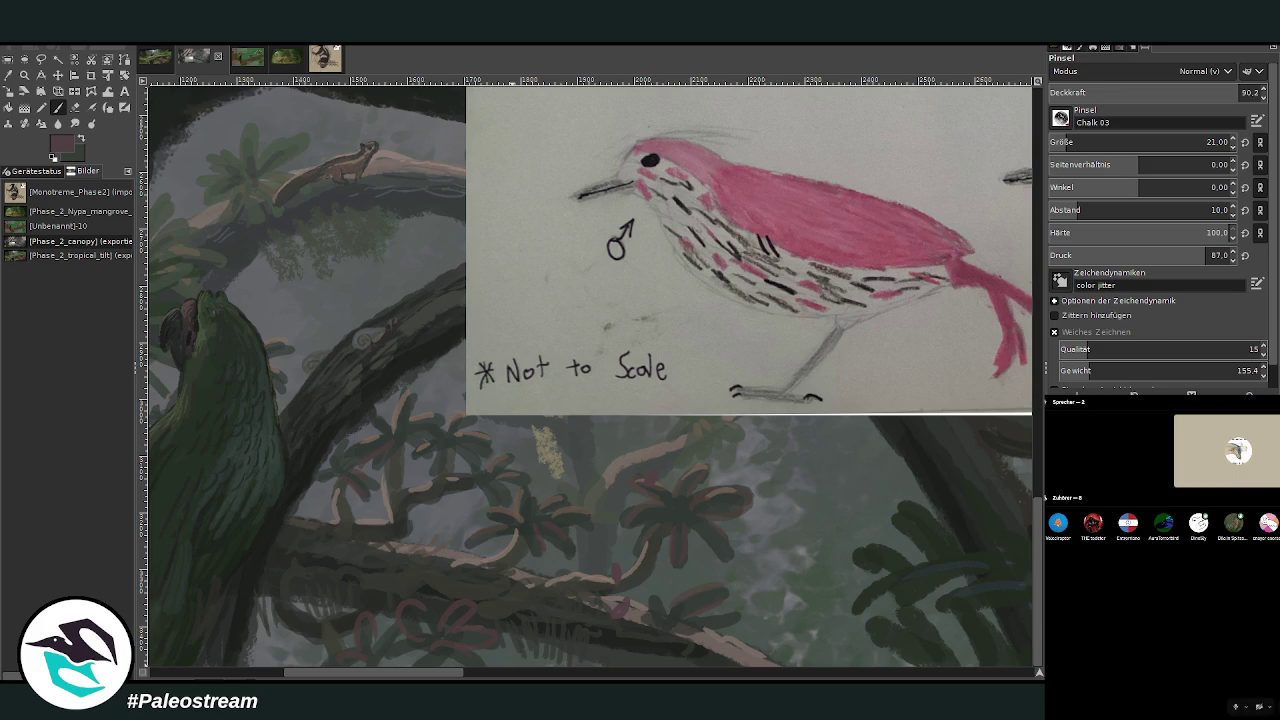
pyautogui.click(1228, 613)
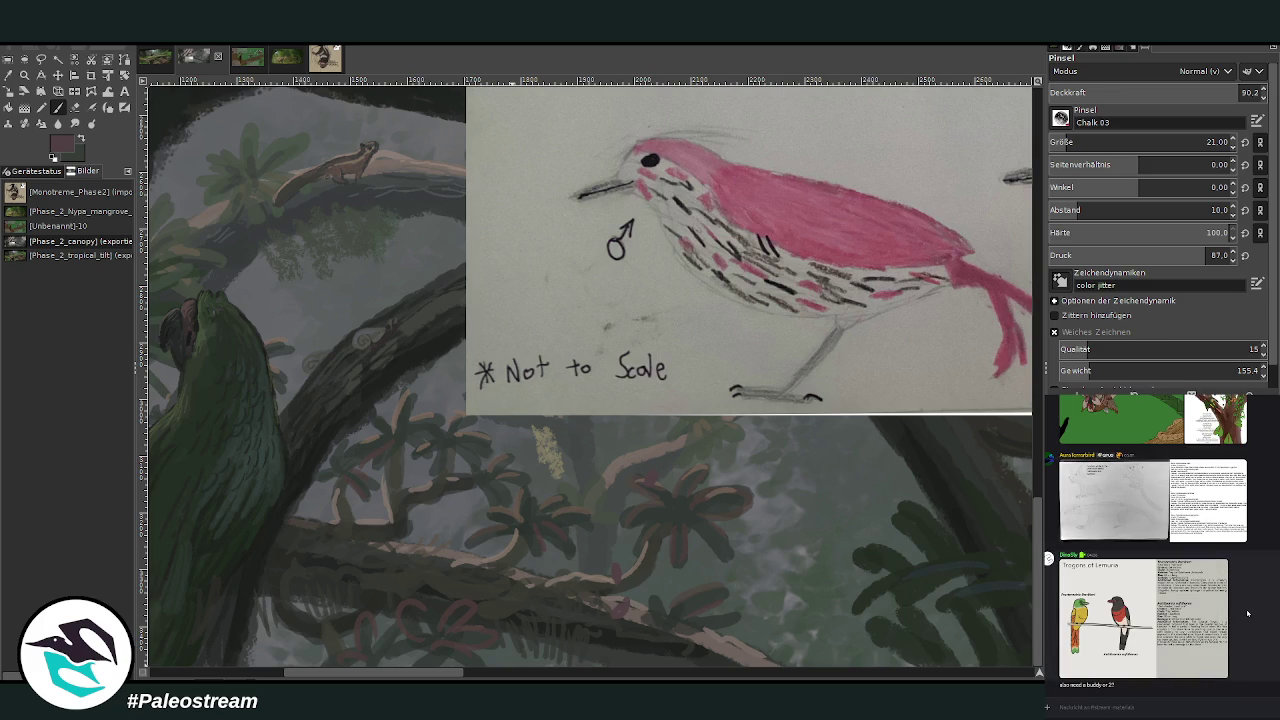
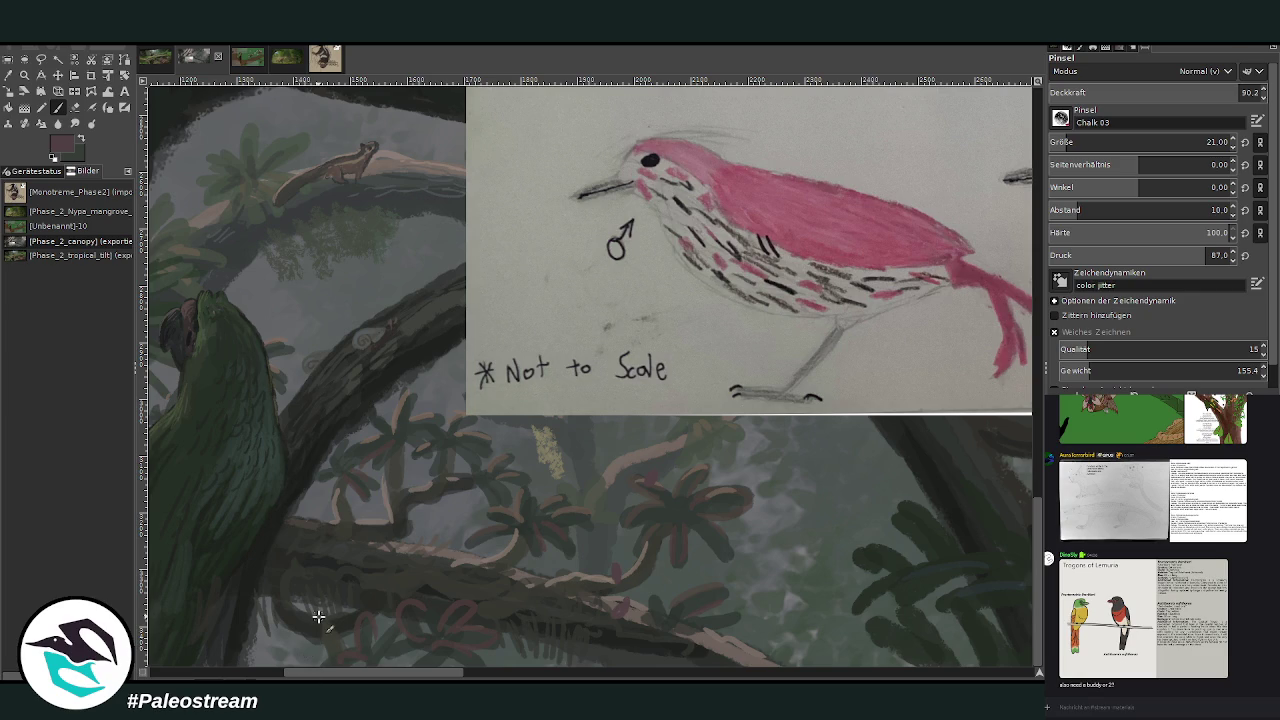
# Sample pale pinkish greys from the reference and dab them along the lower branch.
pyautogui.moveTo(433, 672); pyautogui.dragTo(453, 677)
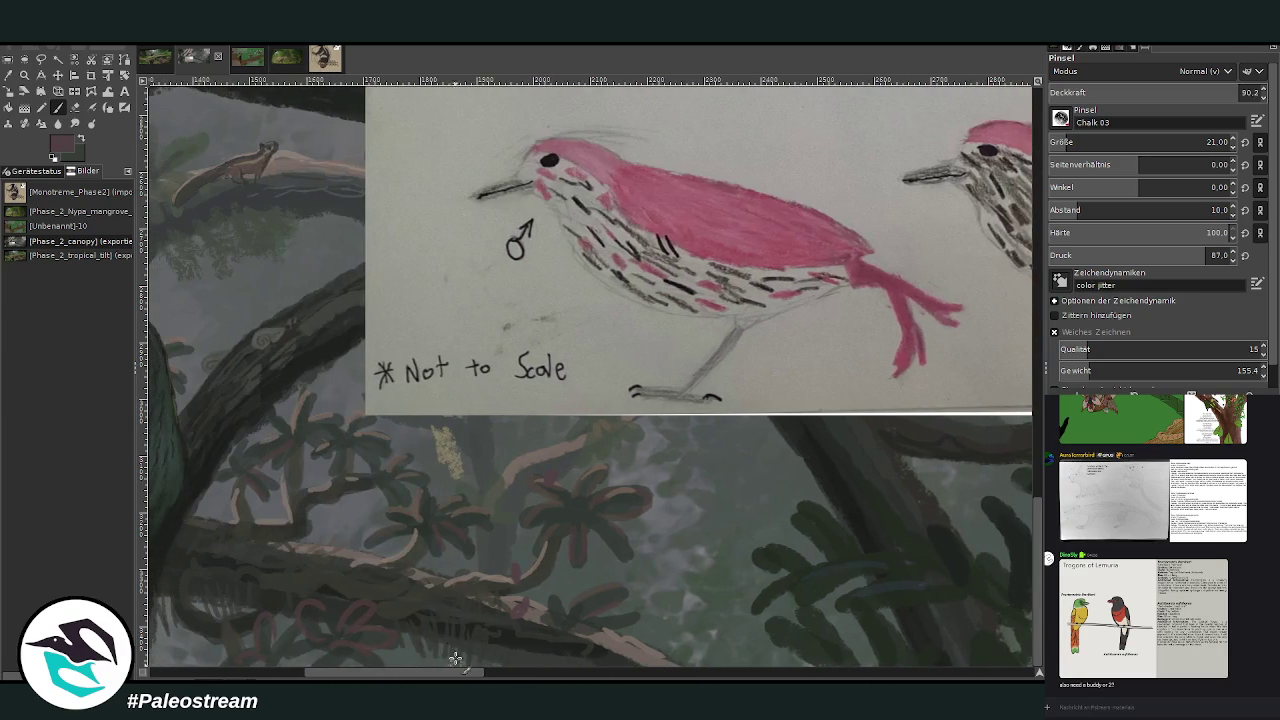
pyautogui.keyDown('ctrl'); pyautogui.click(1001, 286); pyautogui.keyUp('ctrl')
pyautogui.moveTo(446, 674); pyautogui.dragTo(437, 674)
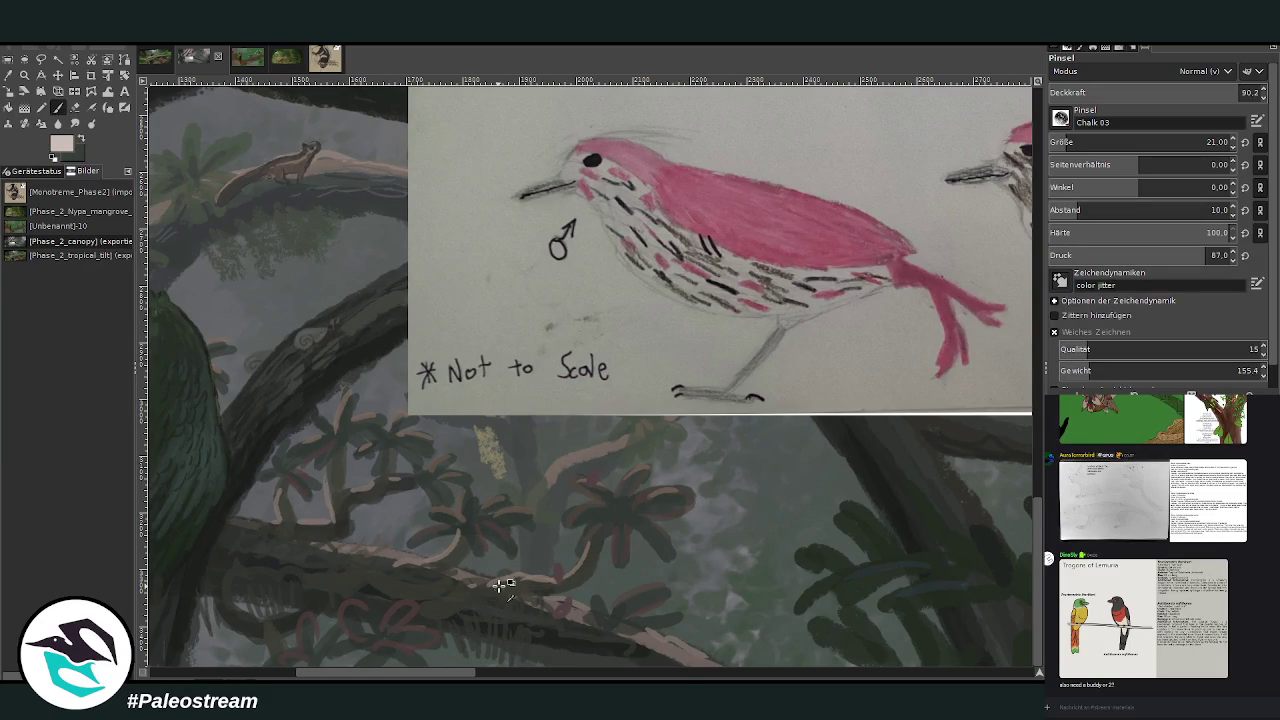
pyautogui.moveTo(999, 257); pyautogui.dragTo(999, 268)
pyautogui.moveTo(540, 566); pyautogui.dragTo(516, 578)
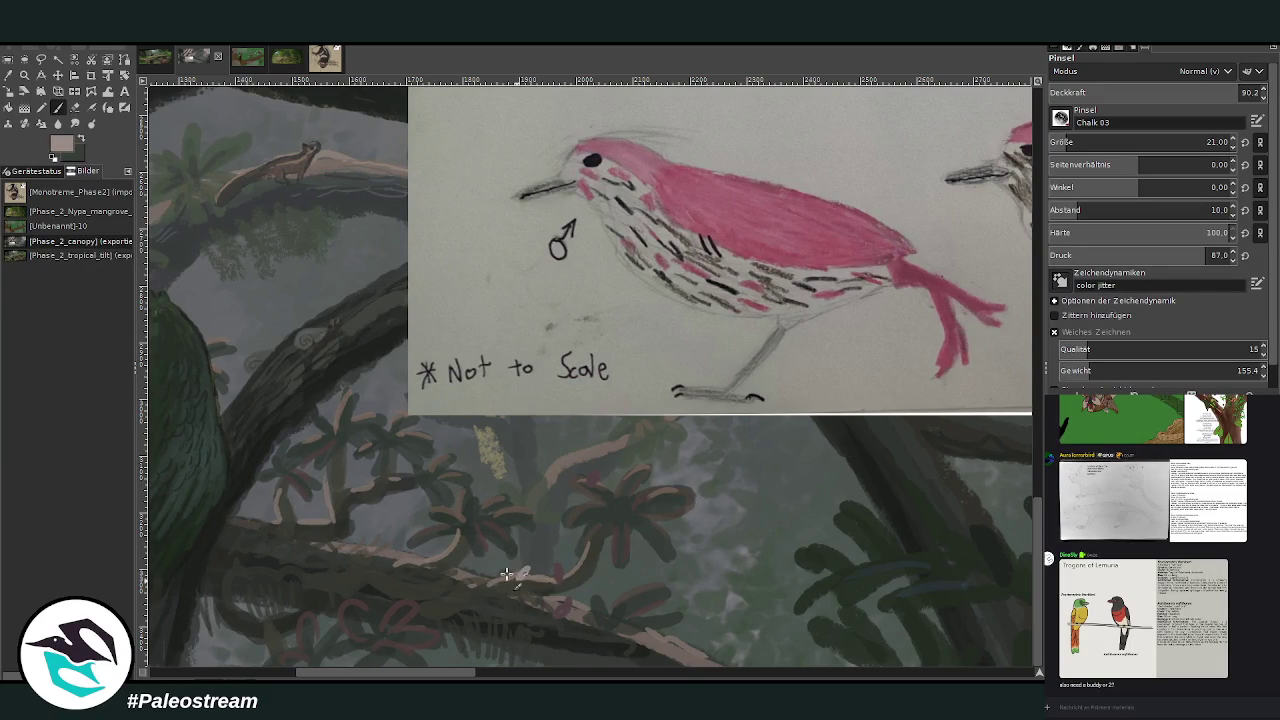
pyautogui.click(483, 577)
pyautogui.click(380, 550)
# Pick the bird's back pink with a smaller brush at about 48 opacity and stroke the dark flower.
pyautogui.press('x')
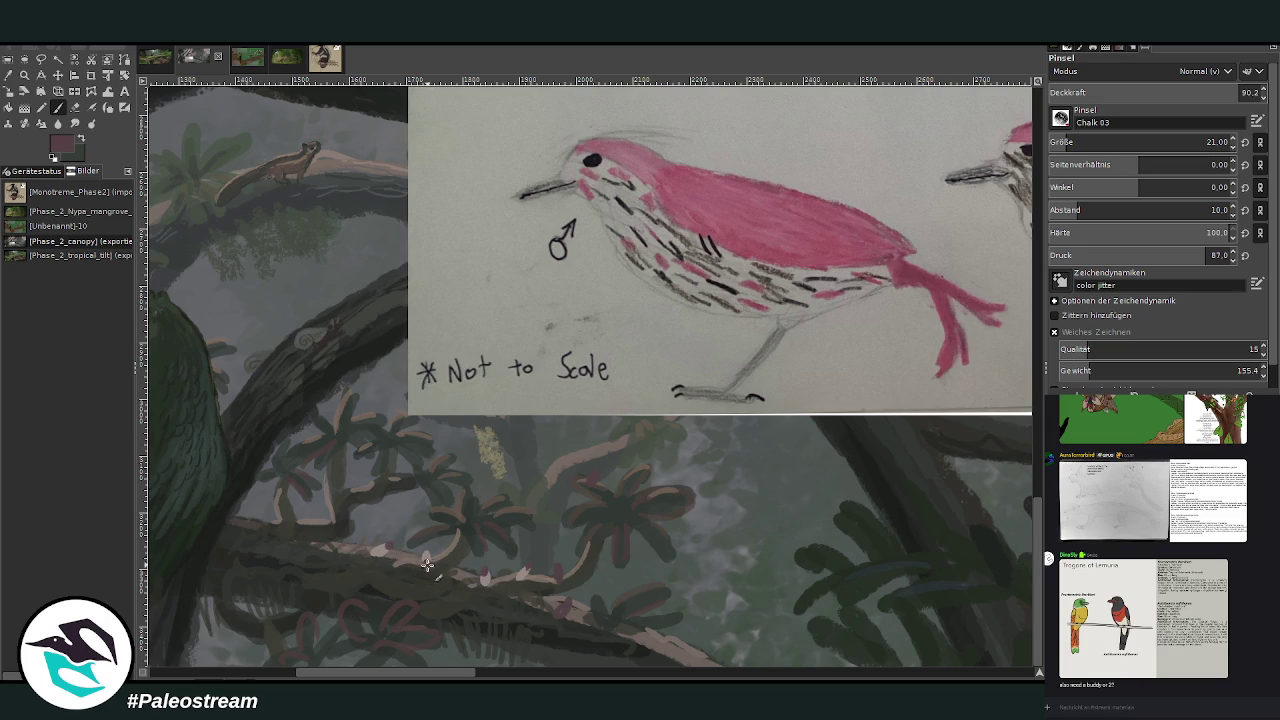
pyautogui.moveTo(428, 671)
pyautogui.mouseDown()
pyautogui.moveTo(458, 671)
pyautogui.moveTo(420, 671)
pyautogui.mouseUp()
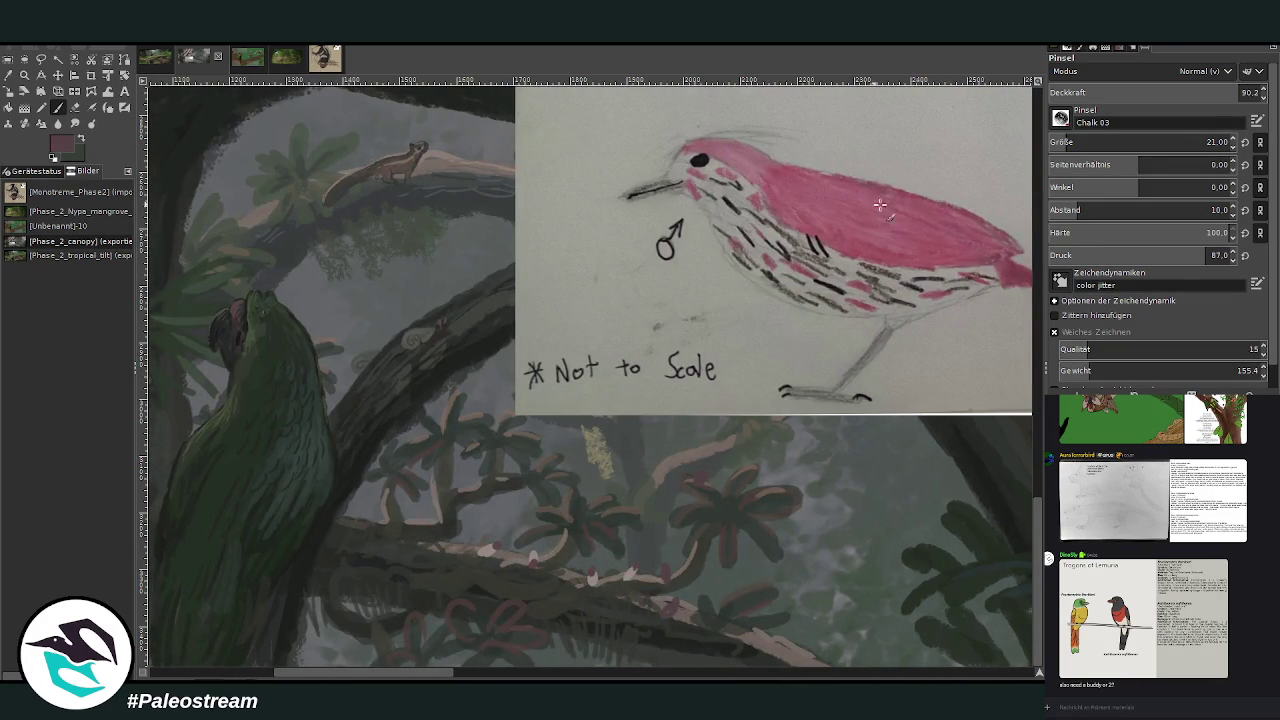
pyautogui.keyDown('ctrl'); pyautogui.click(1025, 259); pyautogui.keyUp('ctrl')
pyautogui.press('[')
pyautogui.click(1148, 92)
pyautogui.moveTo(694, 471); pyautogui.dragTo(698, 484)
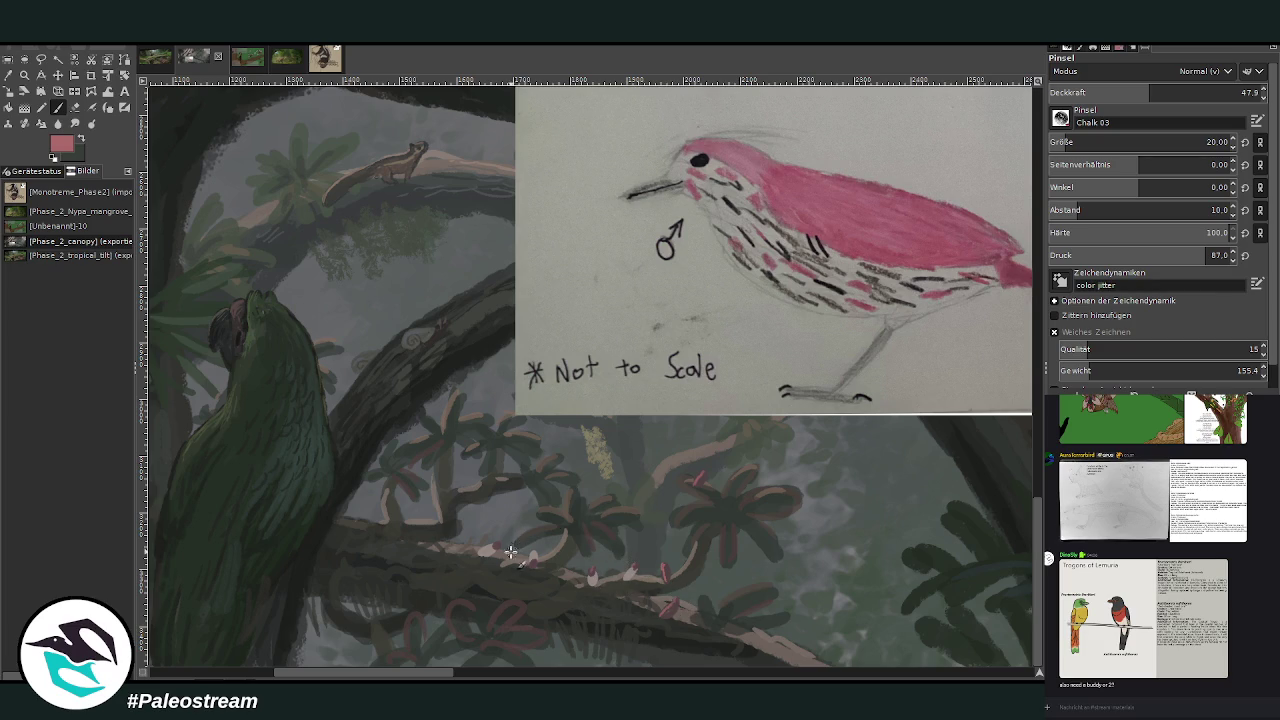
# Sample a lighter salmon pink to paint a small blossom, then pick dark brown.
pyautogui.keyDown('ctrl'); pyautogui.click(1028, 250); pyautogui.keyUp('ctrl')
pyautogui.keyDown('ctrl'); pyautogui.click(1020, 238); pyautogui.keyUp('ctrl')
pyautogui.moveTo(628, 568); pyautogui.dragTo(624, 584)
pyautogui.keyDown('ctrl'); pyautogui.click(1017, 292); pyautogui.keyUp('ctrl')
pyautogui.click(24, 75)
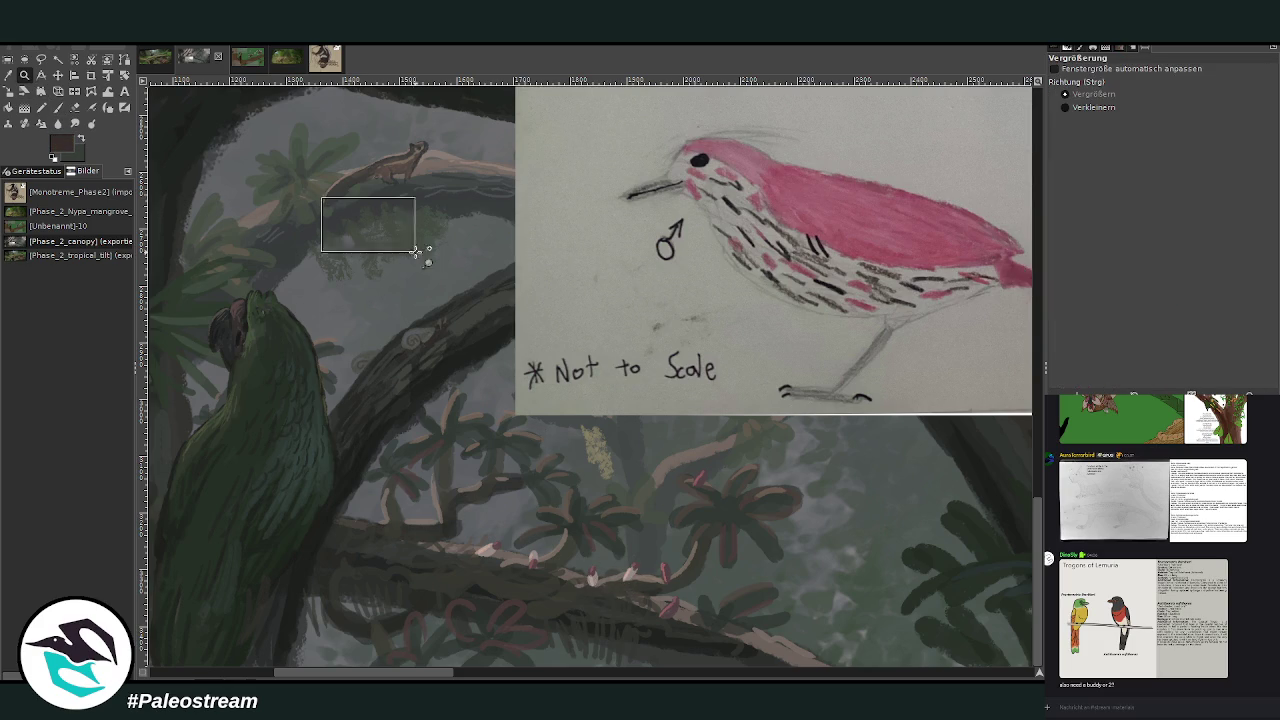
# Retouch the lower-branch blossoms with the Chalk brush at 70.3 opacity, then zoom out.
pyautogui.moveTo(343, 206); pyautogui.dragTo(785, 660)
pyautogui.click(57, 107)
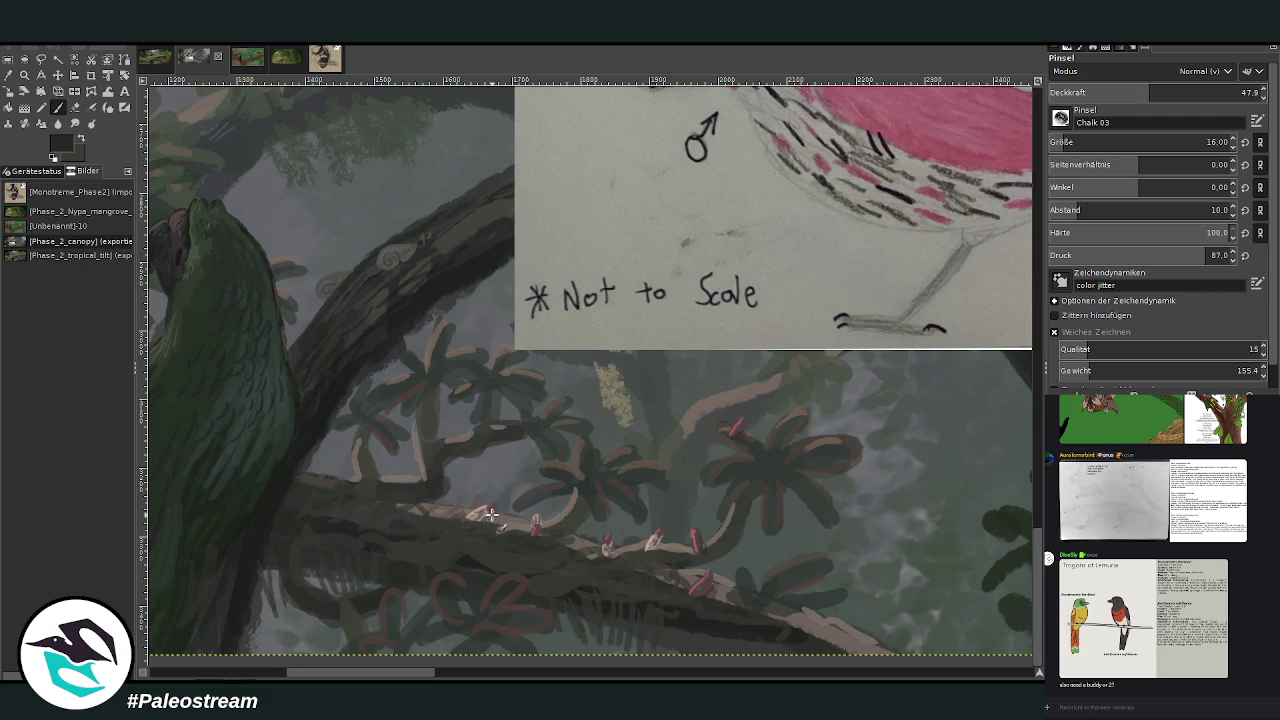
pyautogui.click(1197, 92)
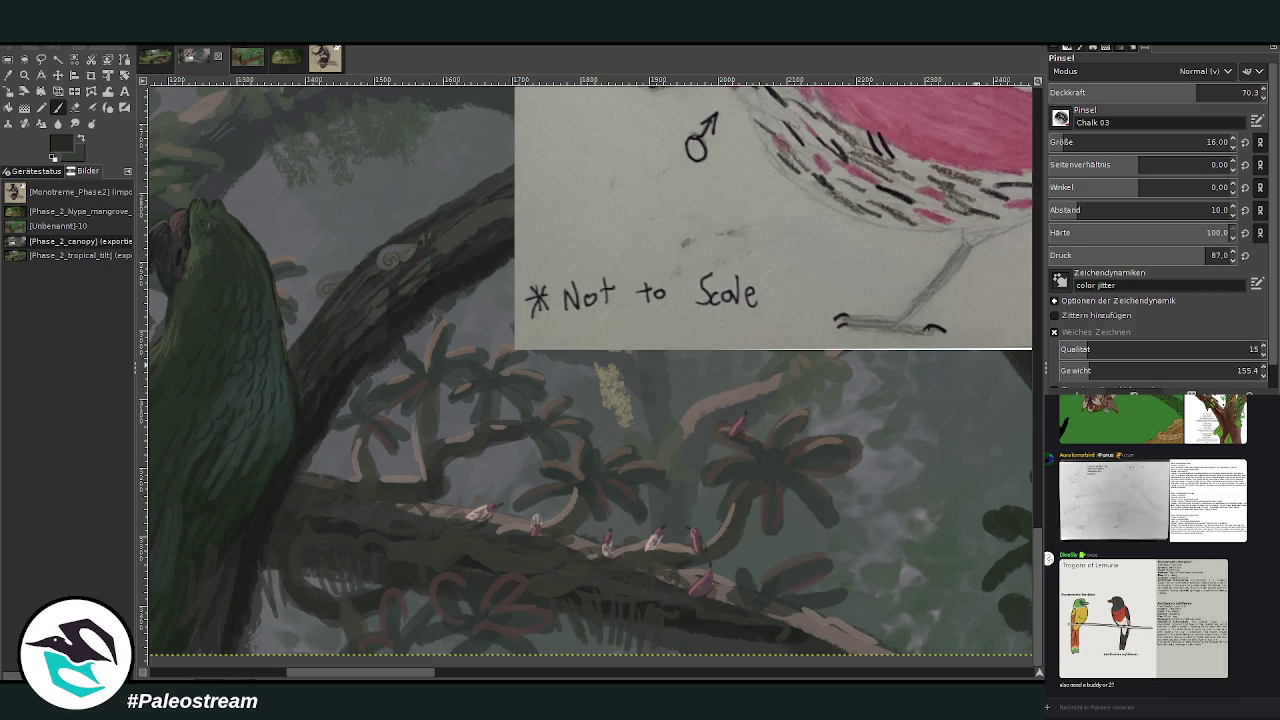
pyautogui.press('-')
pyautogui.press('-')
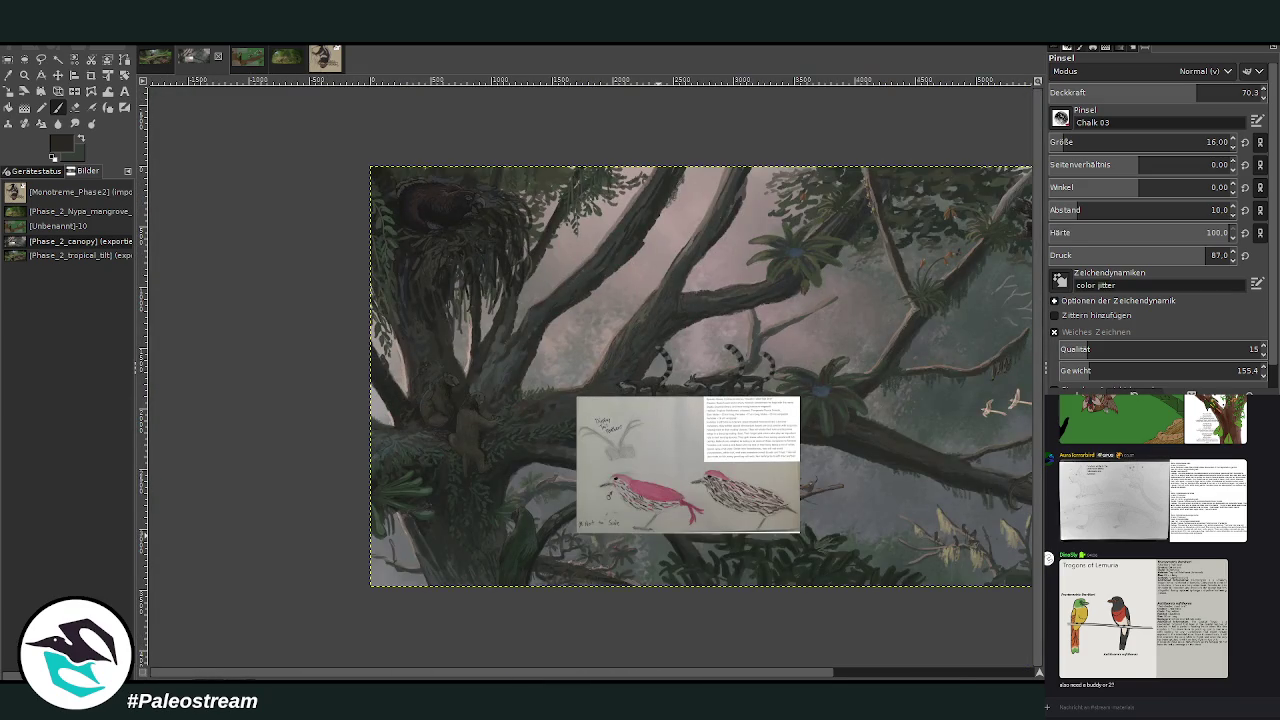
# Undo the pink bird reference and zoom in on the nest and pasted sheet.
pyautogui.hotkey('ctrl', 'z')
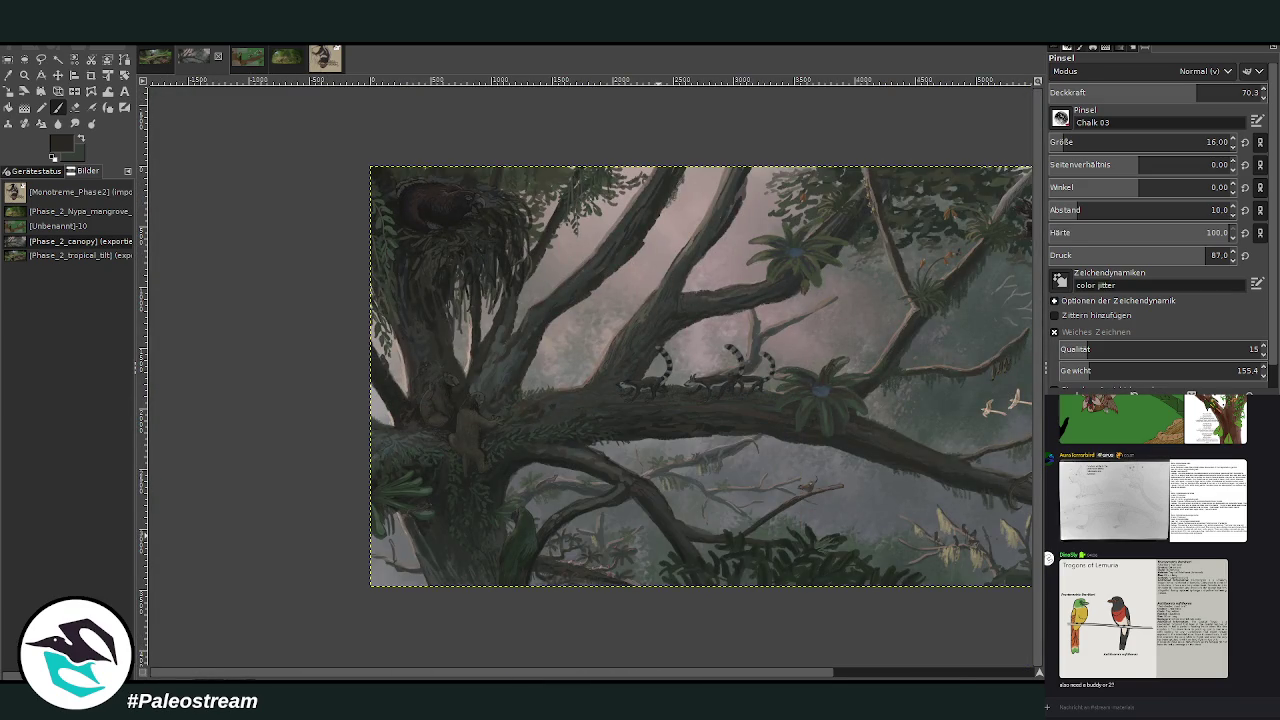
pyautogui.press('-')
pyautogui.press('z')
pyautogui.moveTo(262, 224); pyautogui.dragTo(905, 541)
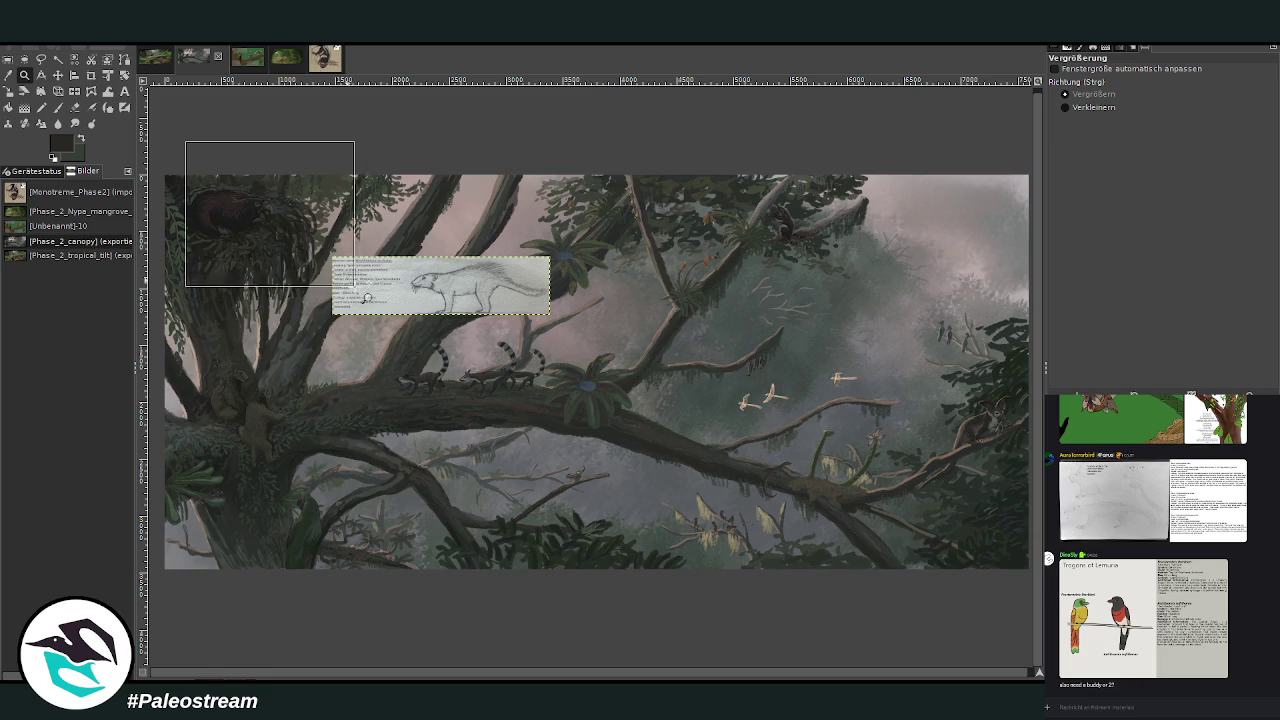
pyautogui.moveTo(184, 143); pyautogui.dragTo(493, 483)
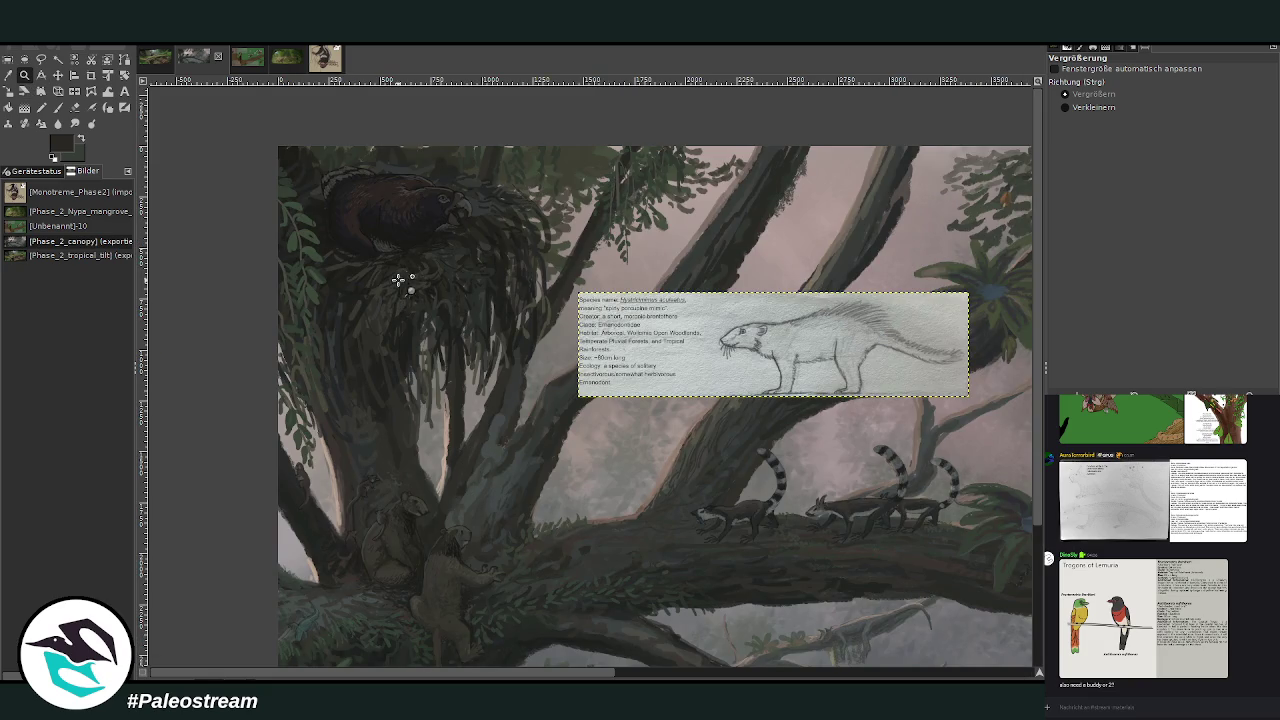
# Scale the mammal reference sheet down to 1263×339 px and zoom in on it.
pyautogui.click(9, 91)
pyautogui.click(773, 345)
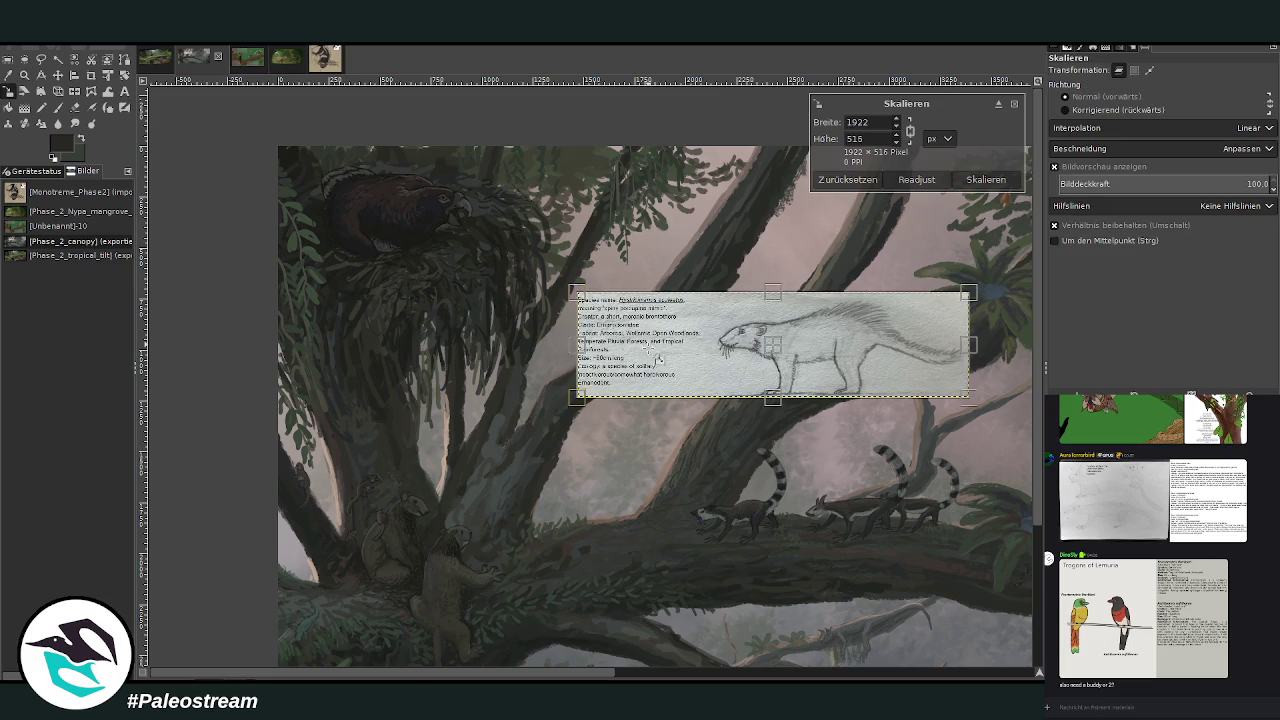
pyautogui.moveTo(968, 292); pyautogui.dragTo(834, 329)
pyautogui.moveTo(704, 364); pyautogui.dragTo(565, 402)
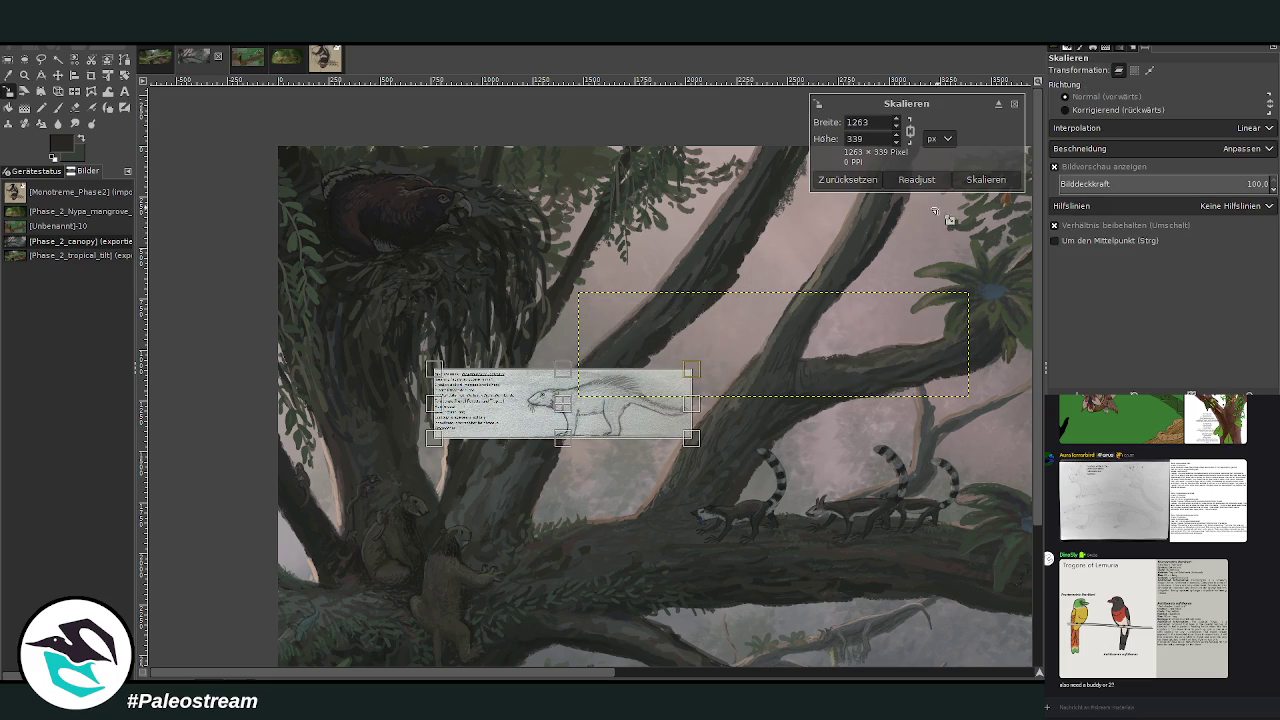
pyautogui.click(978, 180)
pyautogui.click(24, 75)
pyautogui.moveTo(282, 145); pyautogui.dragTo(722, 518)
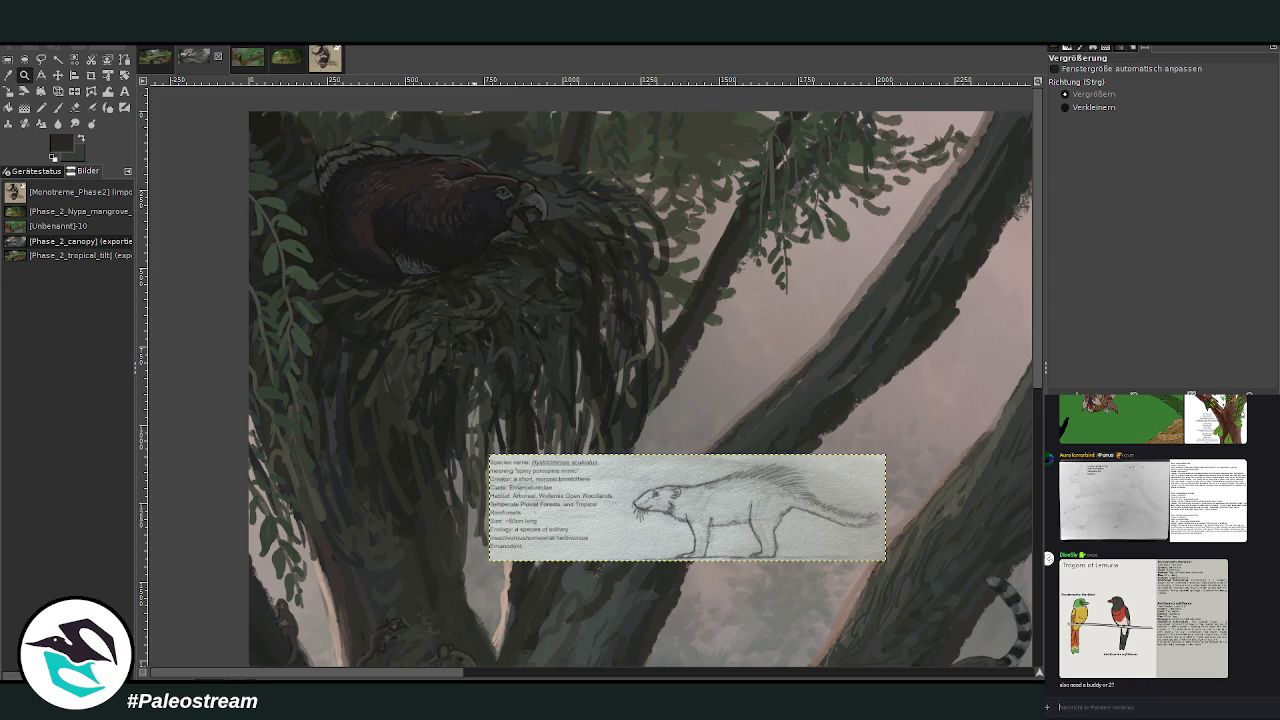
pyautogui.click(57, 75)
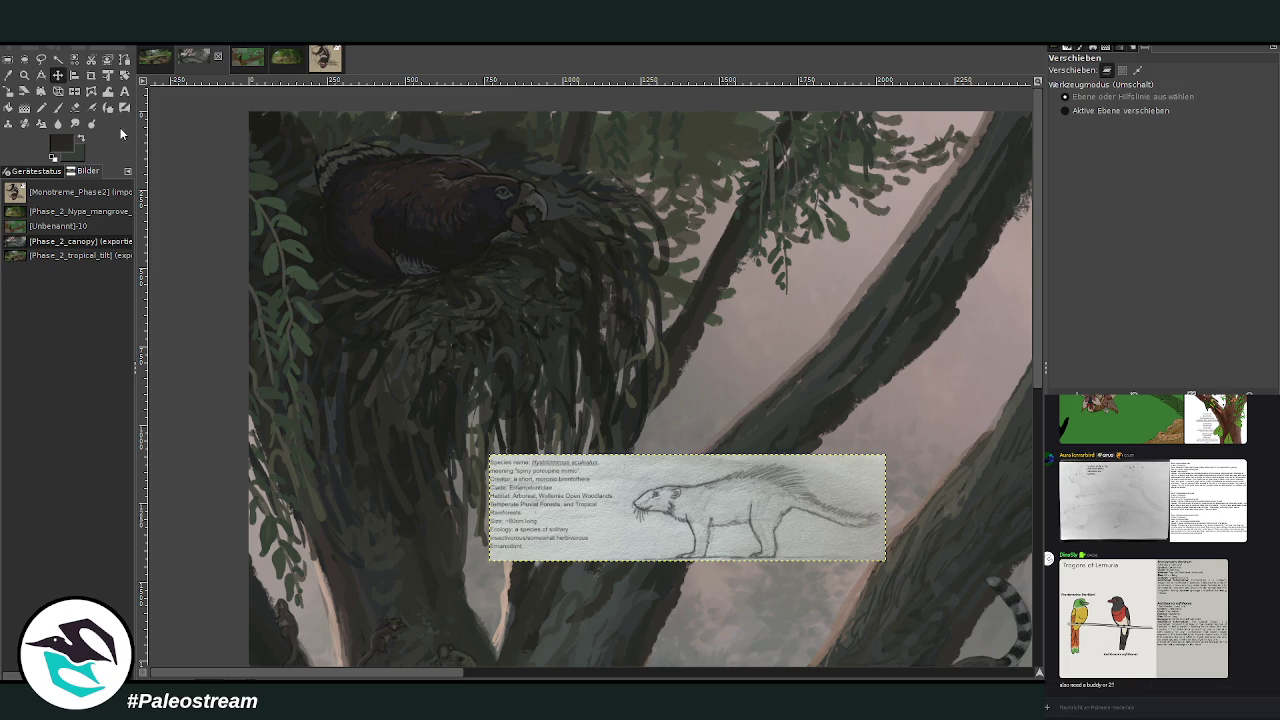
# Move the sheet down-left and set the Chalk brush to size 27, opacity 77.
pyautogui.moveTo(587, 497); pyautogui.dragTo(556, 548)
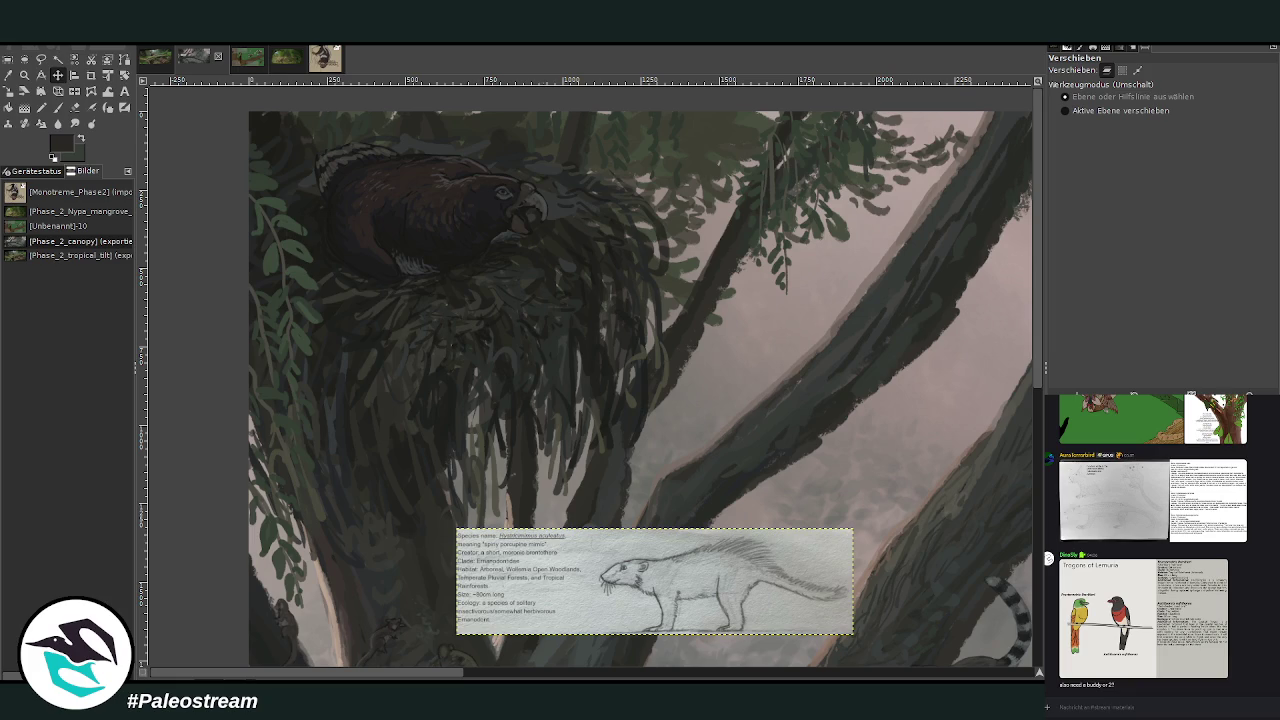
pyautogui.click(25, 75)
pyautogui.moveTo(323, 122); pyautogui.dragTo(748, 622)
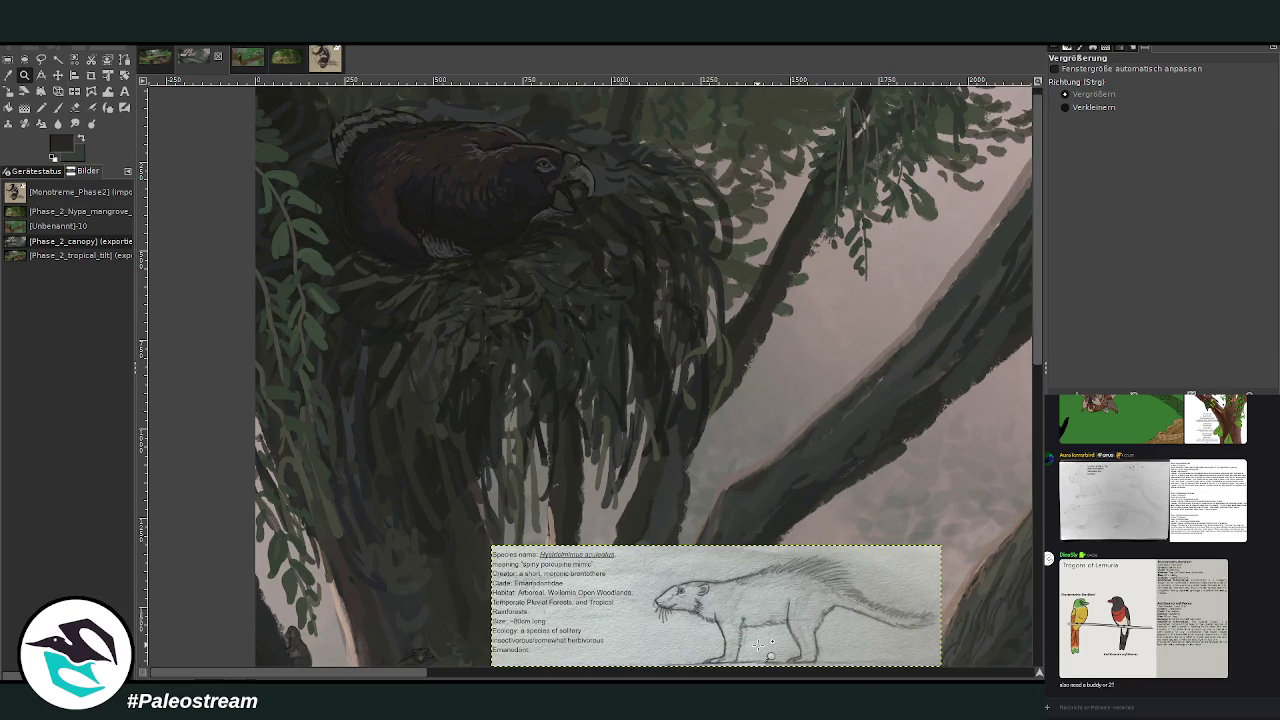
pyautogui.click(59, 107)
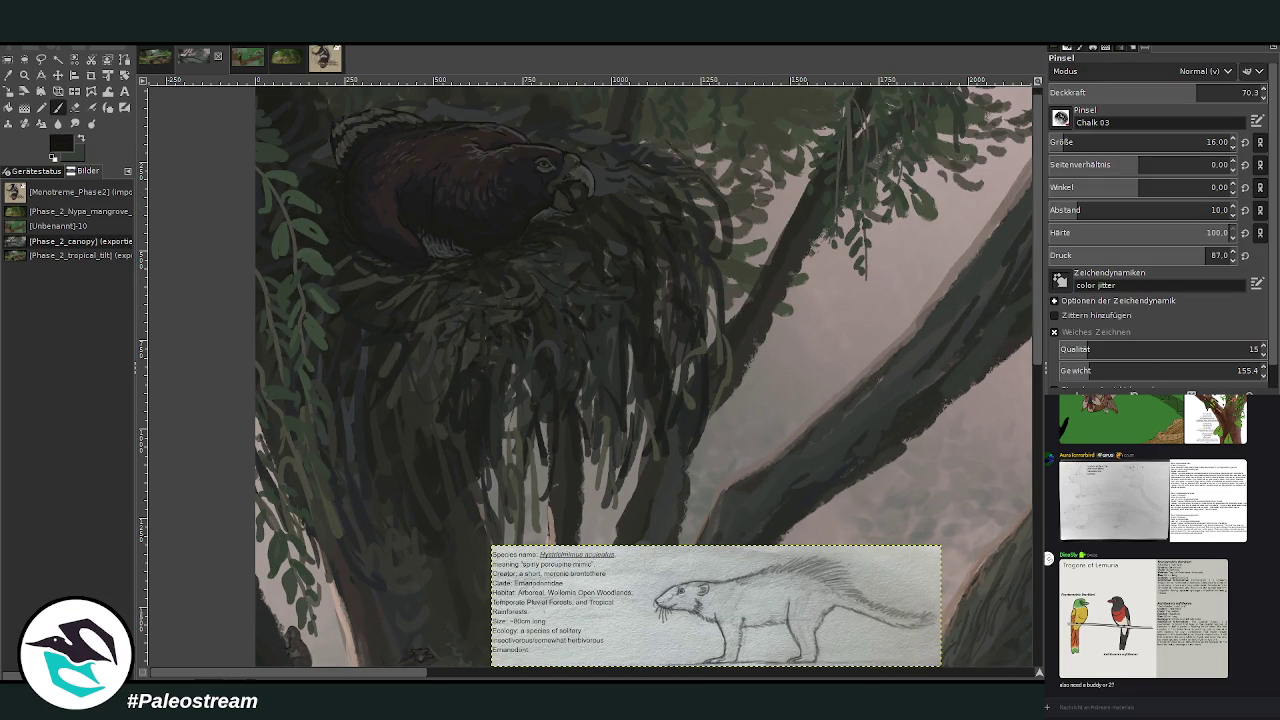
pyautogui.click(1140, 147)
pyautogui.click(1241, 92)
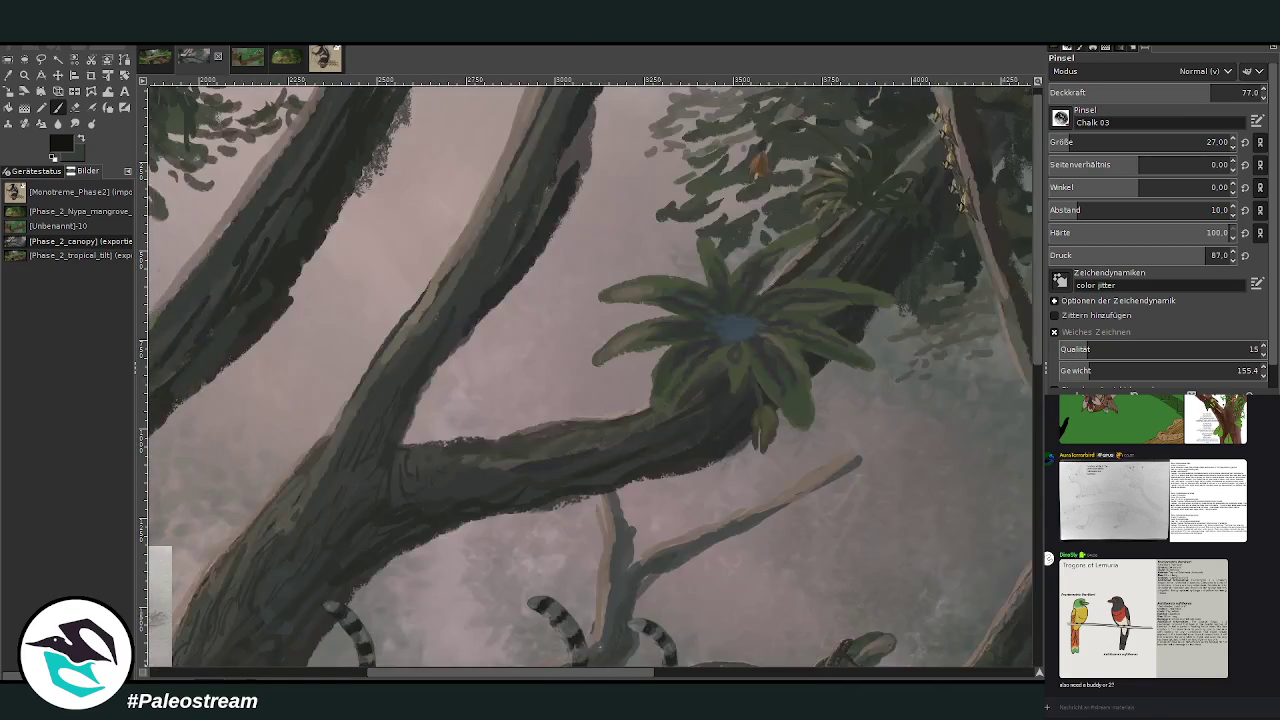
# Fit the painting to the window, cycle layers, and zoom back onto the nest and sheet.
pyautogui.hotkey('shift', 'ctrl', 'j')
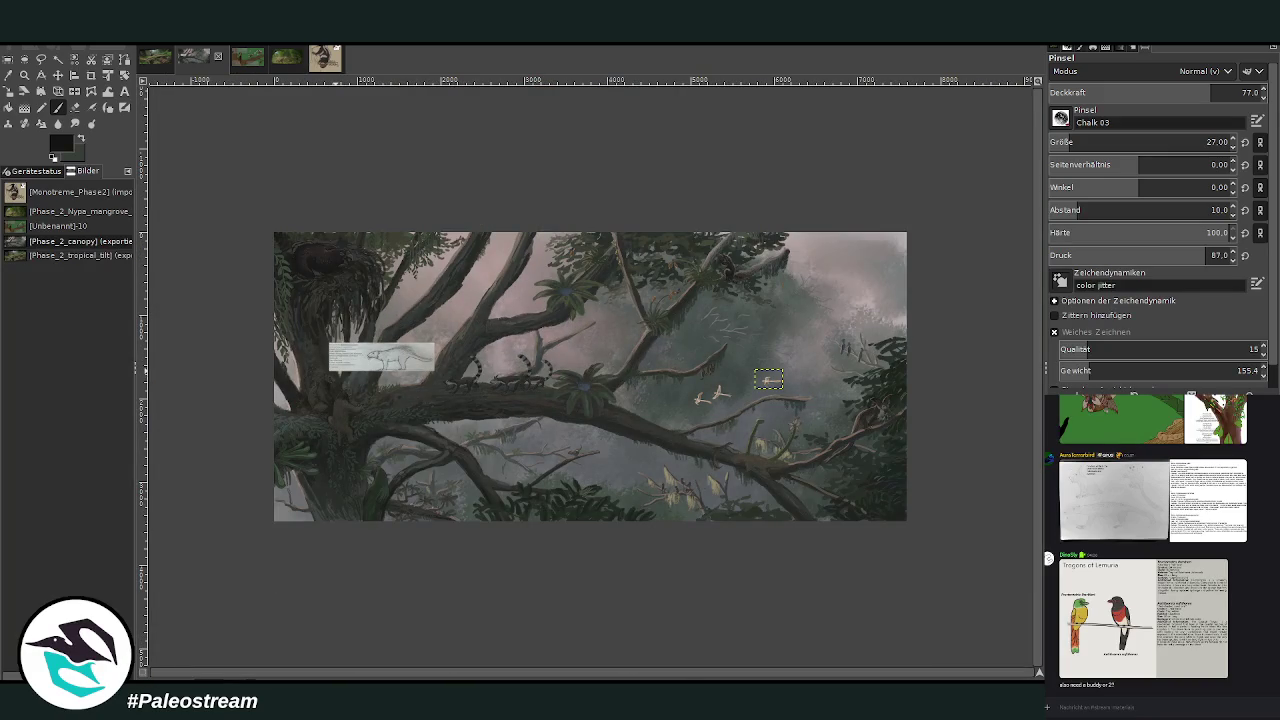
pyautogui.press('pagedown')
pyautogui.press('pageup')
pyautogui.press('pageup')
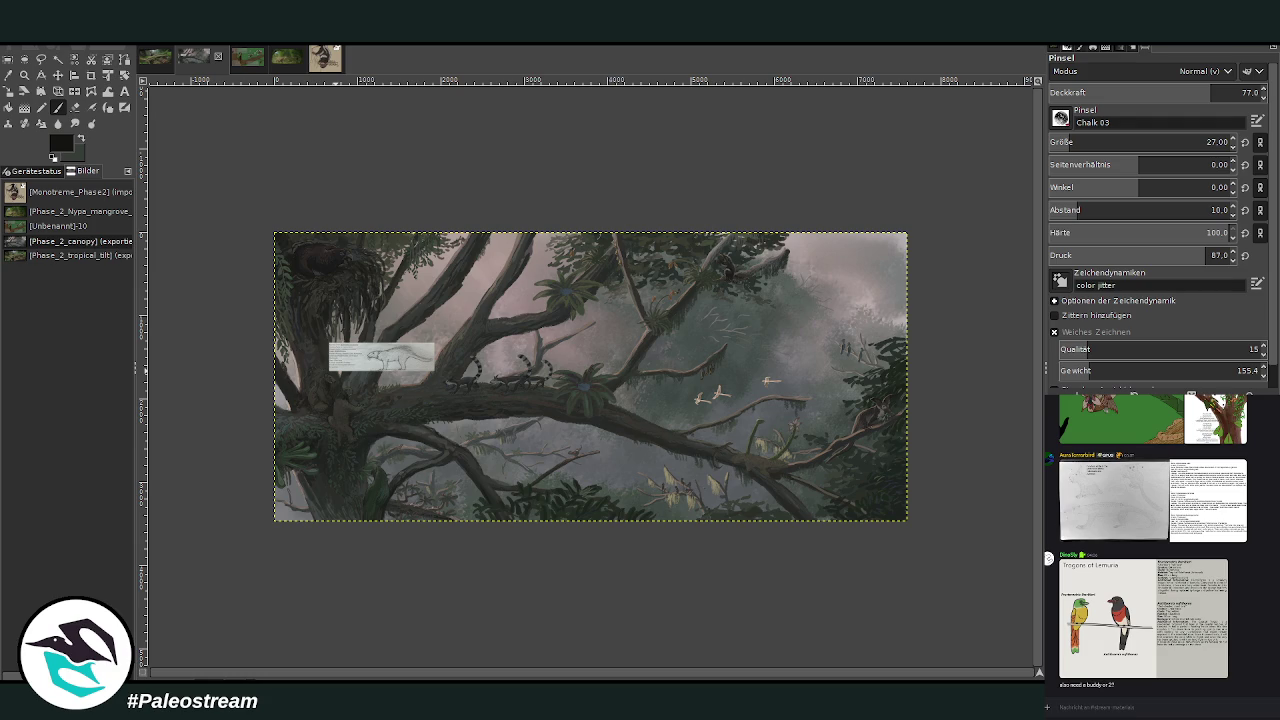
pyautogui.press('z')
pyautogui.moveTo(534, 452); pyautogui.dragTo(294, 226)
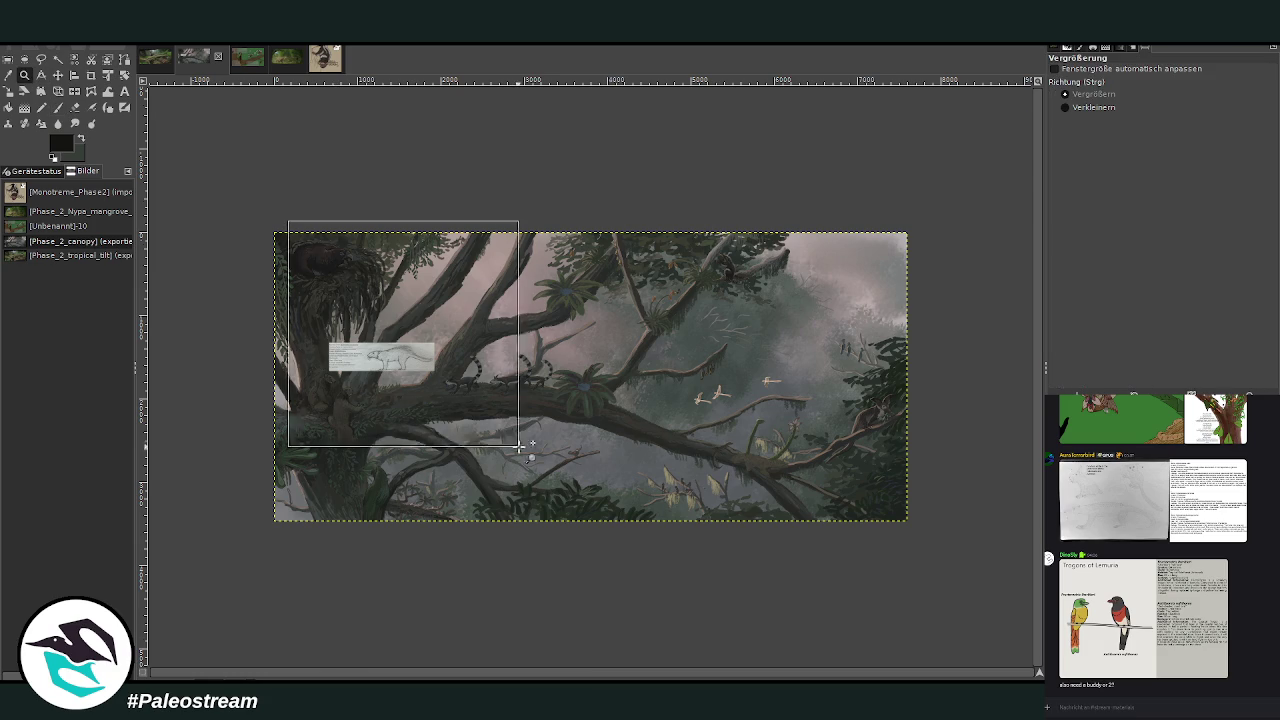
pyautogui.moveTo(298, 116); pyautogui.dragTo(686, 480)
pyautogui.click(57, 75)
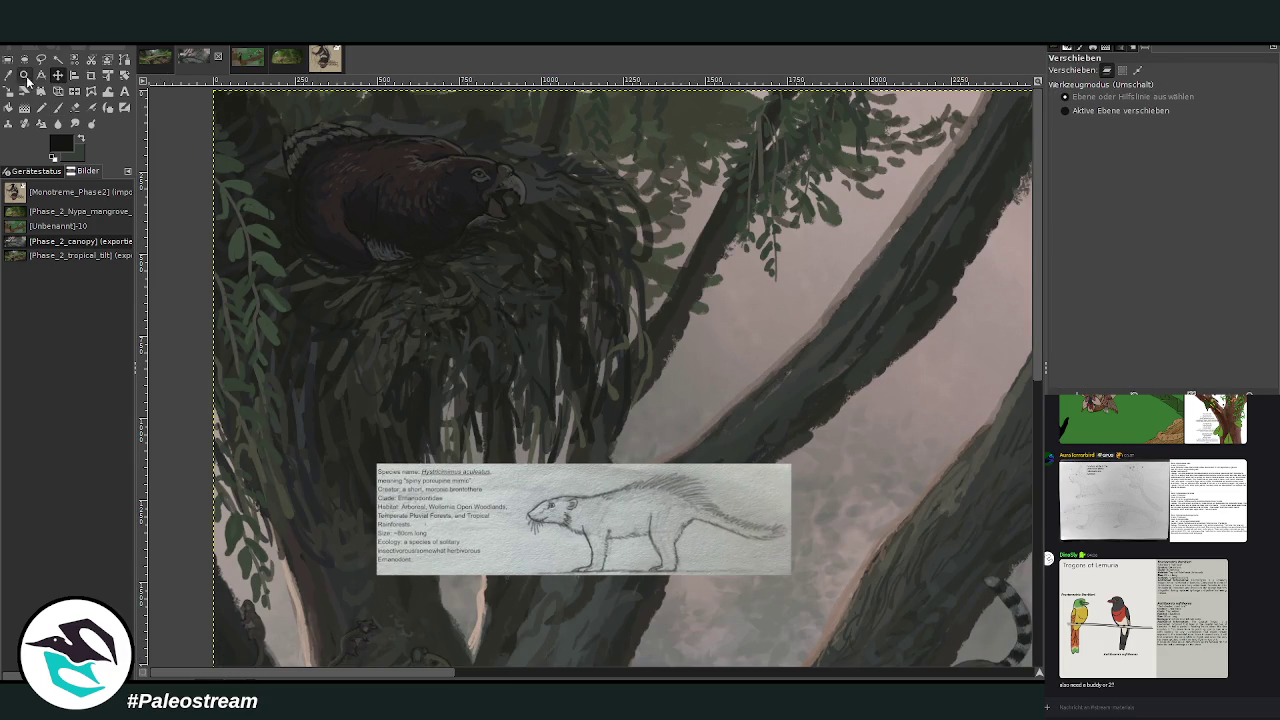
# Zoom in on the parrot, shrink the brush, and move the species card up.
pyautogui.click(24, 75)
pyautogui.click(350, 130)
pyautogui.click(57, 107)
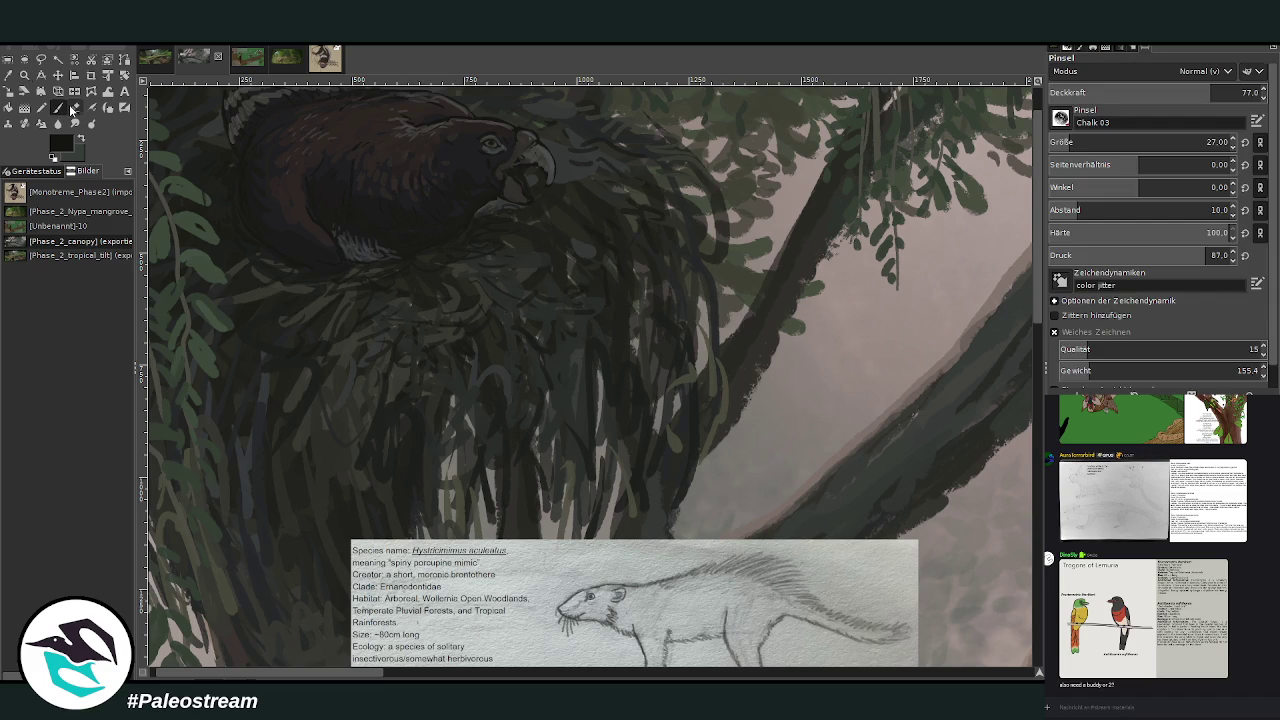
pyautogui.press('[')
pyautogui.press('[')
pyautogui.press('[')
pyautogui.press('less')
pyautogui.press('less')
pyautogui.scroll(2, 1040, 255)
pyautogui.press('m')
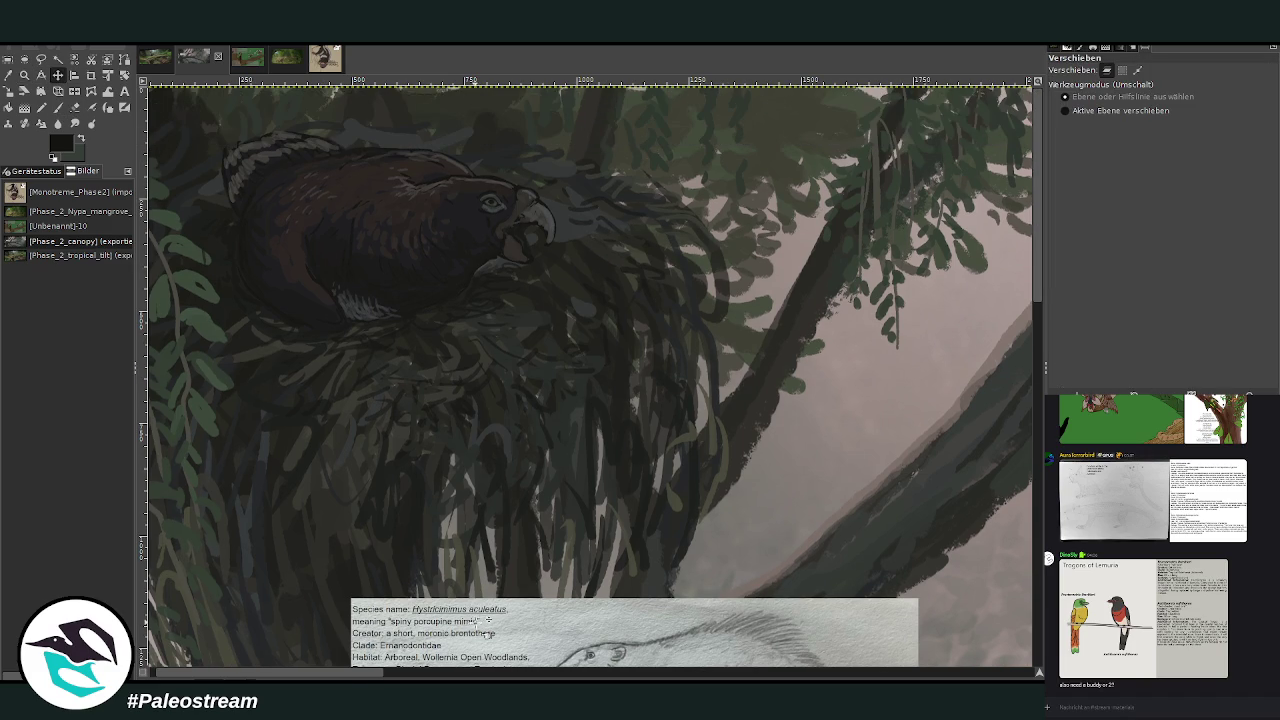
pyautogui.moveTo(489, 630); pyautogui.dragTo(478, 512)
pyautogui.press('p')
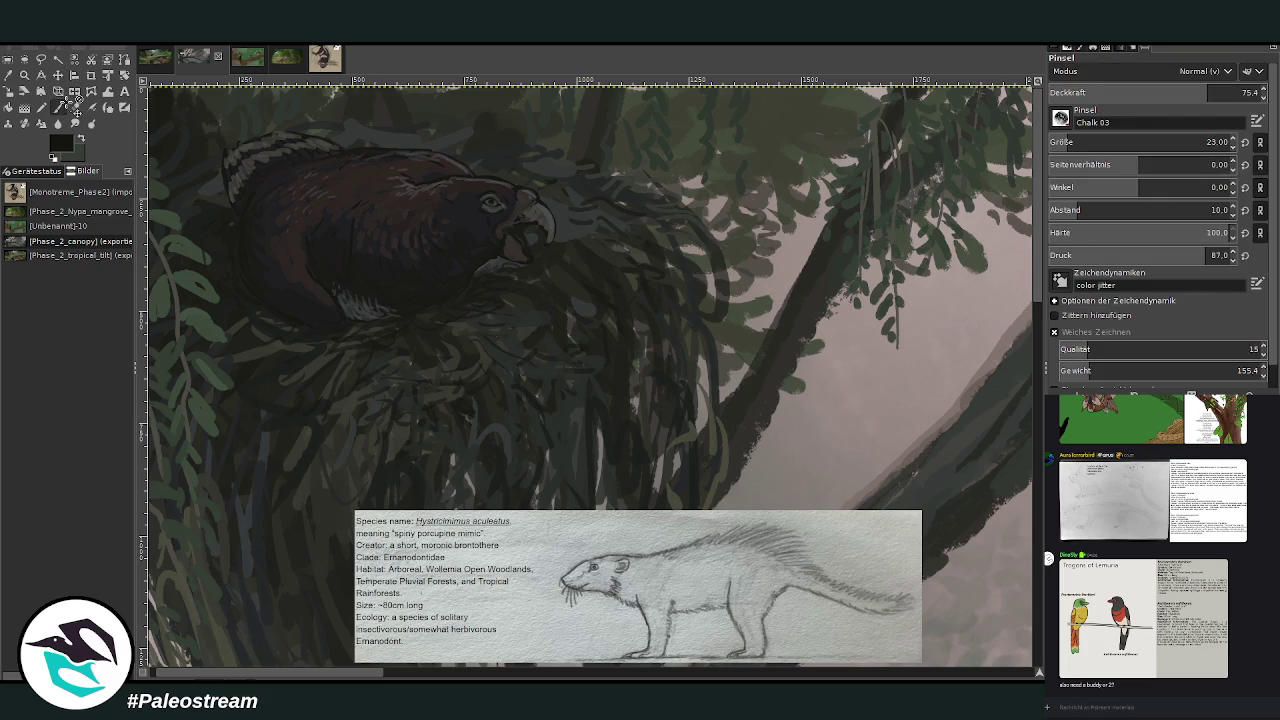
# Paint dark quill strokes beside the beak with a larger brush at 78.2 opacity.
pyautogui.moveTo(548, 204); pyautogui.dragTo(582, 206)
pyautogui.press(']')
pyautogui.press('less')
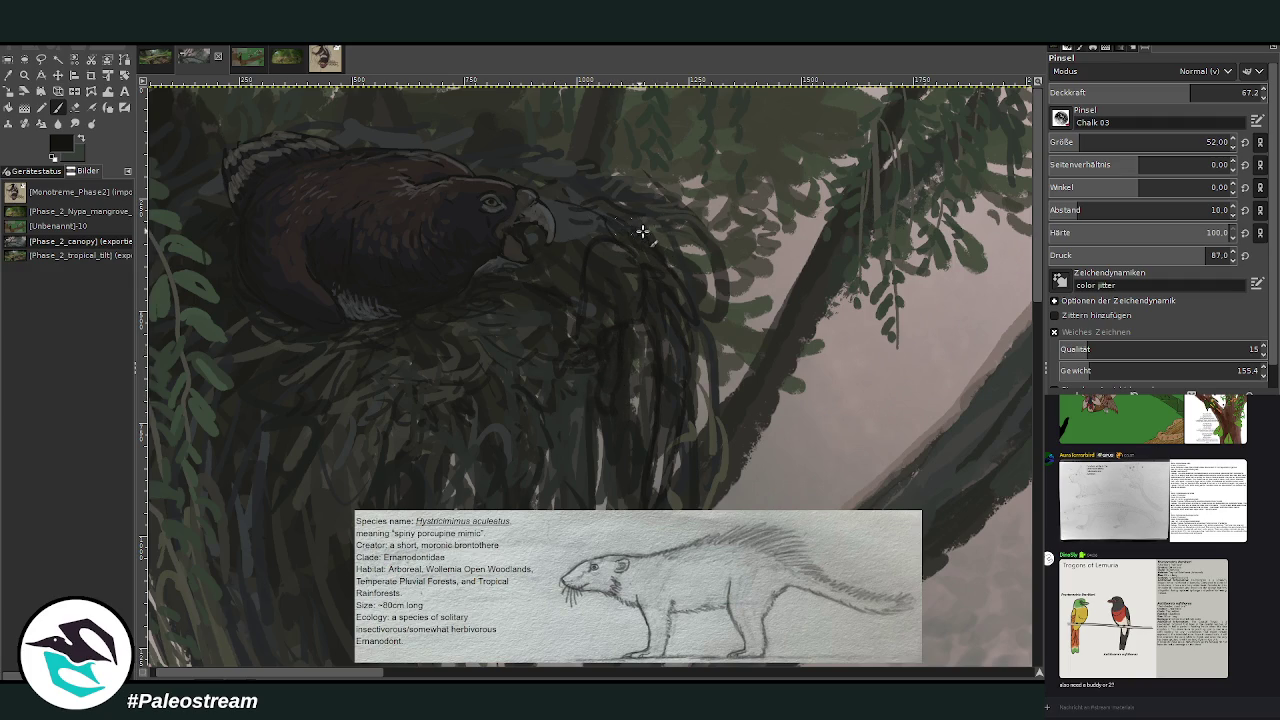
pyautogui.click(1213, 91)
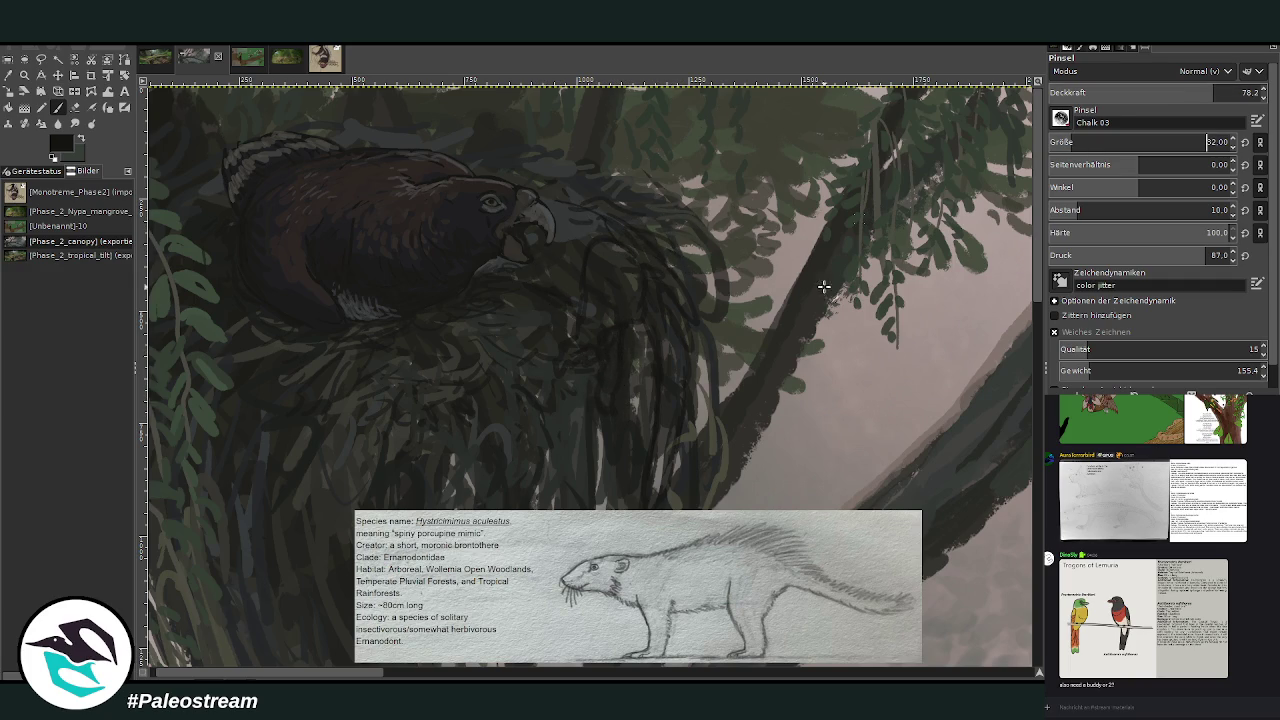
pyautogui.moveTo(703, 307)
pyautogui.mouseDown()
pyautogui.moveTo(694, 284)
pyautogui.moveTo(686, 410)
pyautogui.mouseUp()
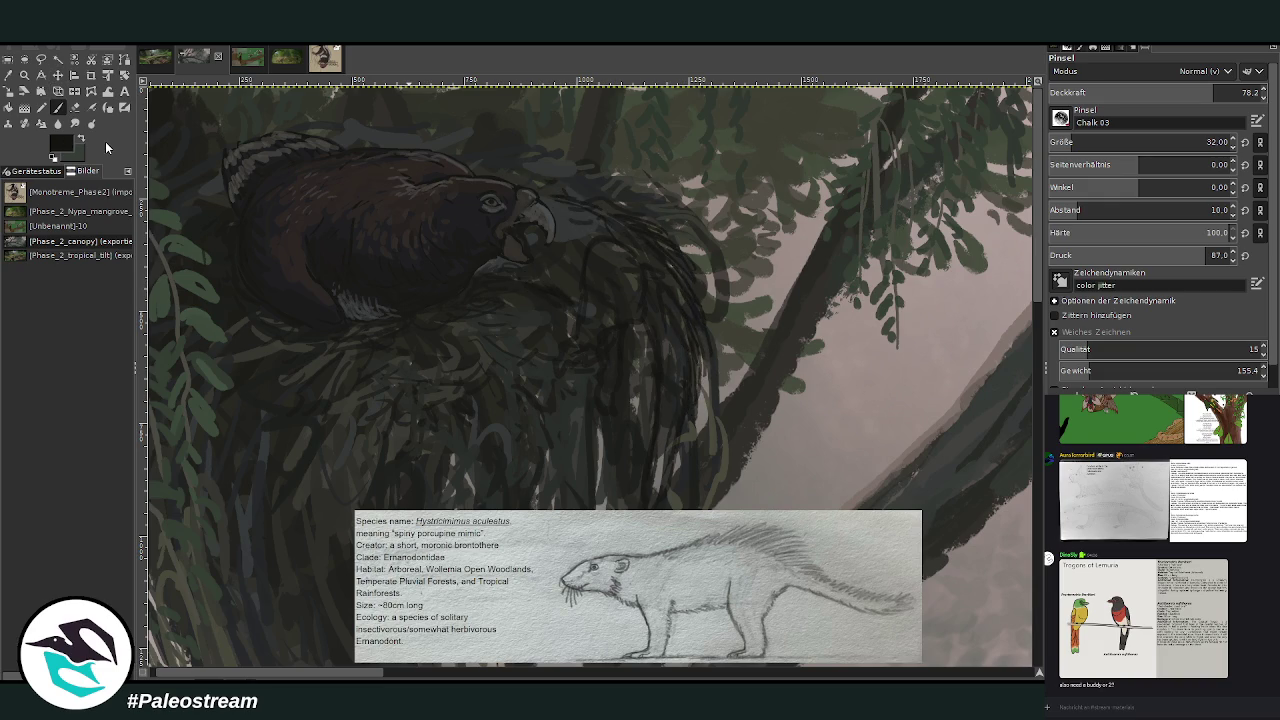
pyautogui.keyDown('ctrl'); pyautogui.click(998, 318); pyautogui.keyUp('ctrl')
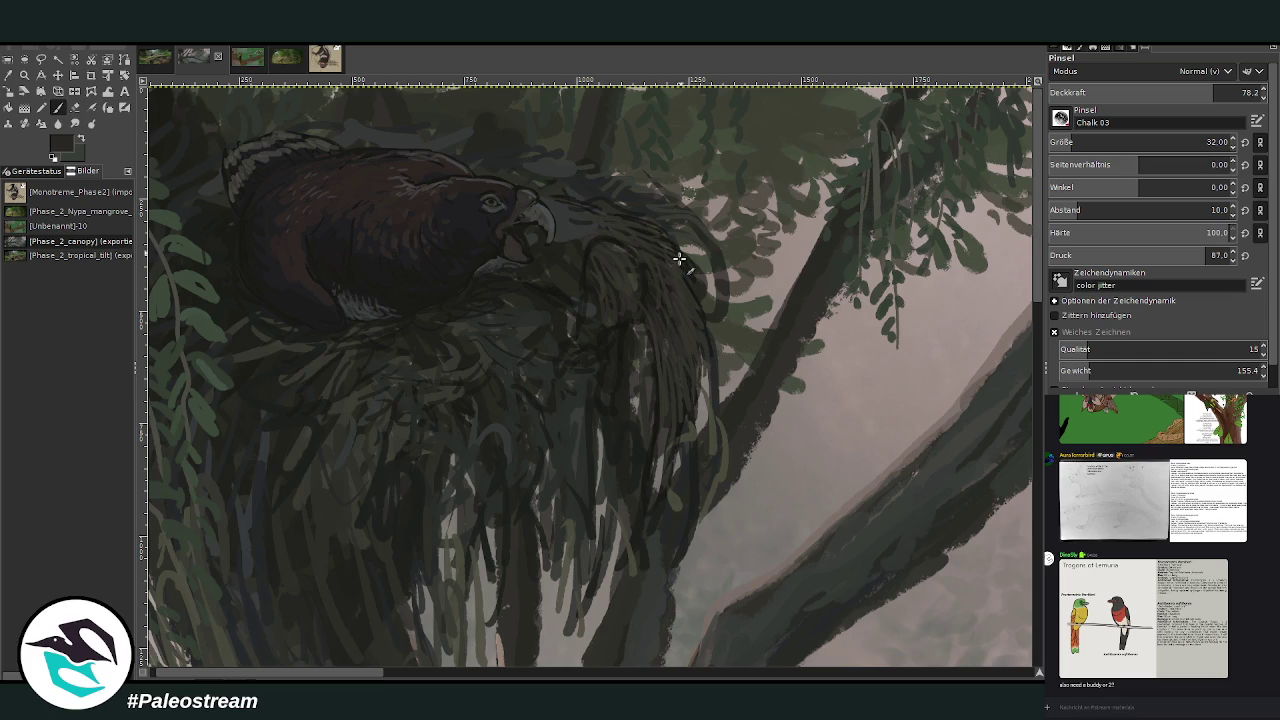
pyautogui.moveTo(655, 400)
pyautogui.mouseDown()
pyautogui.moveTo(646, 506)
pyautogui.moveTo(671, 420)
pyautogui.mouseUp()
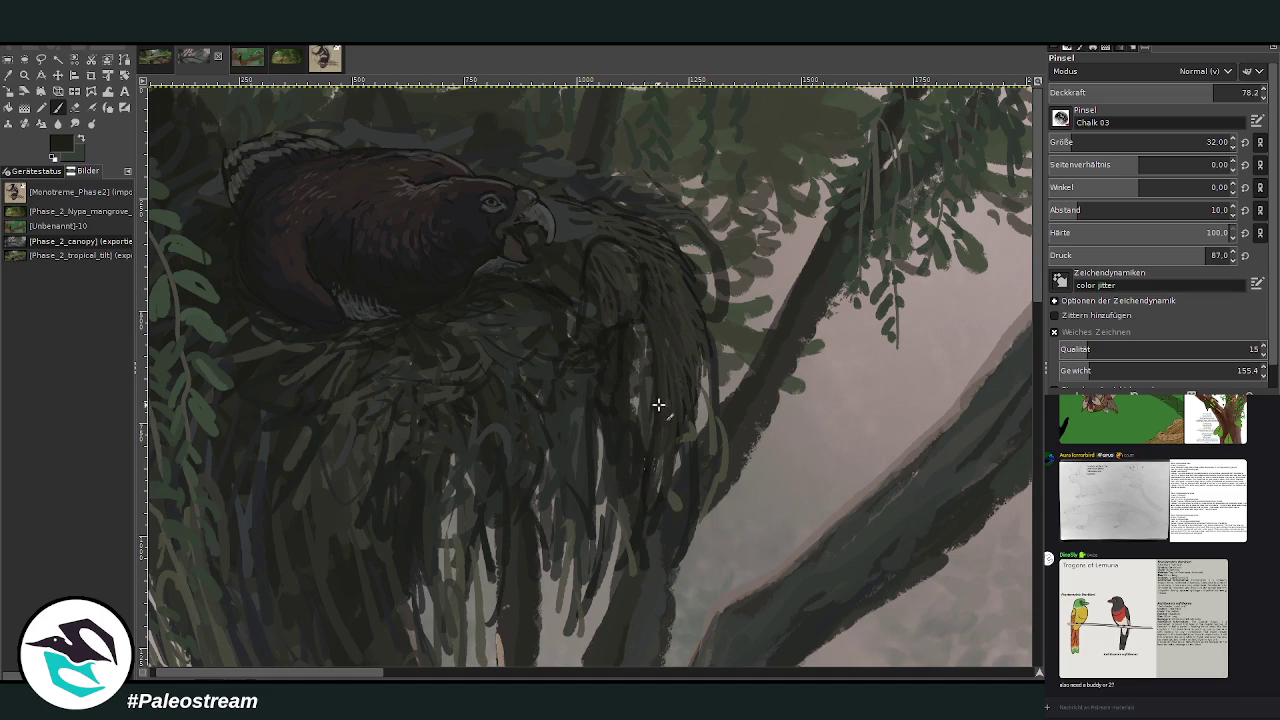
# Add a dark quill stroke along the body's edge, then sample lighter and near-black colours.
pyautogui.moveTo(686, 371); pyautogui.dragTo(705, 350)
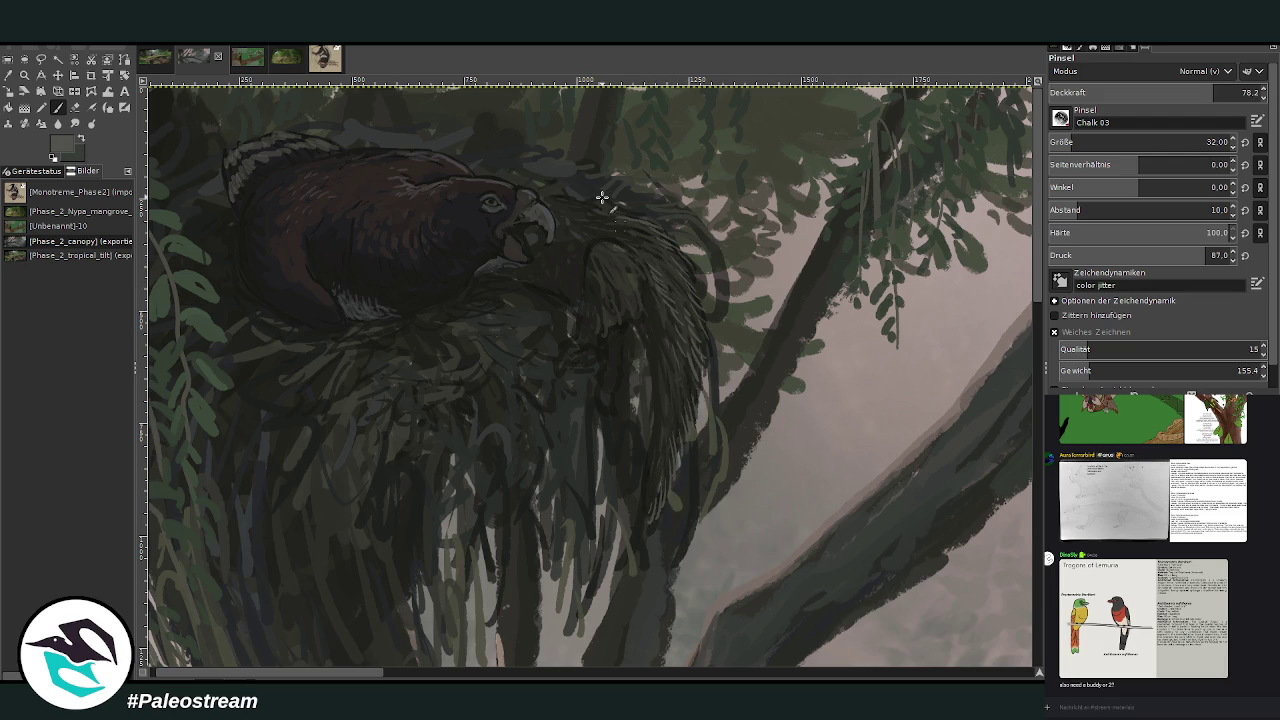
pyautogui.keyDown('ctrl'); pyautogui.click(996, 292); pyautogui.keyUp('ctrl')
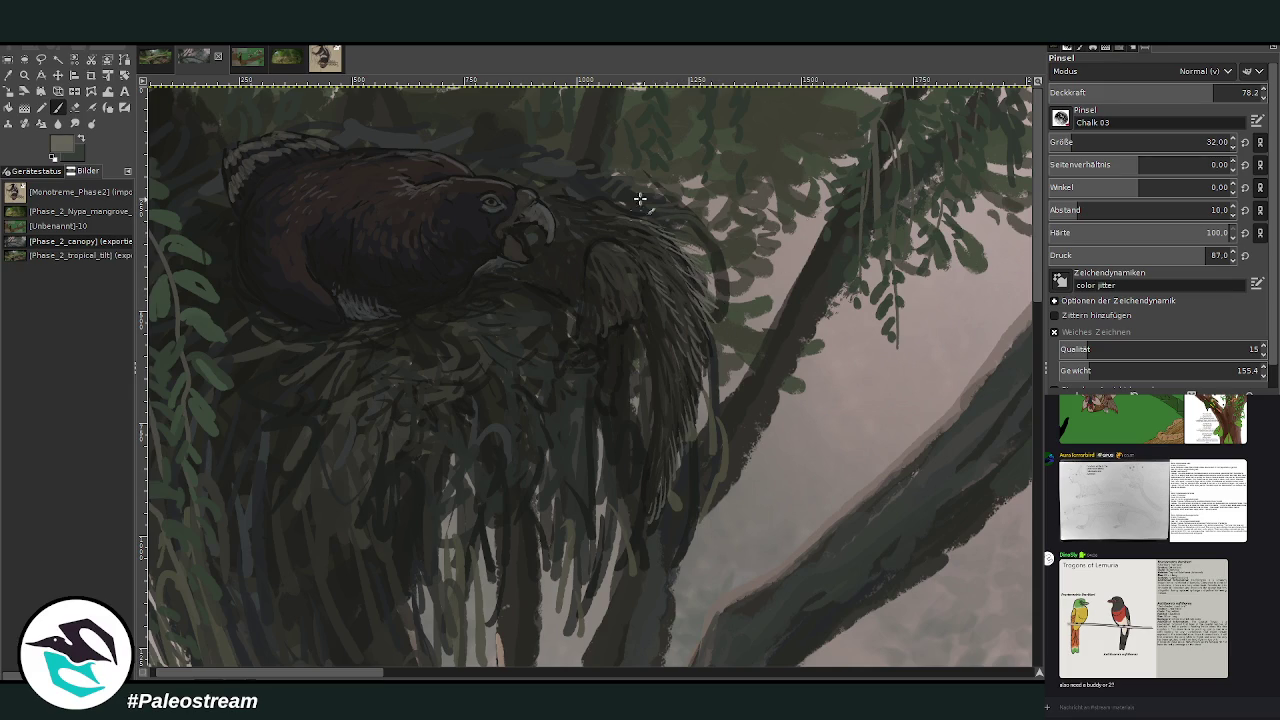
pyautogui.press('x')
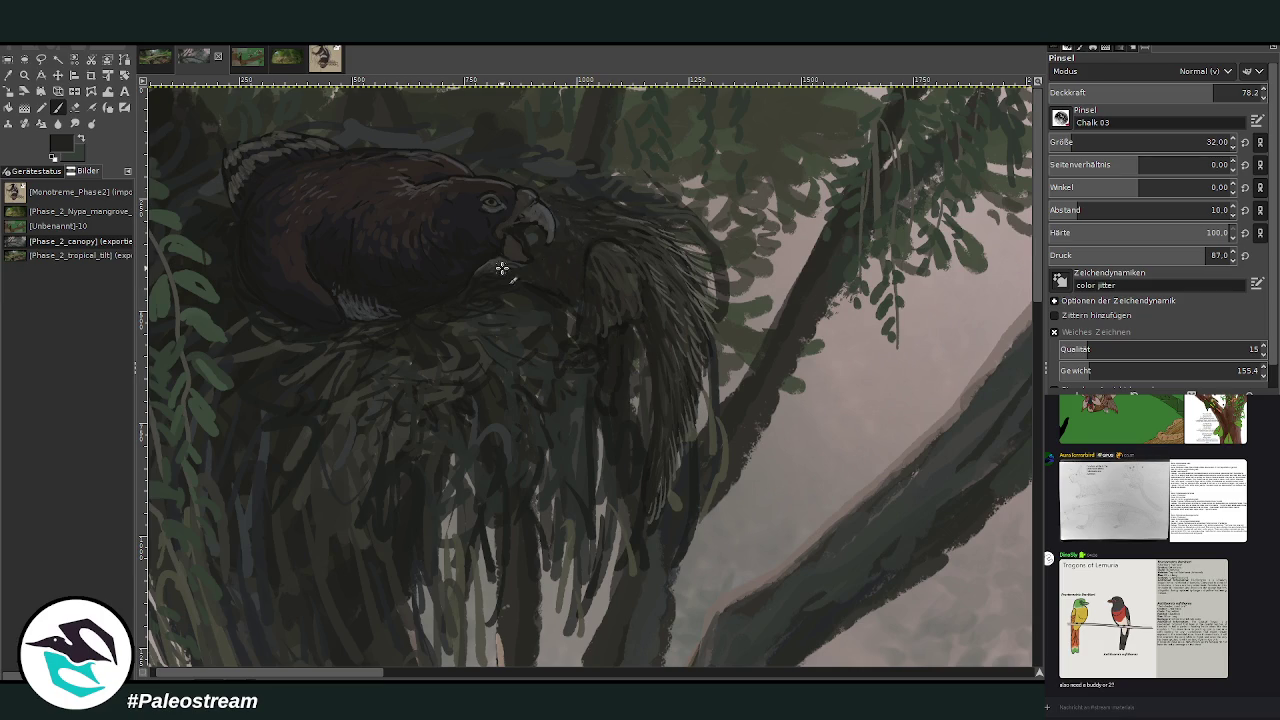
pyautogui.keyDown('ctrl'); pyautogui.click(996, 317); pyautogui.keyUp('ctrl')
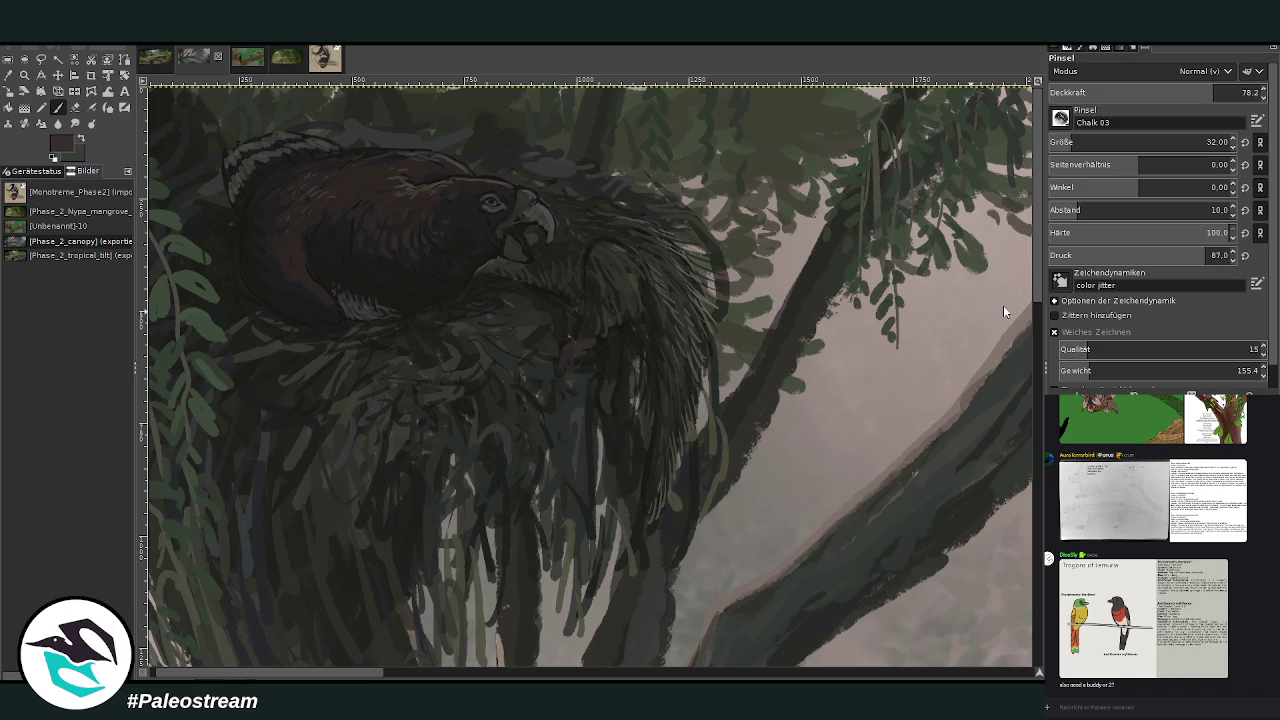
# Paint a pinkish-red stroke among the quills, then pick a grey colour.
pyautogui.moveTo(606, 370); pyautogui.dragTo(600, 402)
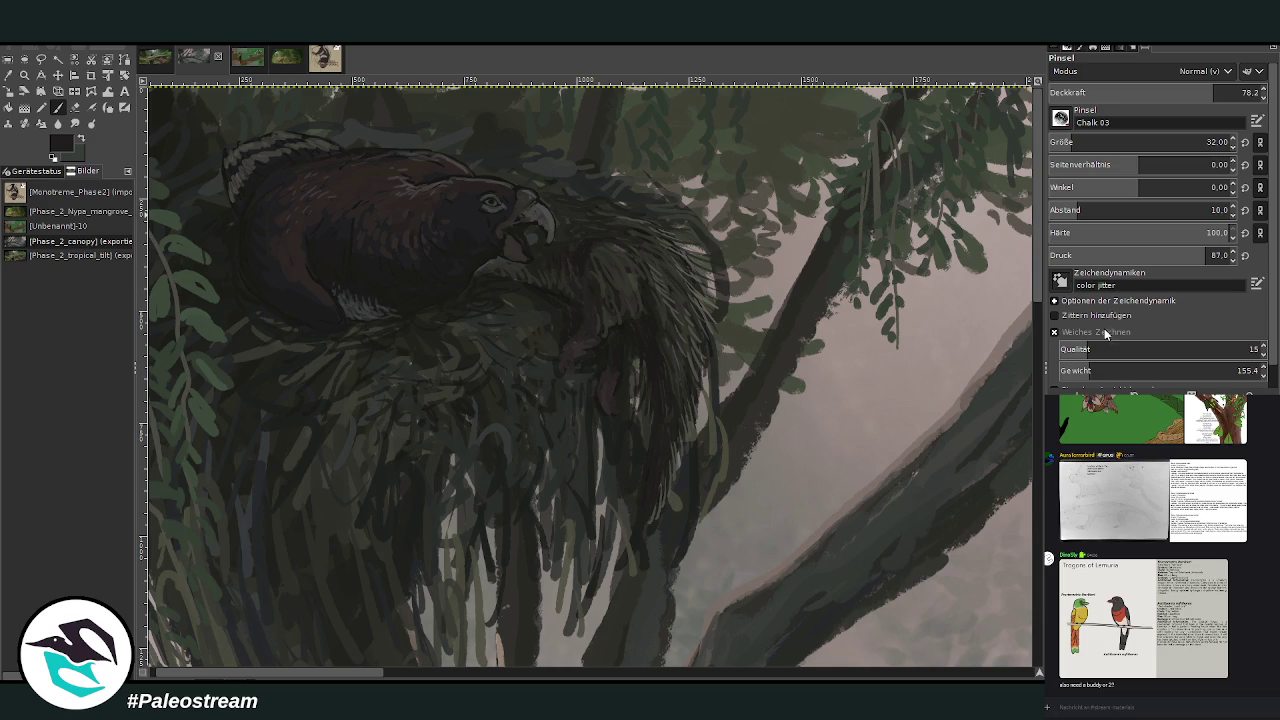
pyautogui.keyDown('ctrl'); pyautogui.click(992, 290); pyautogui.keyUp('ctrl')
pyautogui.hscroll(-2, 420, 369)
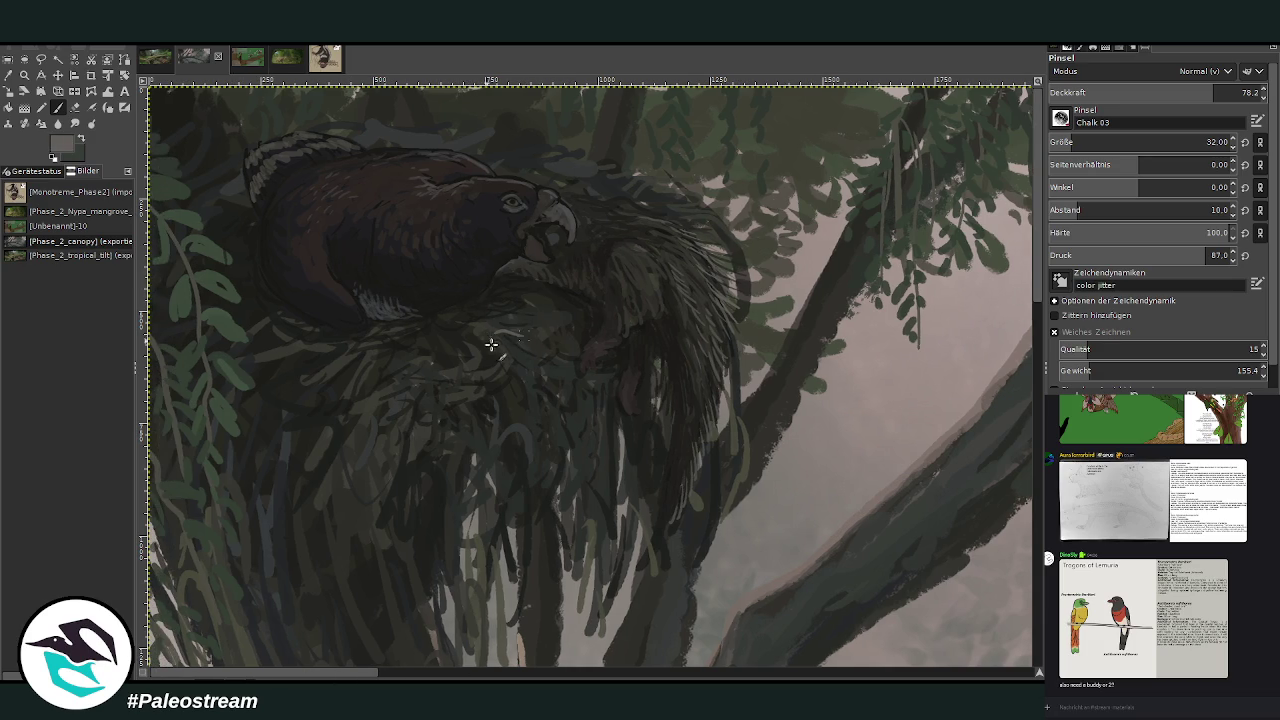
# Pick a darker grey, then paste a link into a chat message.
pyautogui.keyDown('ctrl'); pyautogui.click(983, 292); pyautogui.keyUp('ctrl')
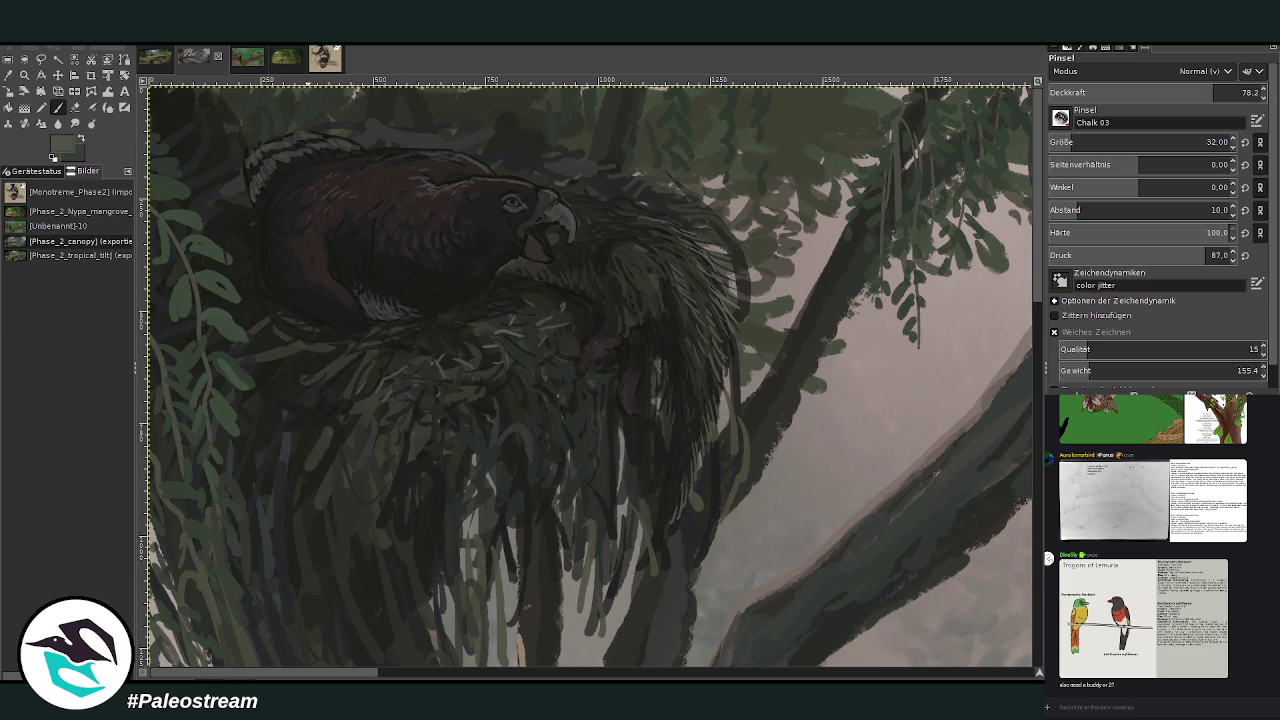
pyautogui.rightClick(1139, 707)
pyautogui.click(1149, 700)
# Send the link in the chat, scroll through it, then switch GIMP to the Zoom tool.
pyautogui.press('Return')
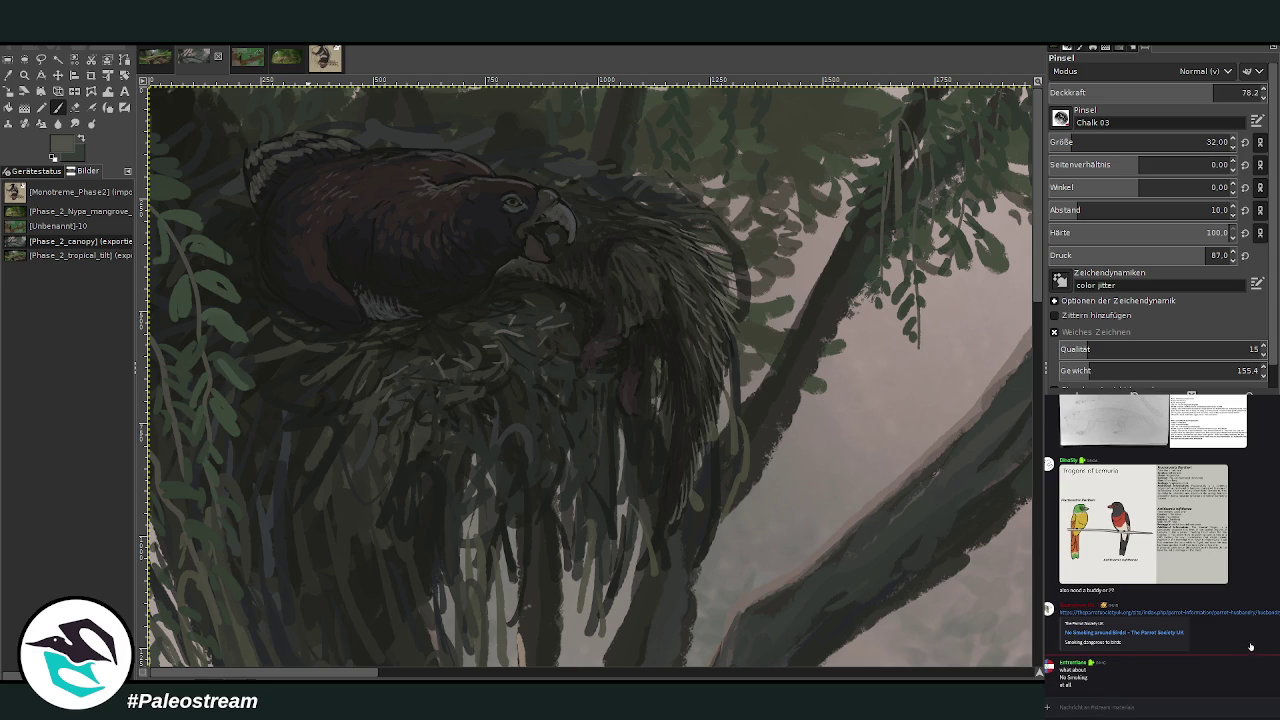
pyautogui.scroll(-2, 1250, 645)
pyautogui.scroll(-2, 1250, 645)
pyautogui.scroll(-1, 1250, 645)
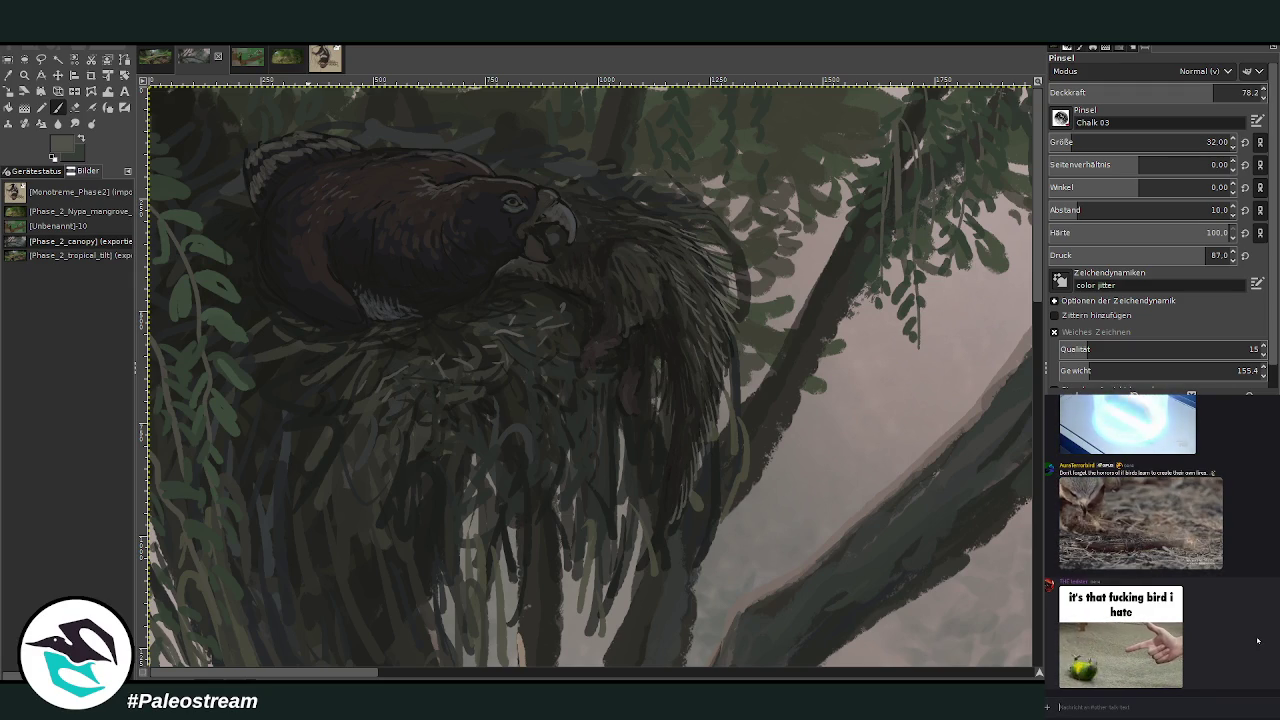
pyautogui.scroll(1, 1258, 640)
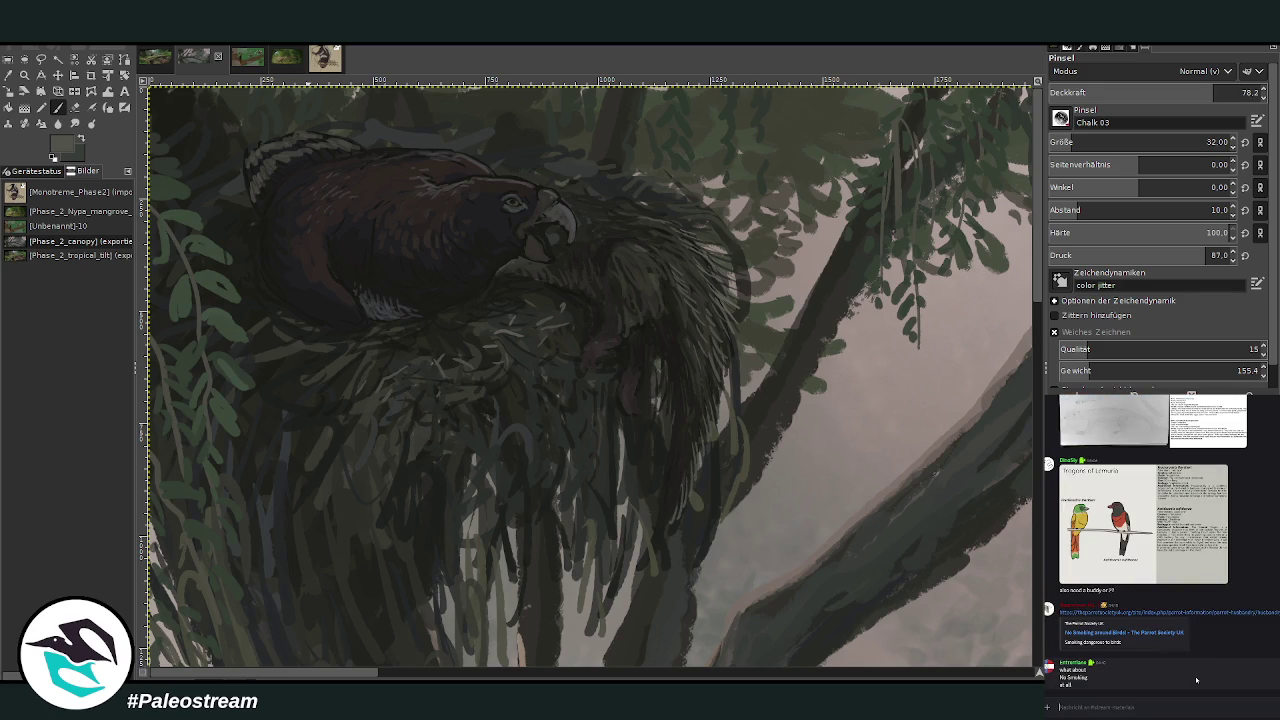
pyautogui.click(1171, 707)
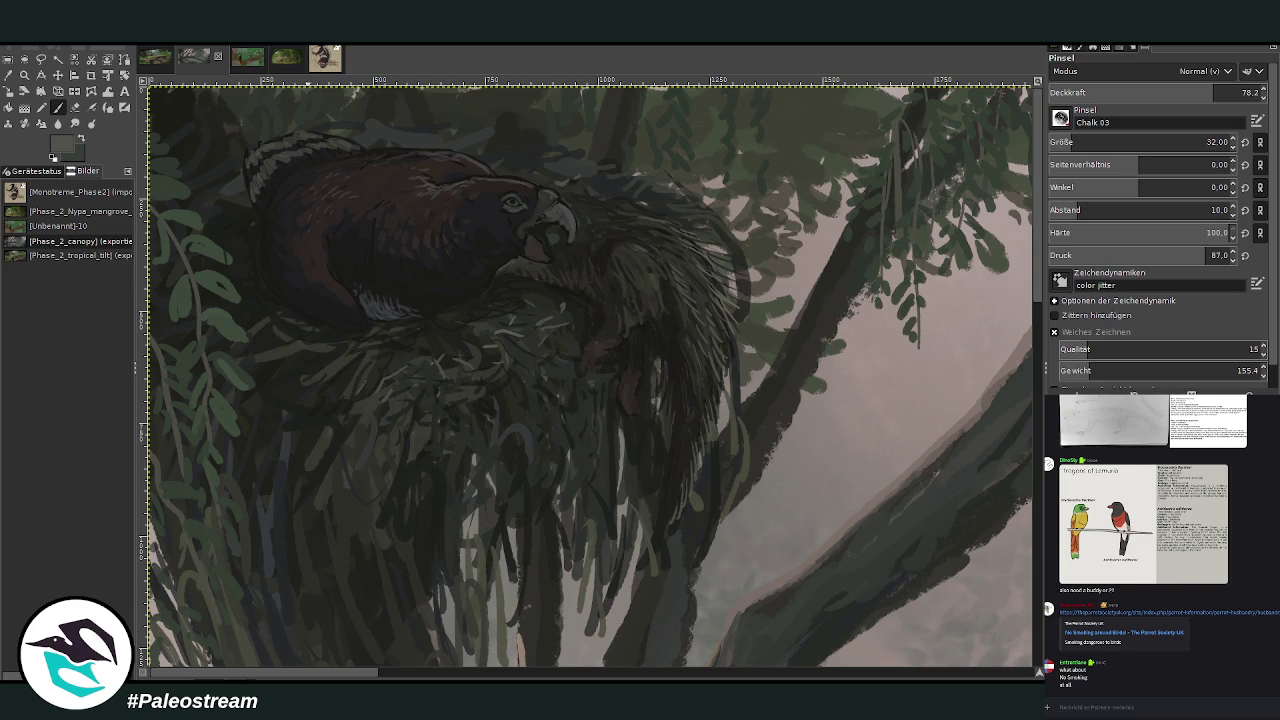
pyautogui.press('z')
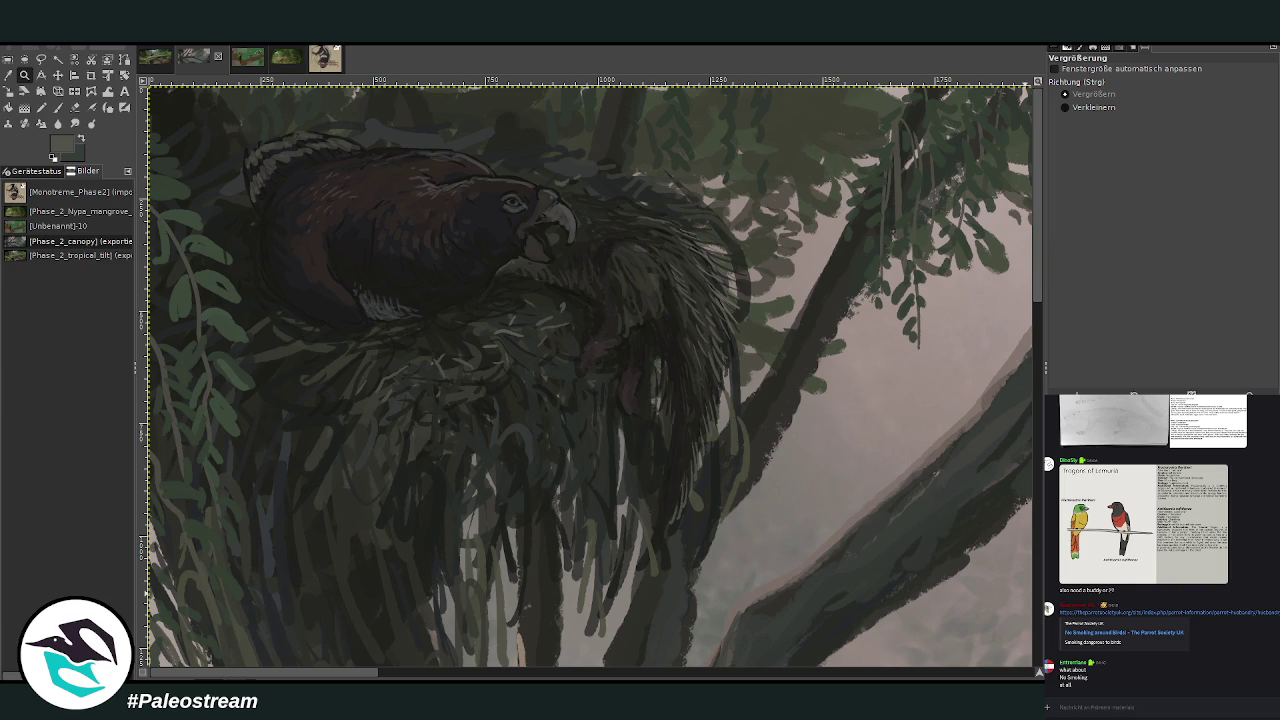
# Sample a darker colour from the painting and return to the Paintbrush.
pyautogui.press('o')
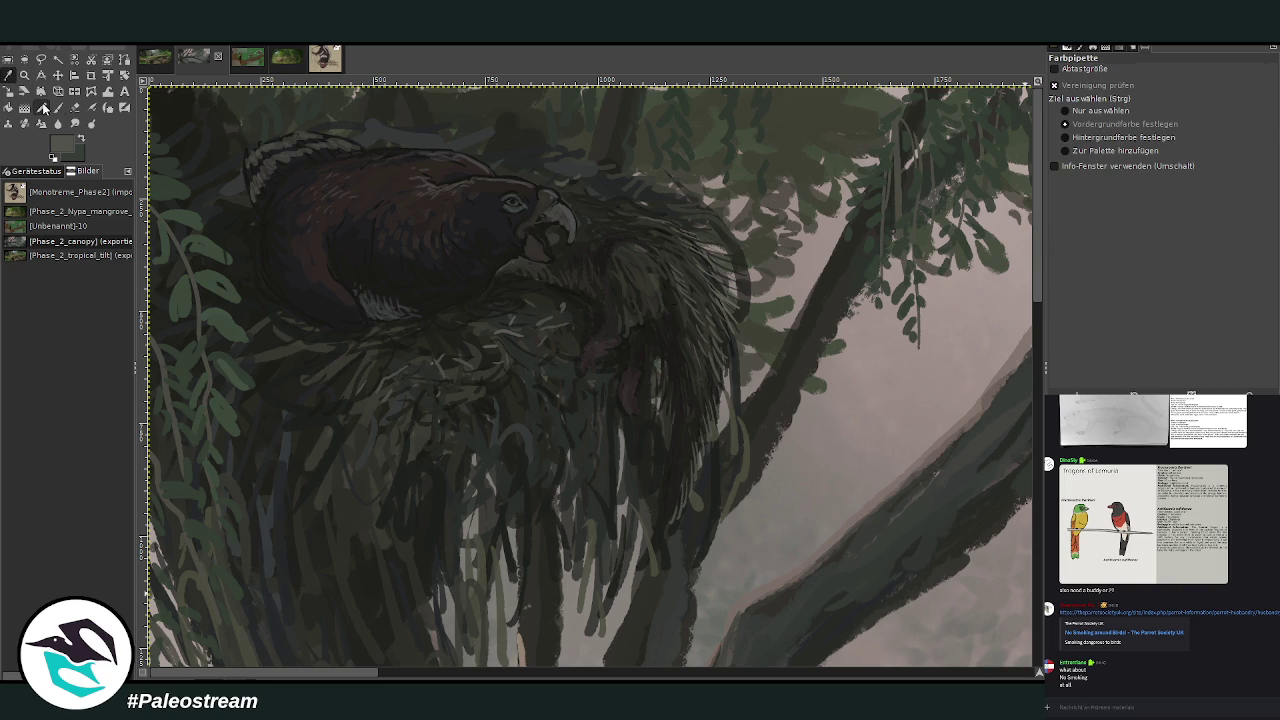
pyautogui.press('p')
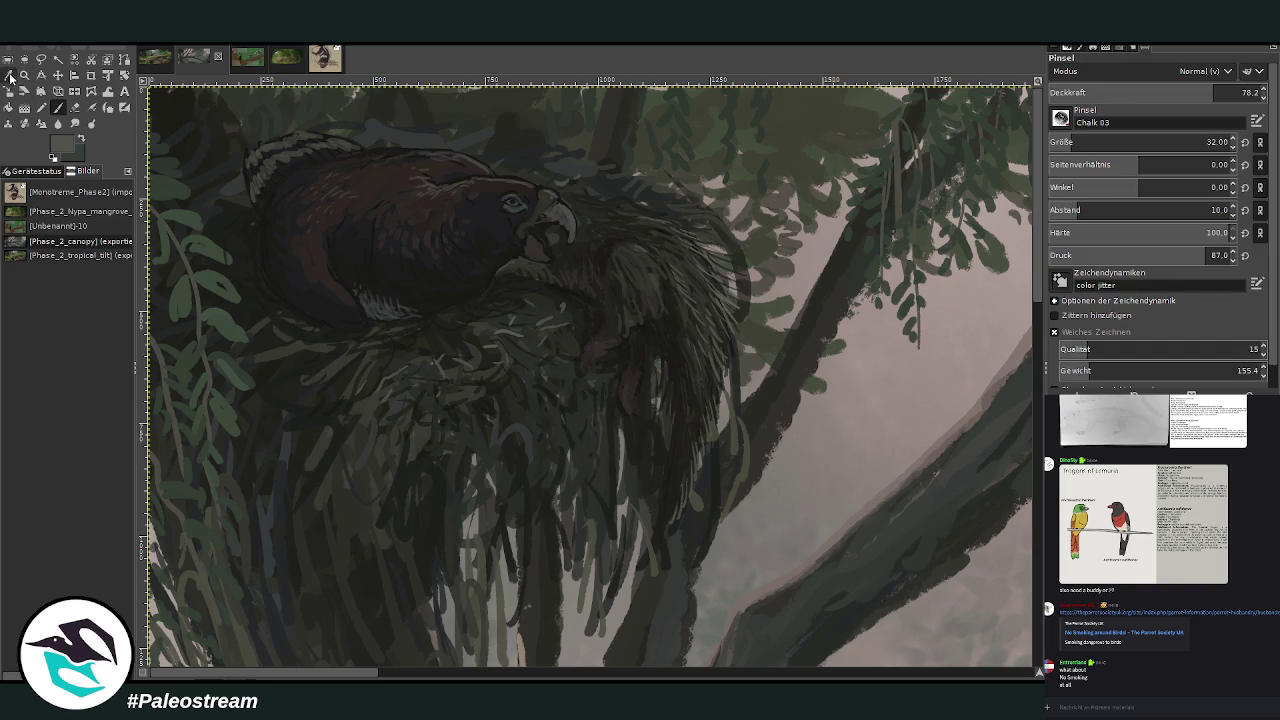
pyautogui.click(10, 77)
pyautogui.click(640, 378)
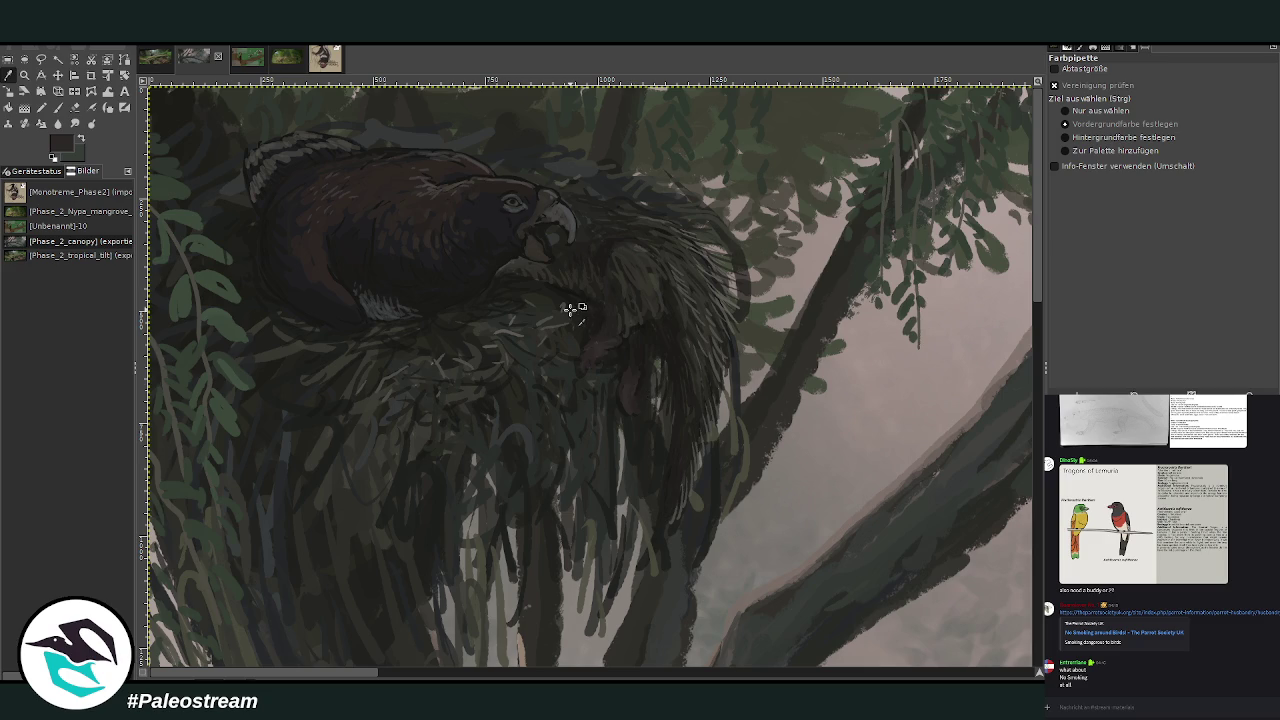
pyautogui.click(58, 110)
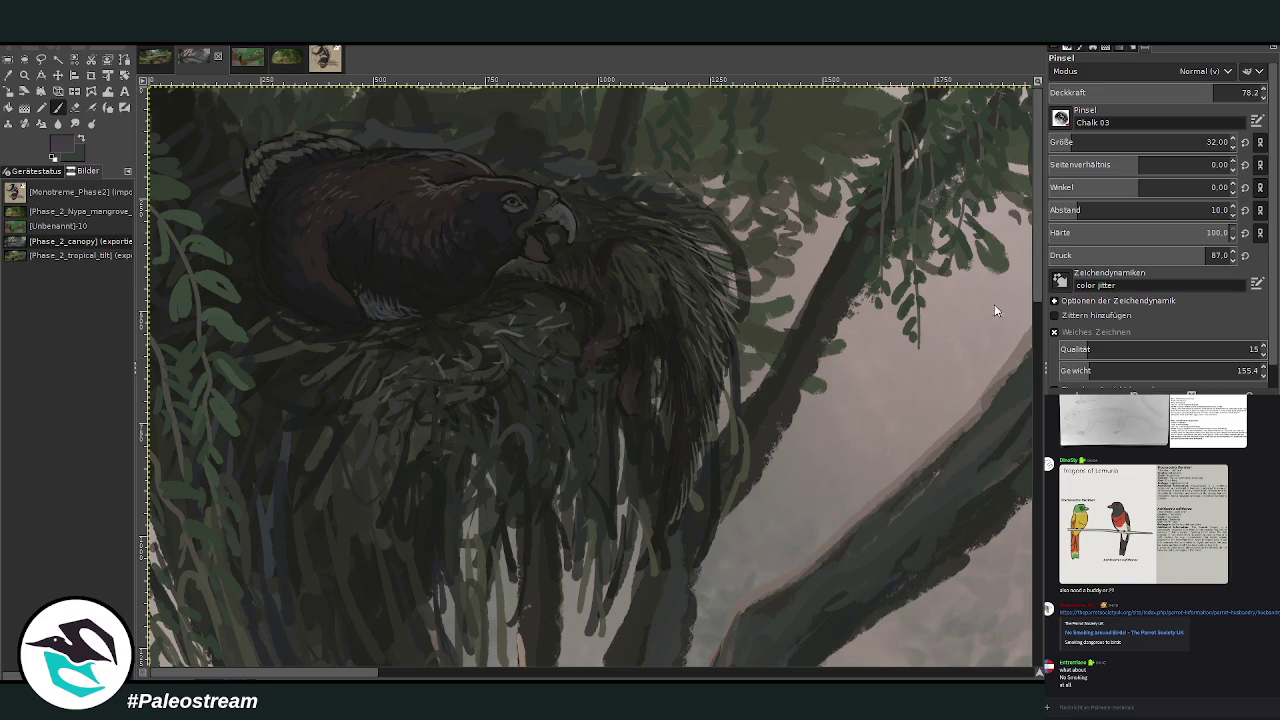
# Set the brush to size 26 and opacity 65, then stroke pink over the central feathers.
pyautogui.click(1070, 141)
pyautogui.write('46')
pyautogui.press('Return')
pyautogui.click(1220, 92)
pyautogui.write('65')
pyautogui.press('Return')
pyautogui.click(1215, 141)
pyautogui.write('26')
pyautogui.press('Return')
pyautogui.moveTo(625, 395); pyautogui.dragTo(629, 377)
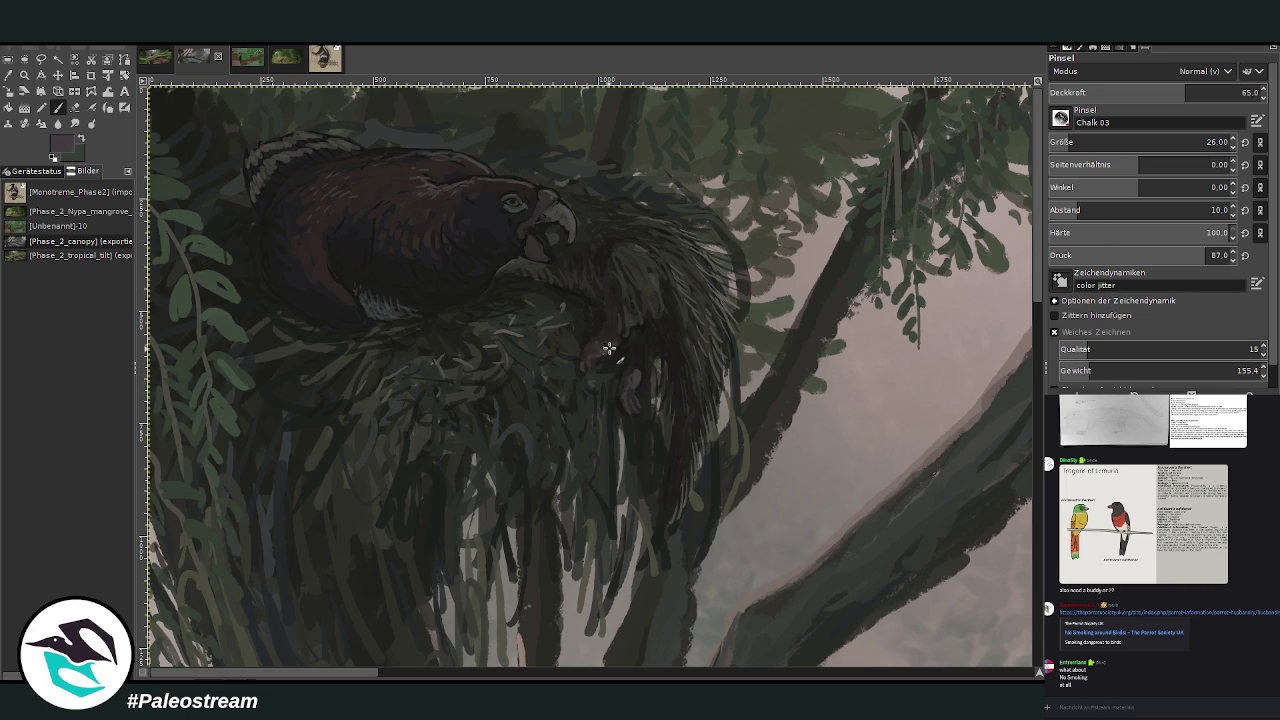
# Darken the pink claw beside the bird with a dark chalk stroke, then zoom back in on the bird.
pyautogui.moveTo(580, 366)
pyautogui.mouseDown()
pyautogui.moveTo(632, 384)
pyautogui.moveTo(616, 342)
pyautogui.moveTo(633, 393)
pyautogui.mouseUp()
pyautogui.scroll(-3, 1018, 530)
pyautogui.scroll(-1, 1018, 530)
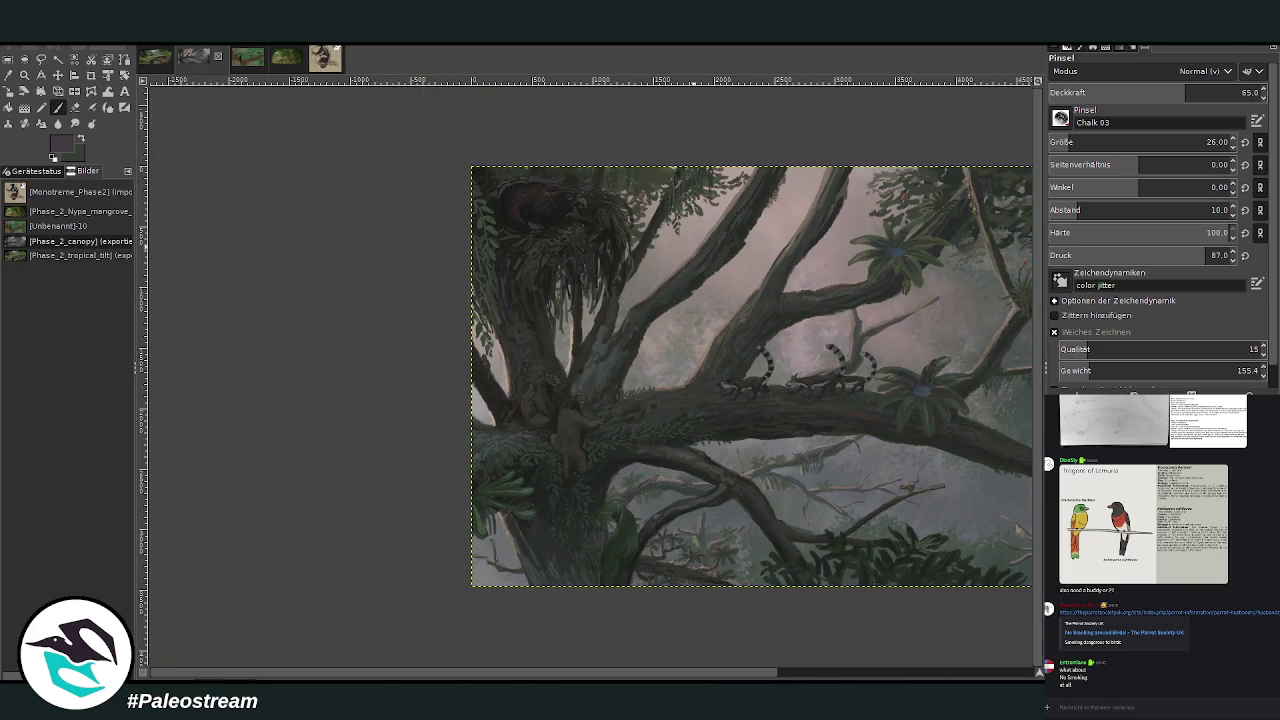
pyautogui.click(24, 75)
pyautogui.moveTo(500, 140); pyautogui.dragTo(700, 330)
# Paint dark curved strokes into the hanging fur at 84.5 opacity and brush size 40.
pyautogui.press('o')
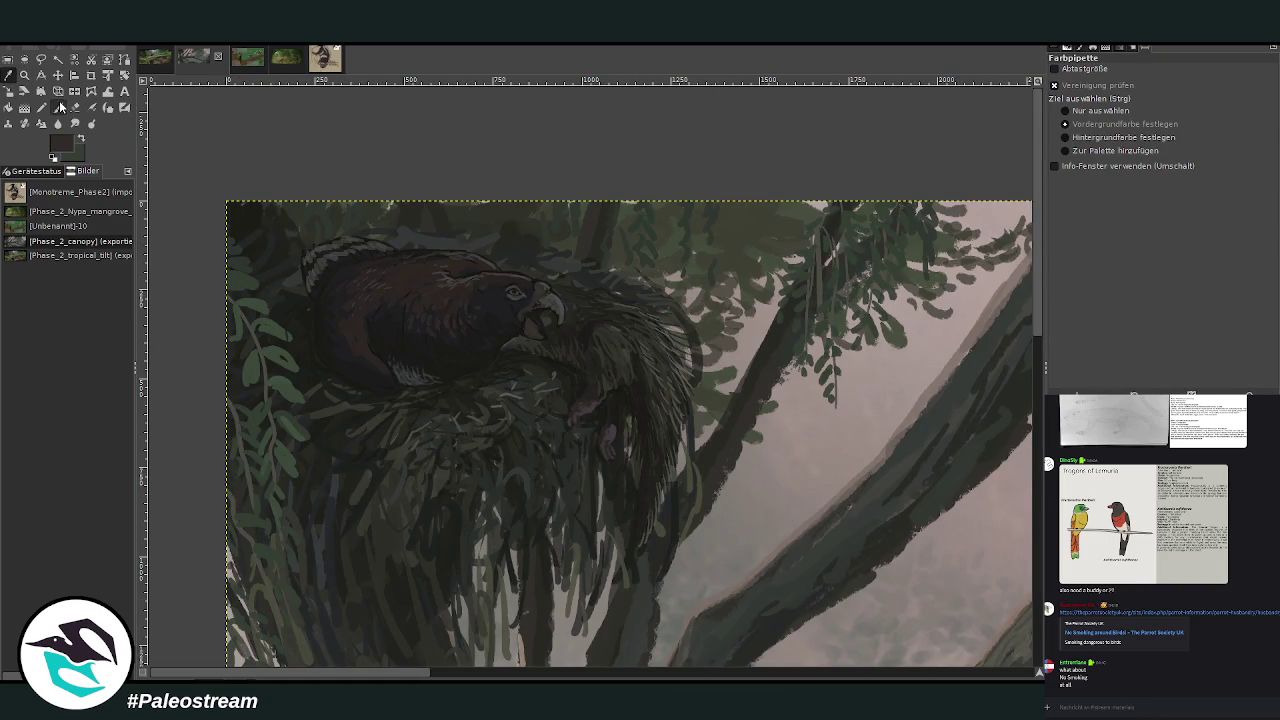
pyautogui.click(62, 107)
pyautogui.moveTo(681, 338); pyautogui.dragTo(730, 372)
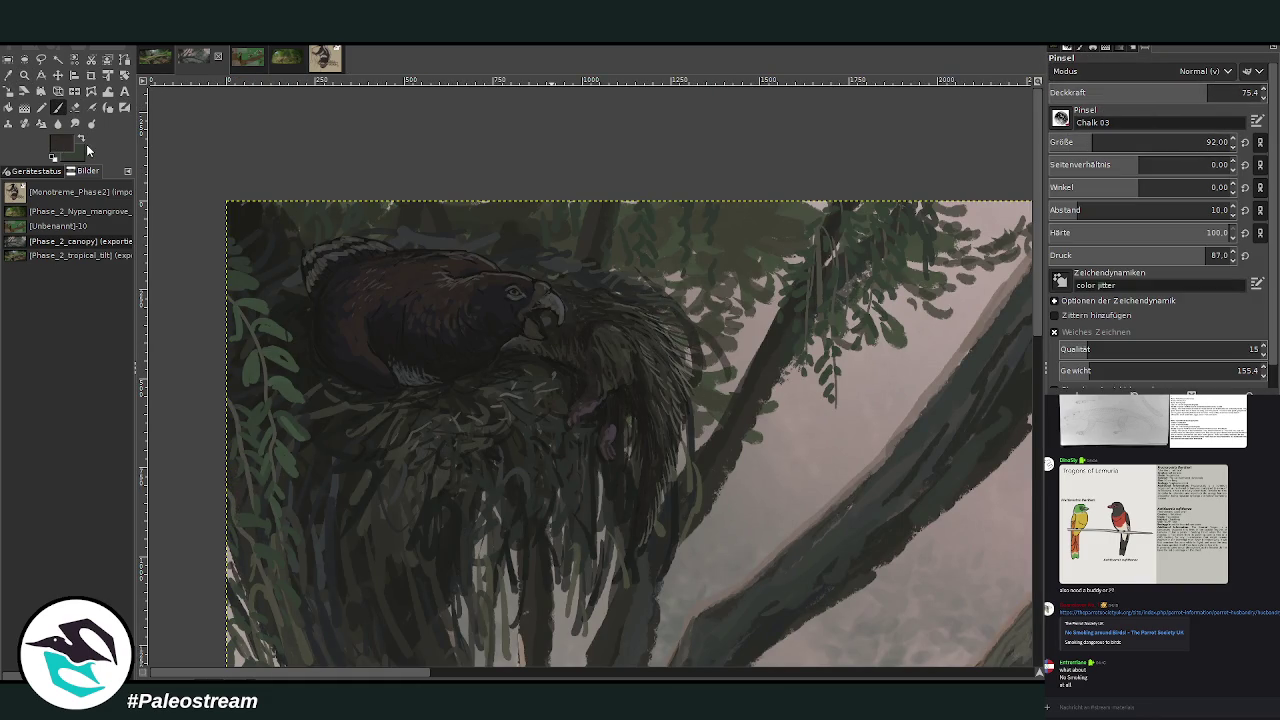
pyautogui.moveTo(1190, 92); pyautogui.dragTo(1207, 92)
pyautogui.moveTo(1092, 142); pyautogui.dragTo(1075, 142)
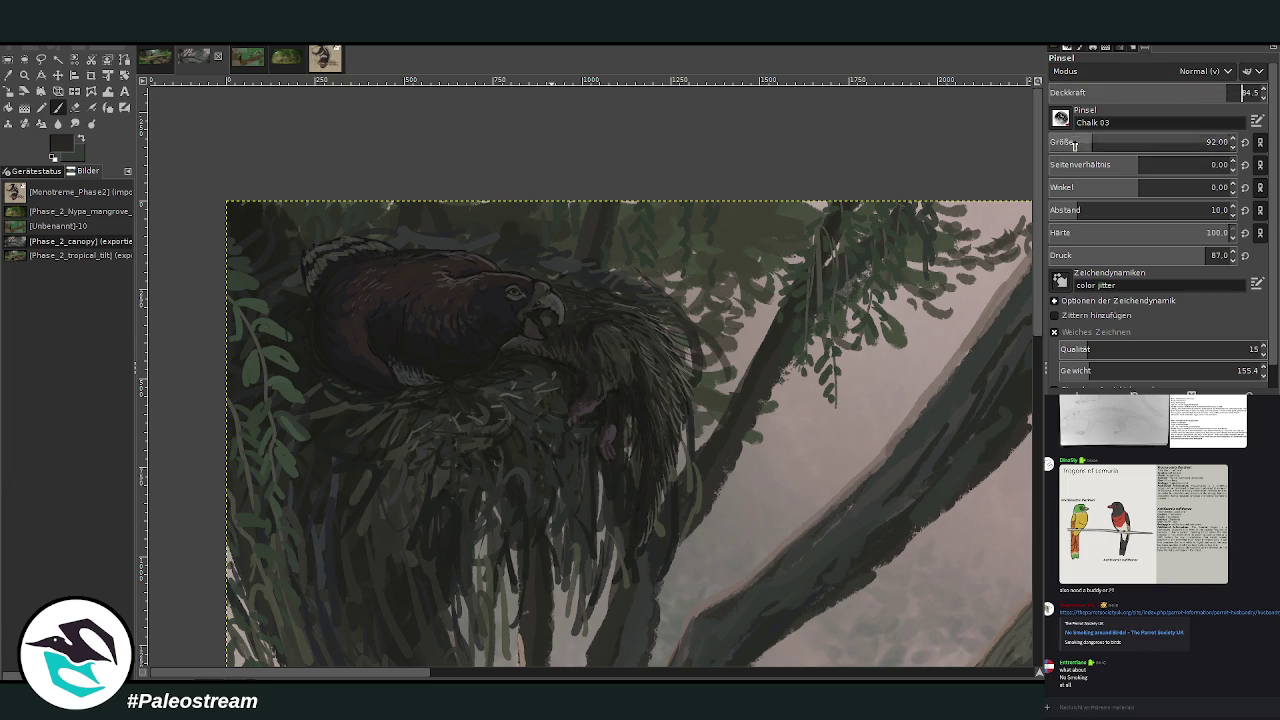
pyautogui.moveTo(700, 332)
pyautogui.mouseDown()
pyautogui.moveTo(721, 400)
pyautogui.moveTo(645, 295)
pyautogui.moveTo(670, 290)
pyautogui.moveTo(711, 360)
pyautogui.mouseUp()
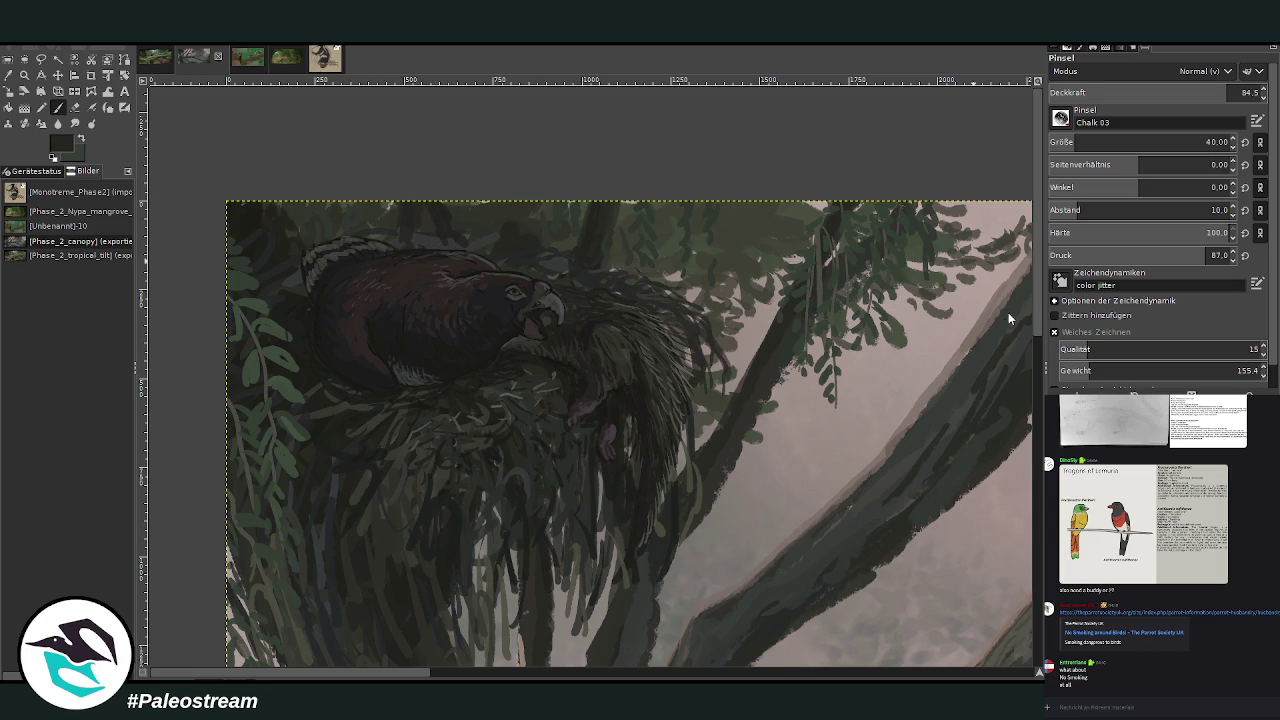
# Change the chalk brush to size 72 and opacity 66.9.
pyautogui.moveTo(1100, 142); pyautogui.dragTo(1088, 142)
pyautogui.click(1230, 92)
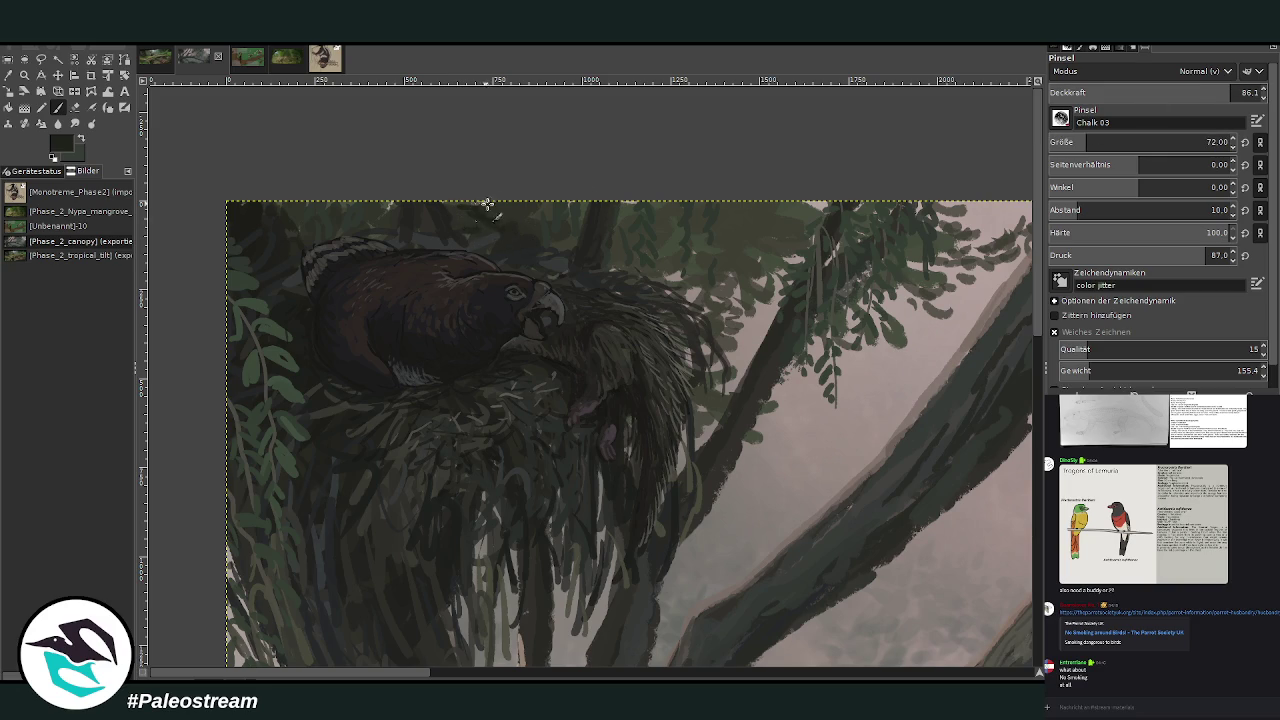
pyautogui.click(1189, 92)
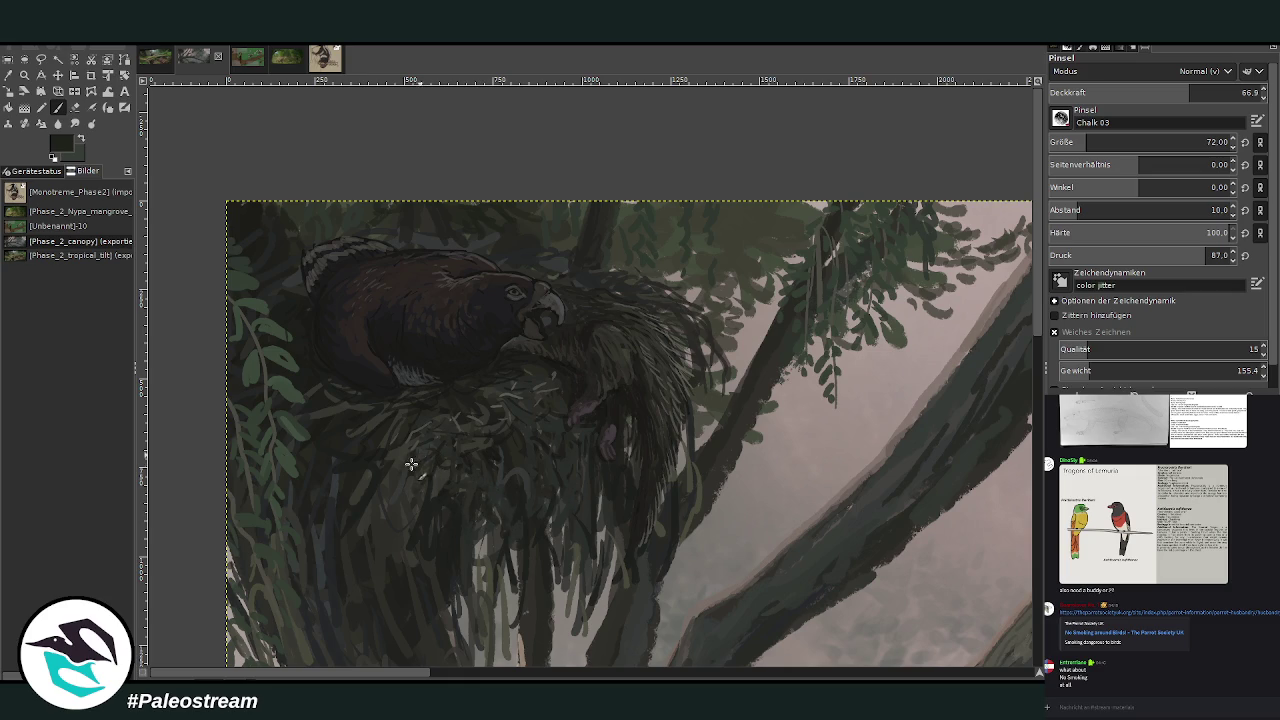
# Zoom into the upper-left of the painting and delete the floating sketch card.
pyautogui.scroll(-1, 347, 487)
pyautogui.scroll(-1, 347, 487)
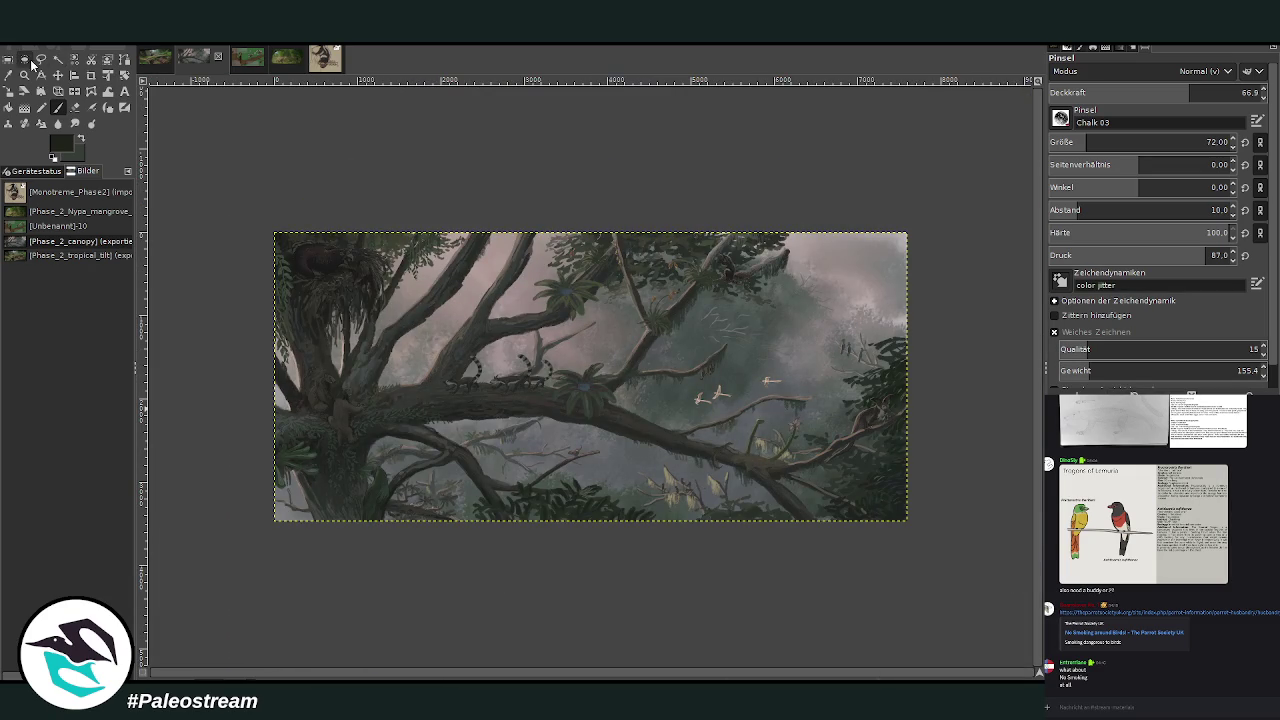
pyautogui.click(25, 75)
pyautogui.moveTo(262, 218); pyautogui.dragTo(492, 429)
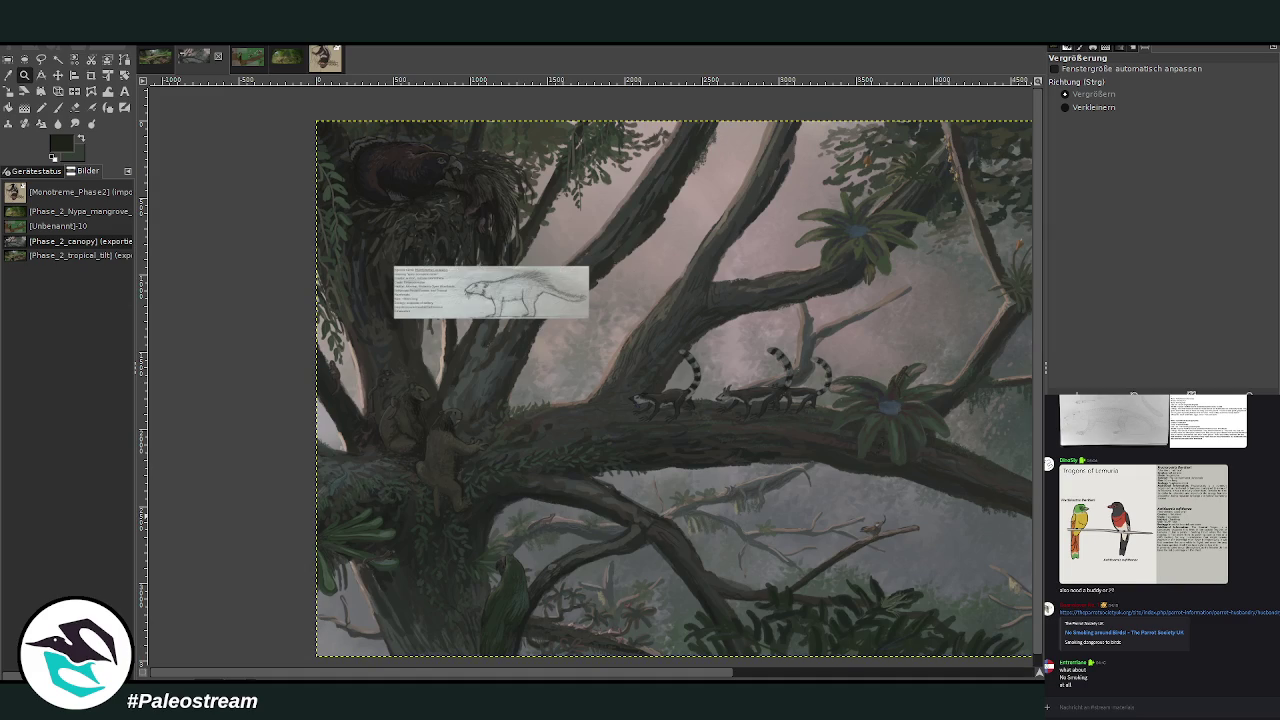
pyautogui.press('Delete')
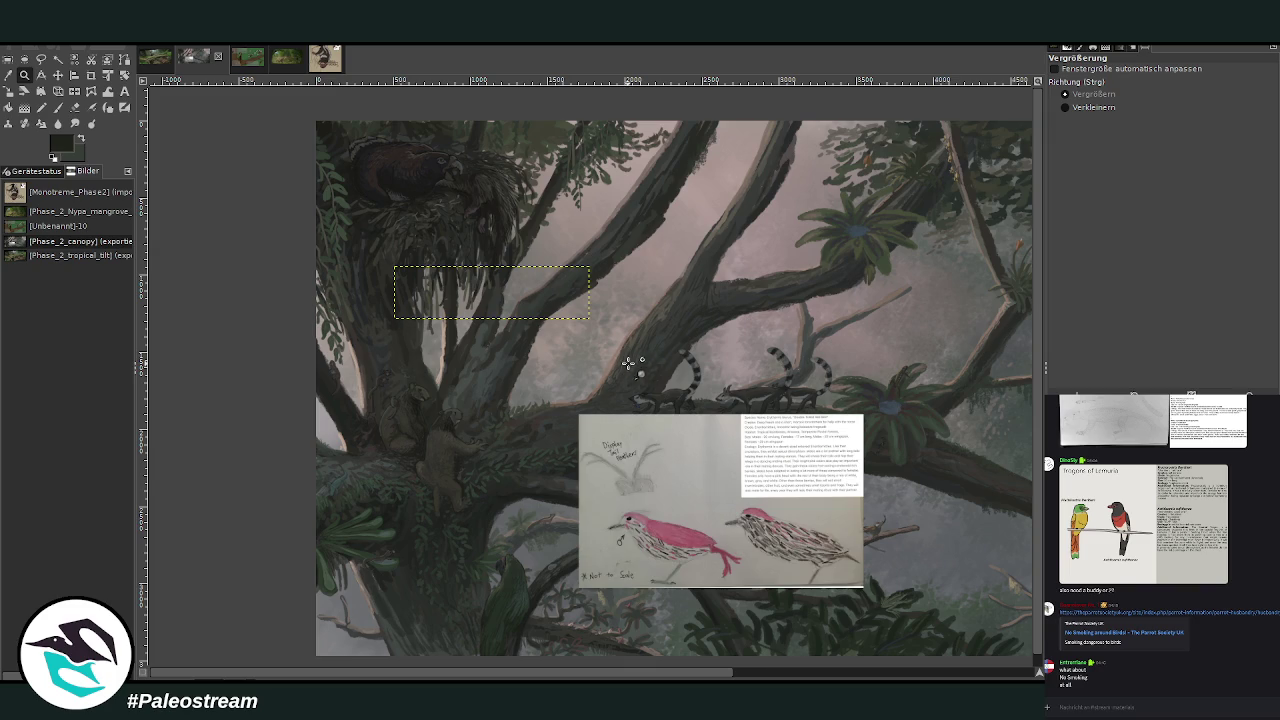
# Delete the pink bird sketch card and move the spider card down-left onto the branch.
pyautogui.press('Delete')
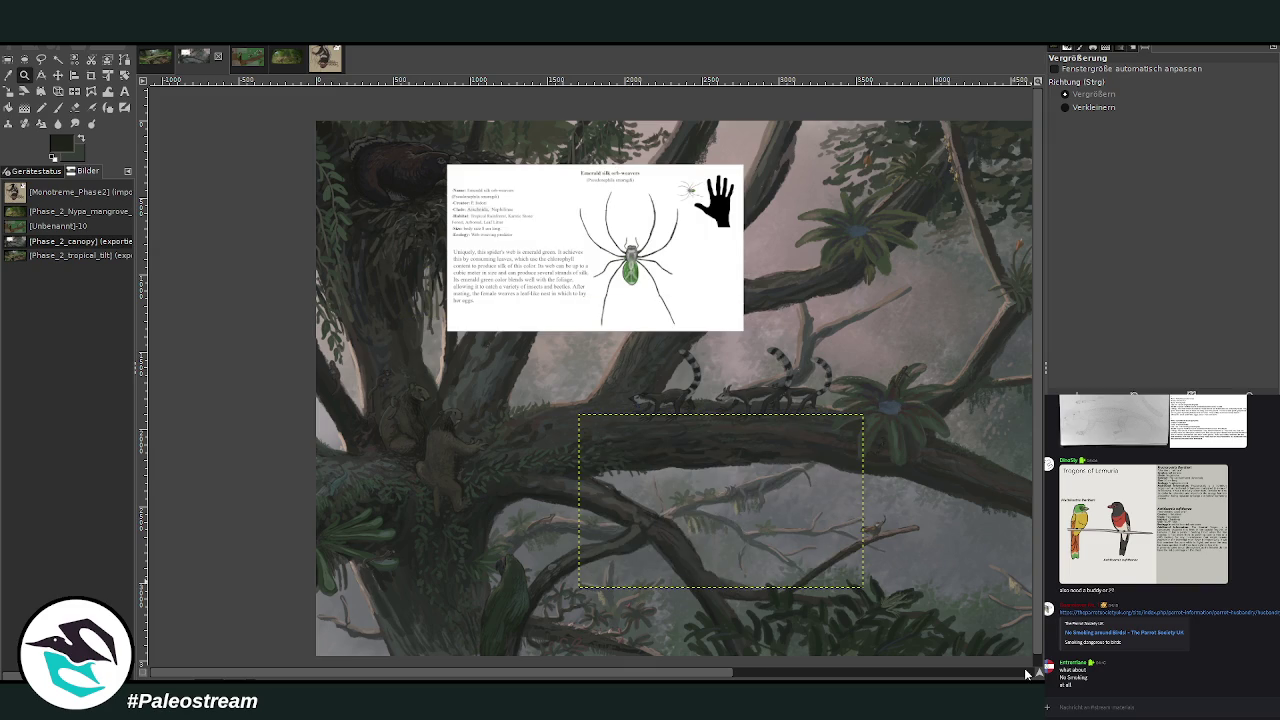
pyautogui.click(58, 75)
pyautogui.moveTo(479, 192); pyautogui.dragTo(460, 337)
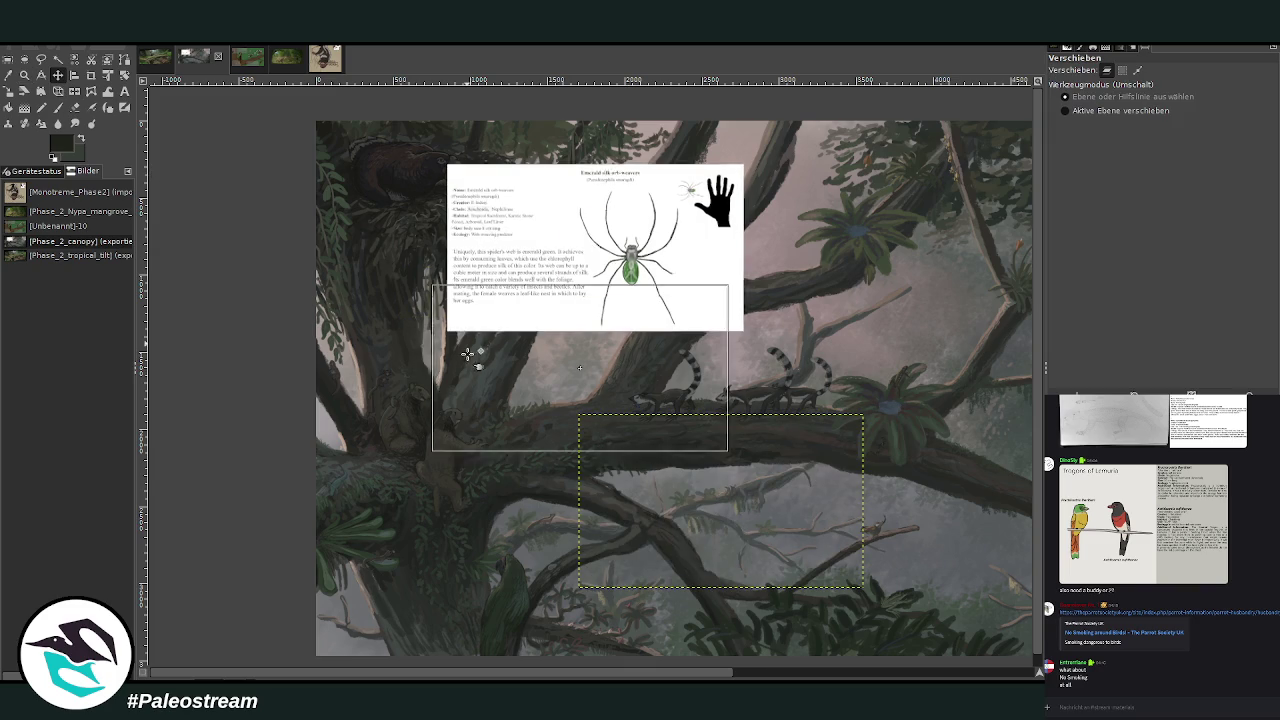
# Zoom in on the spider card and adjust the view around it.
pyautogui.click(24, 75)
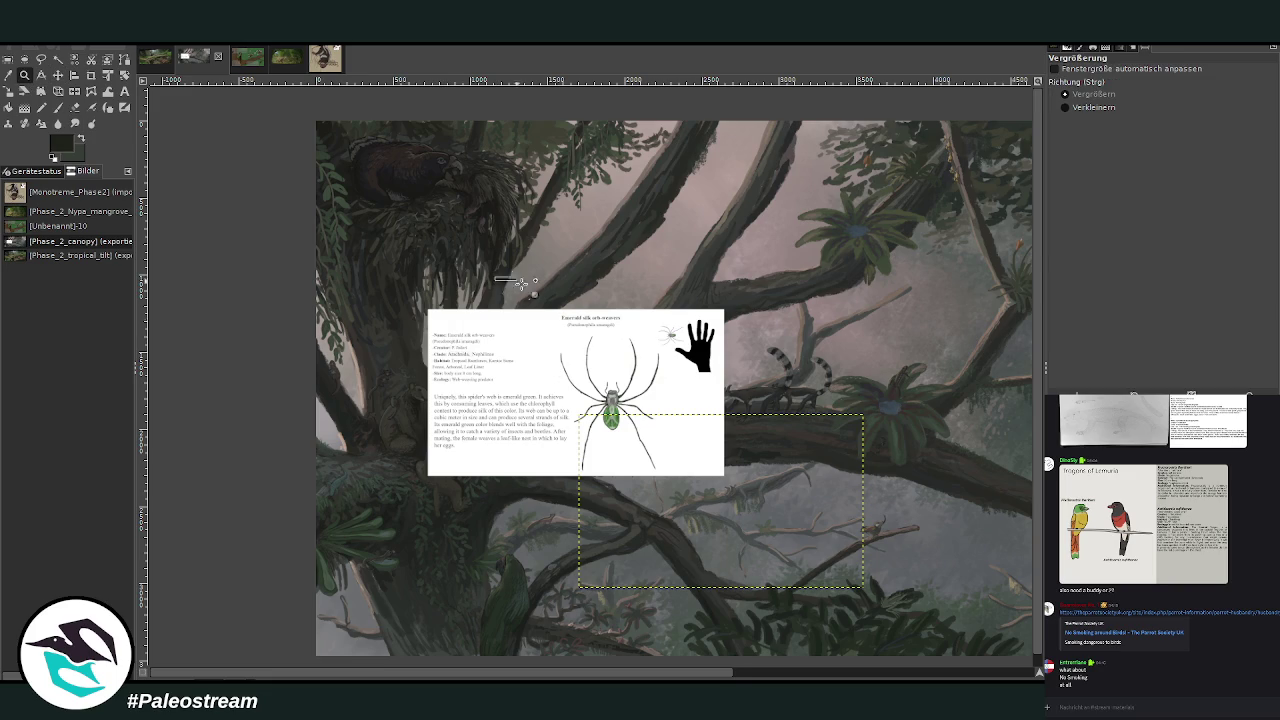
pyautogui.moveTo(496, 276); pyautogui.dragTo(704, 500)
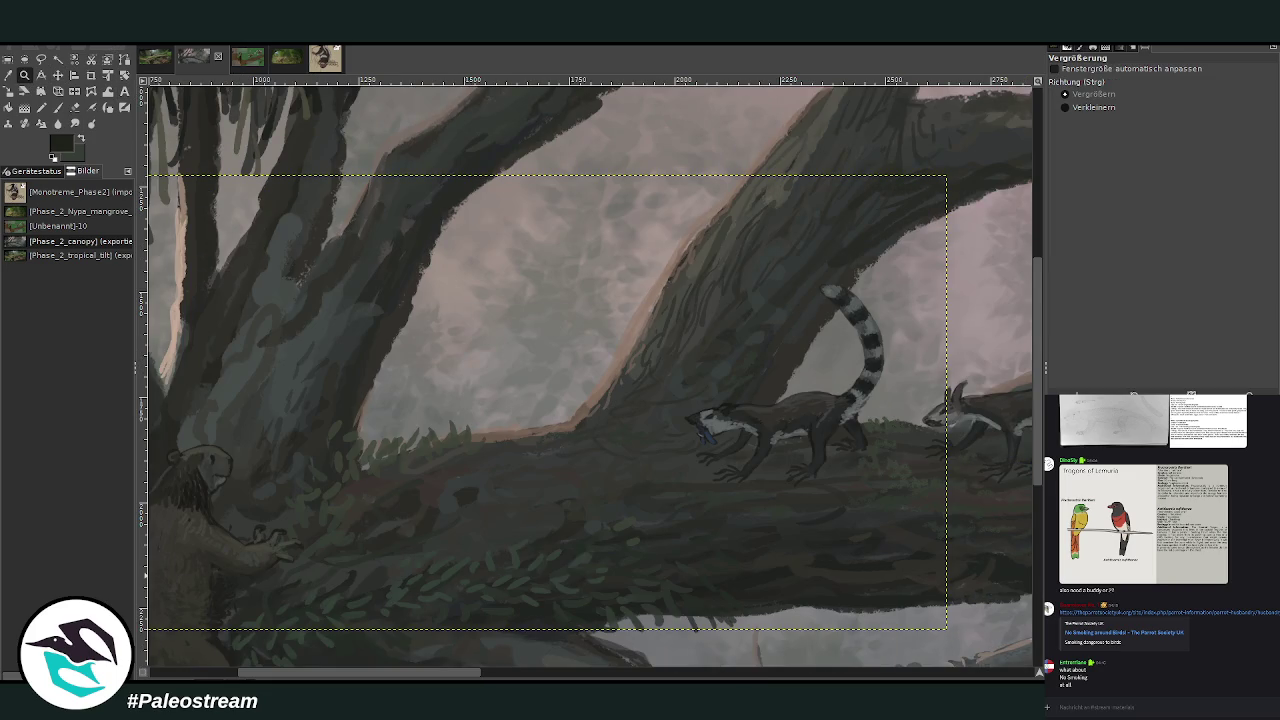
pyautogui.moveTo(1039, 478); pyautogui.dragTo(1039, 416)
pyautogui.moveTo(463, 676); pyautogui.dragTo(365, 677)
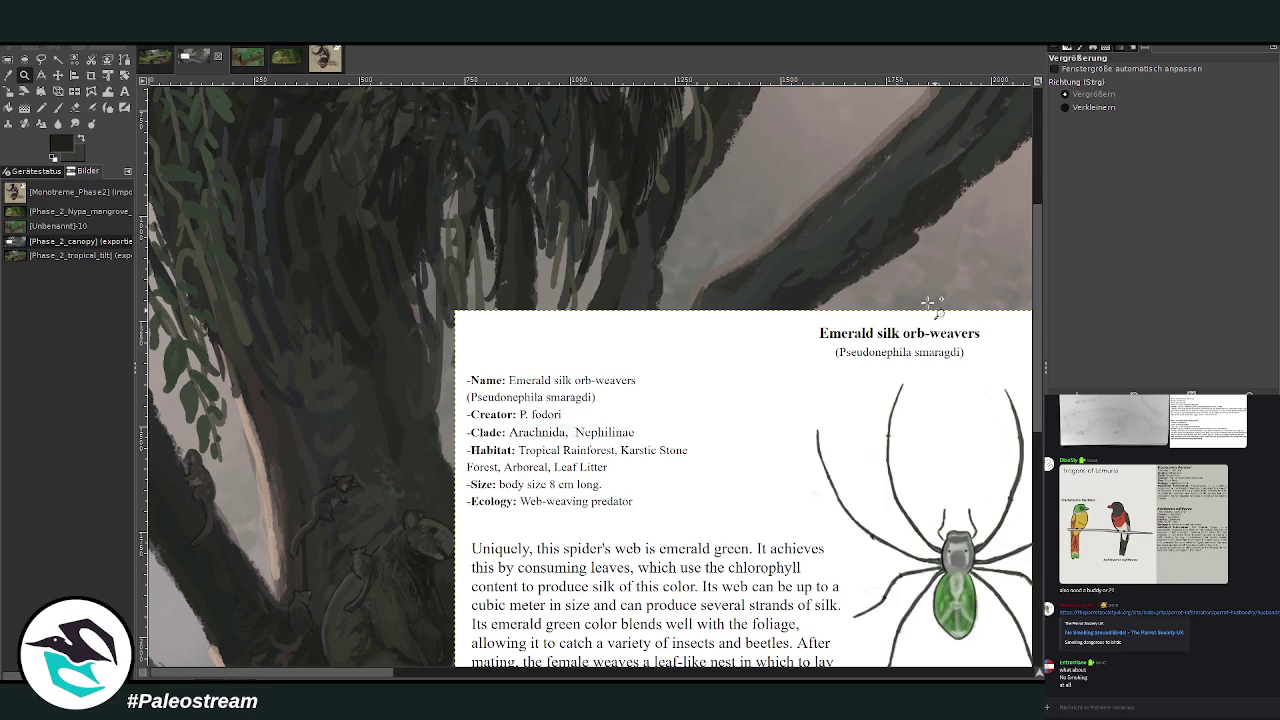
# Move the Emerald silk orb-weavers card left and slightly up over the trunk.
pyautogui.press('m')
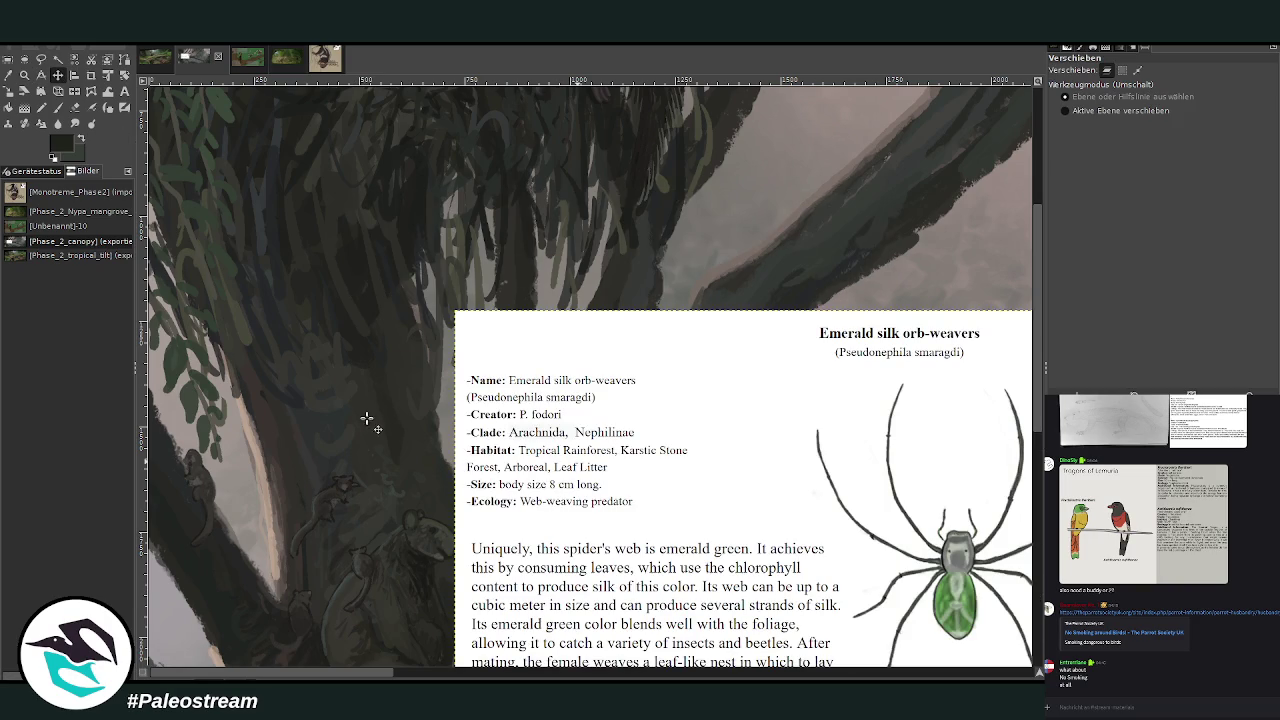
pyautogui.moveTo(600, 522); pyautogui.dragTo(384, 478)
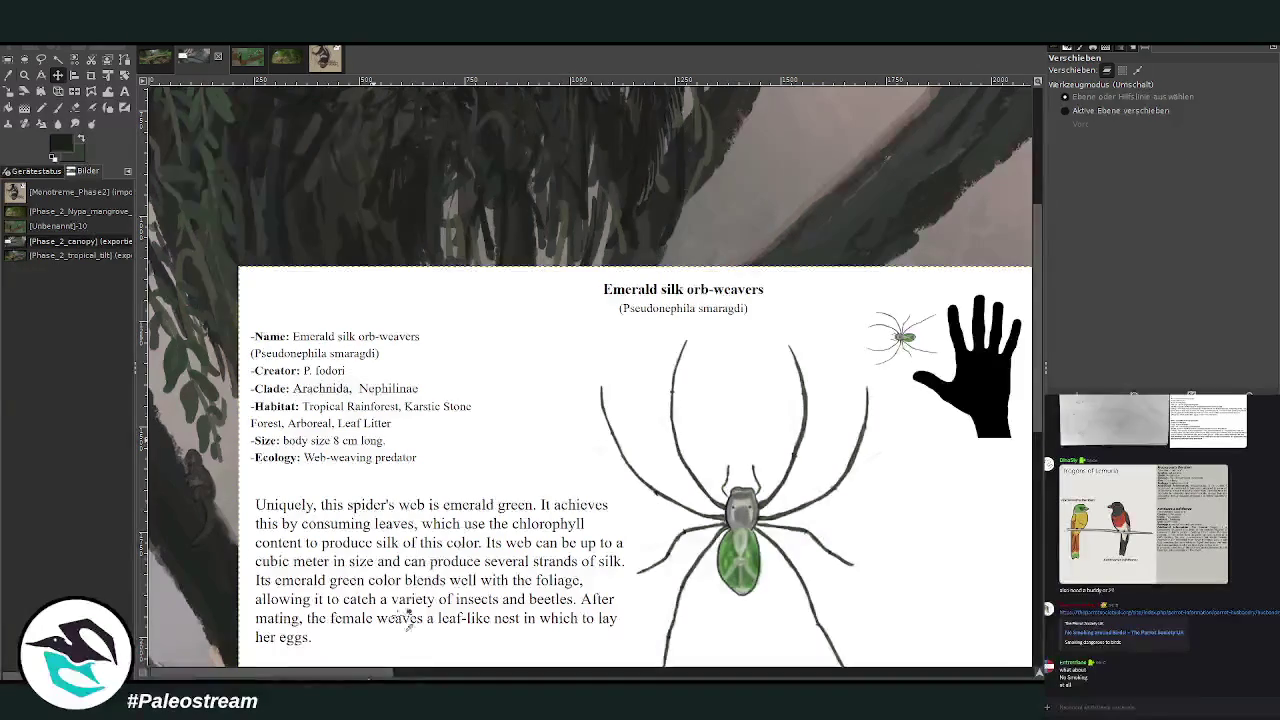
pyautogui.press('o')
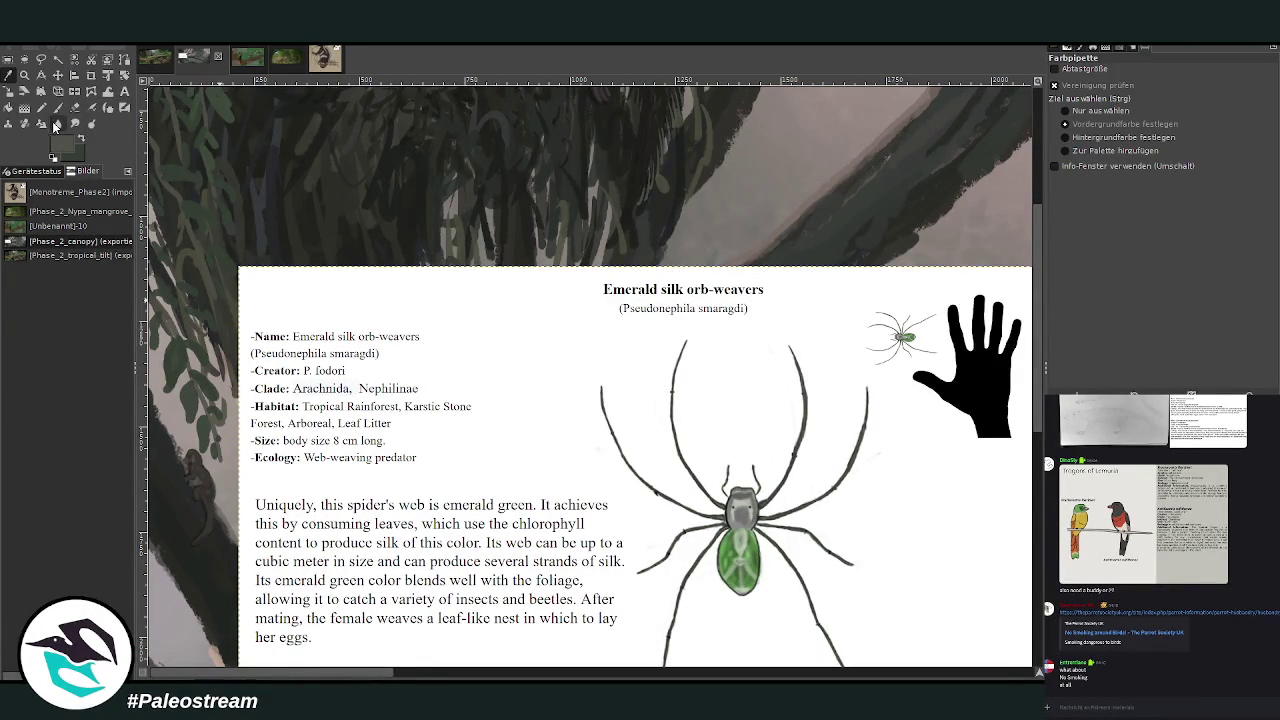
pyautogui.click(91, 75)
# Crop the spider card down to its spider drawing and move it left.
pyautogui.scroll(-3, 666, 364)
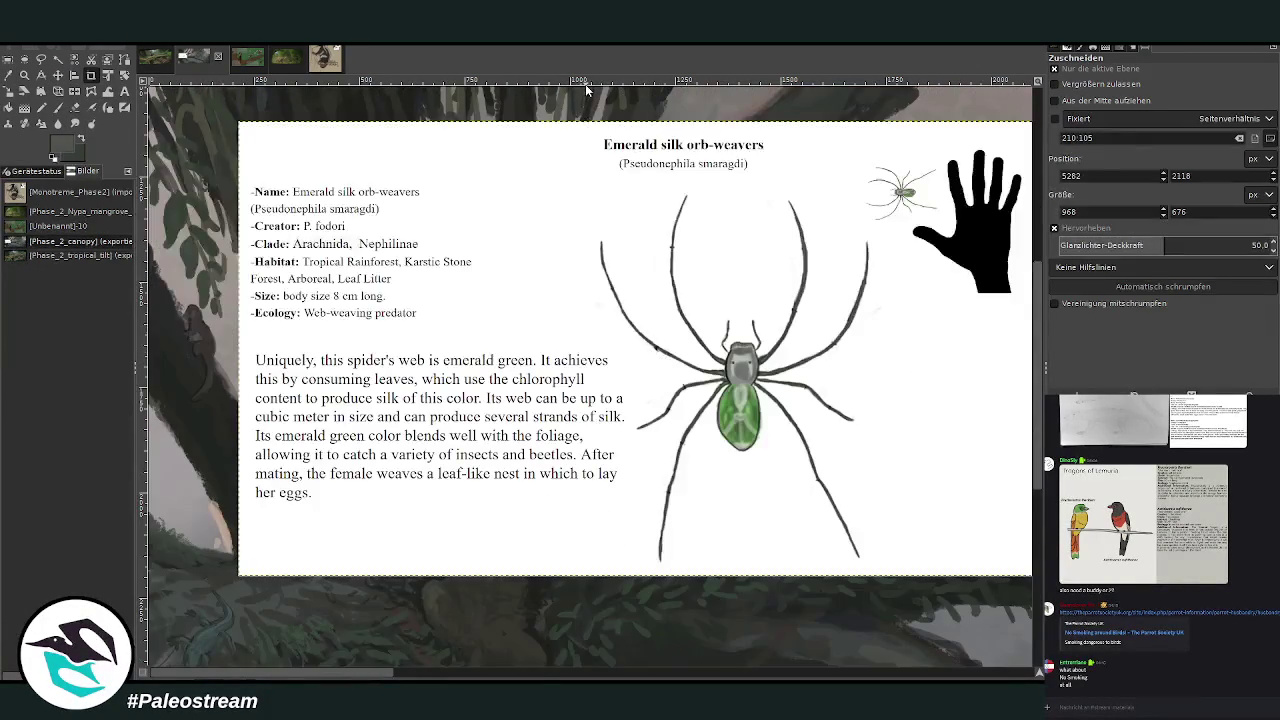
pyautogui.moveTo(578, 128); pyautogui.dragTo(878, 588)
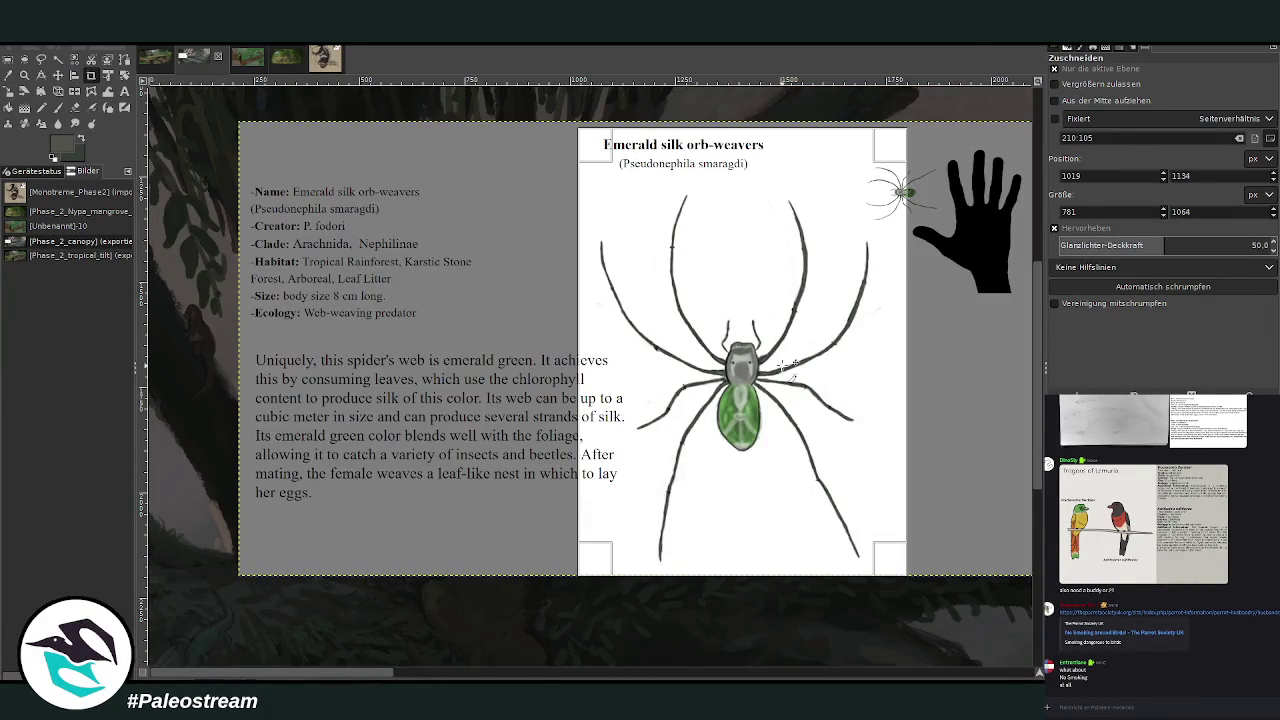
pyautogui.doubleClick(780, 365)
pyautogui.click(57, 75)
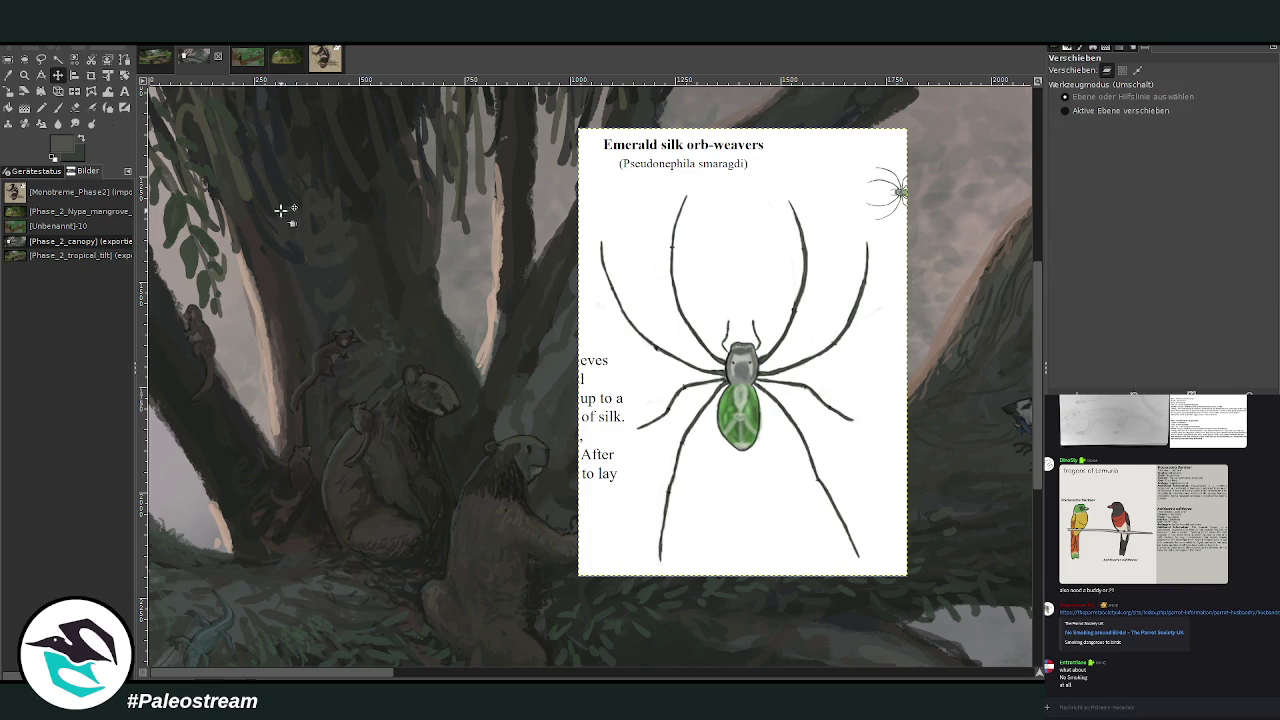
pyautogui.moveTo(590, 457); pyautogui.dragTo(449, 423)
# Scale the spider reference sheet down to 597 × 813 px and shift it upward.
pyautogui.scroll(5, 430, 402)
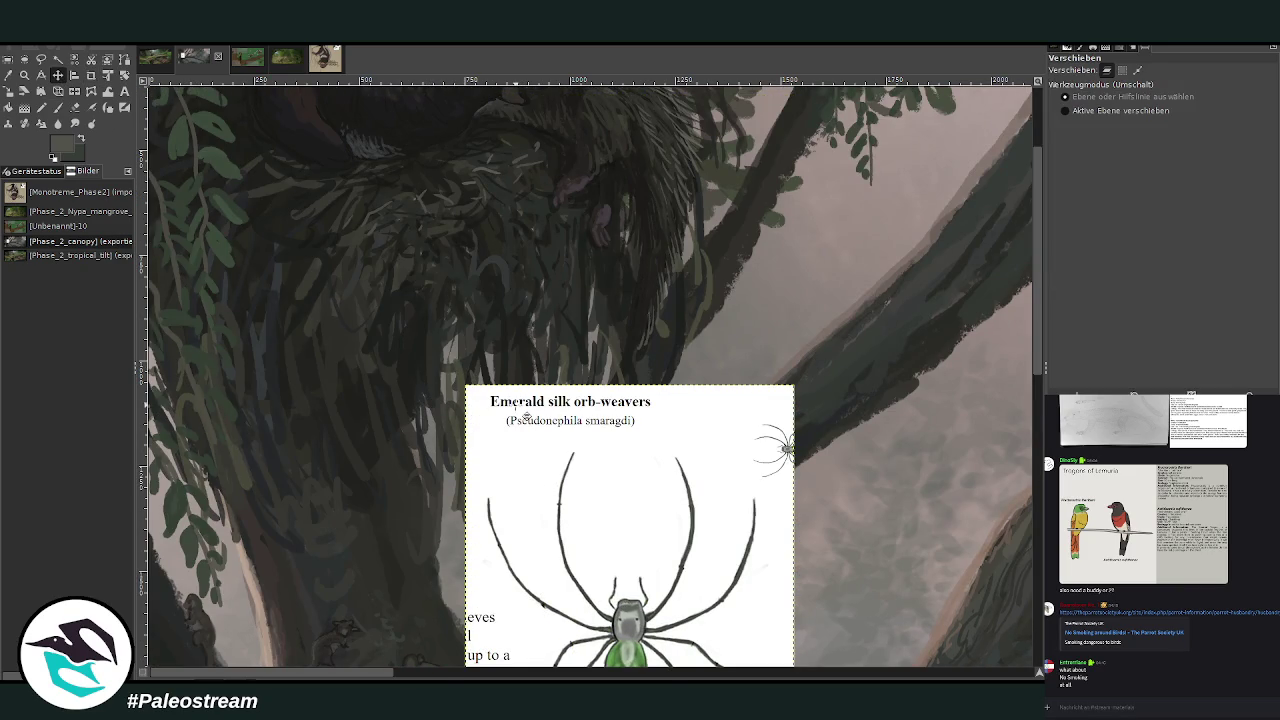
pyautogui.scroll(-3, 525, 414)
pyautogui.scroll(-1, 525, 415)
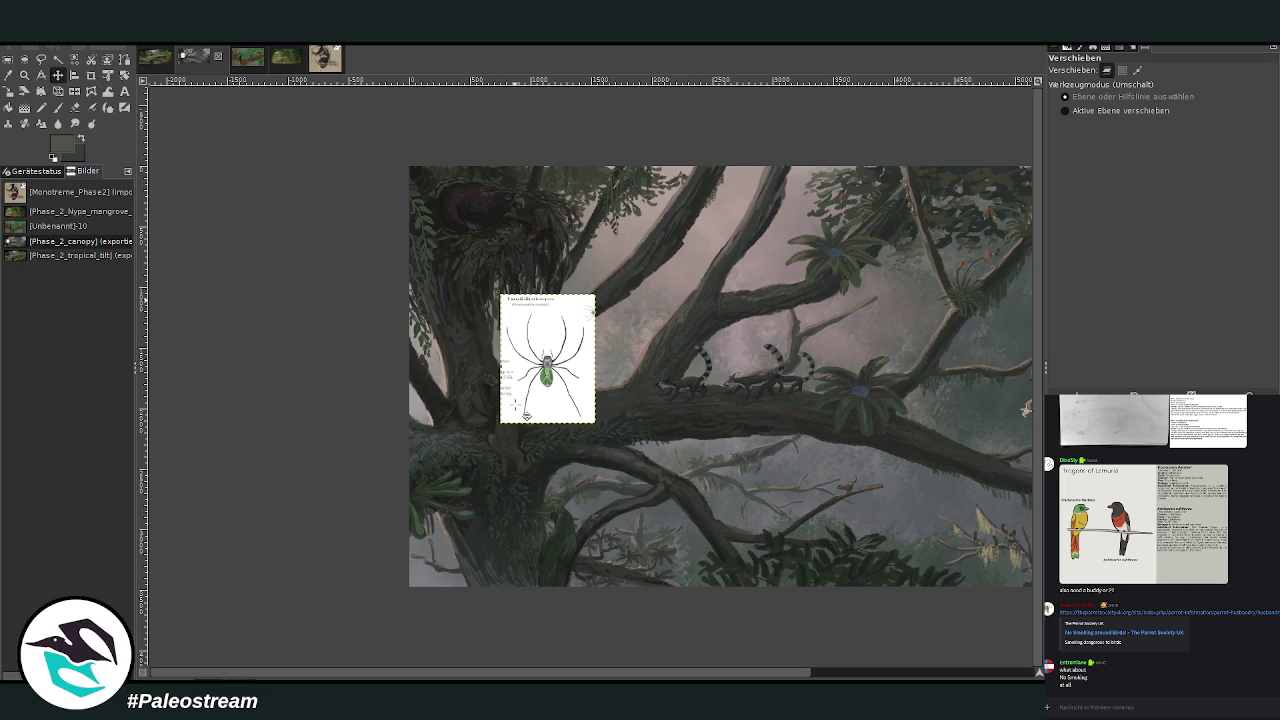
pyautogui.click(25, 75)
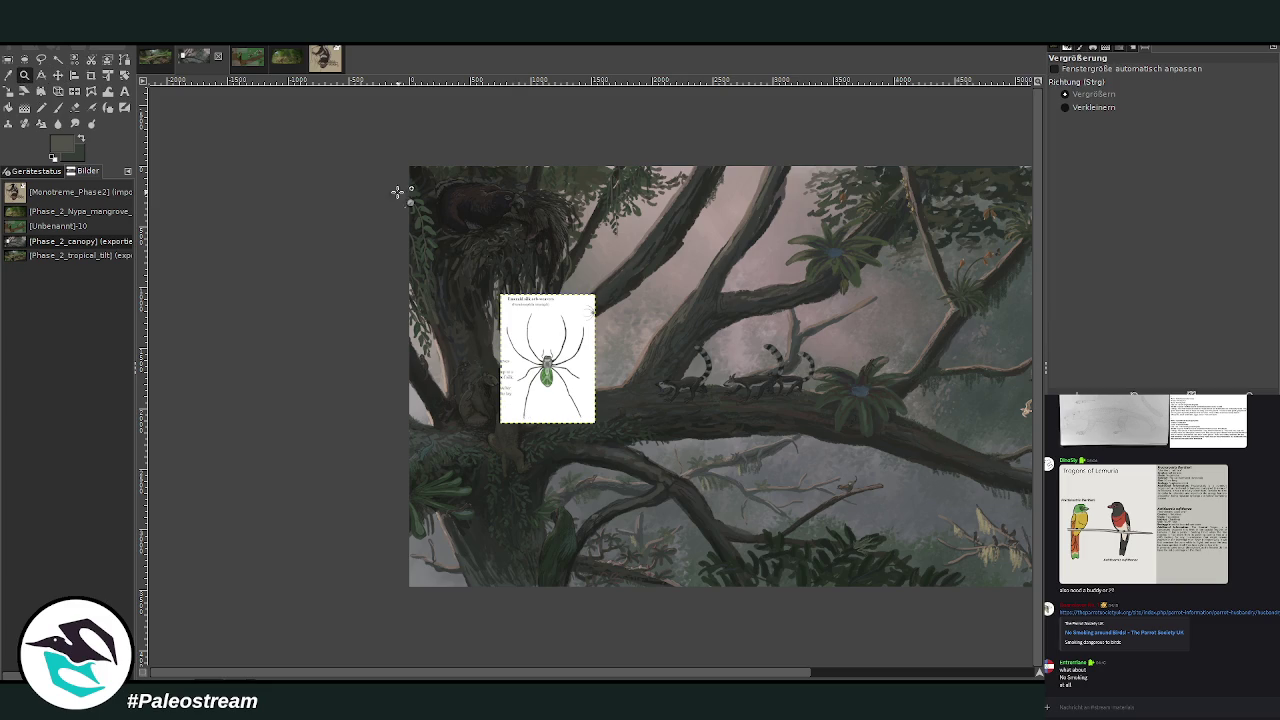
pyautogui.moveTo(408, 195); pyautogui.dragTo(580, 516)
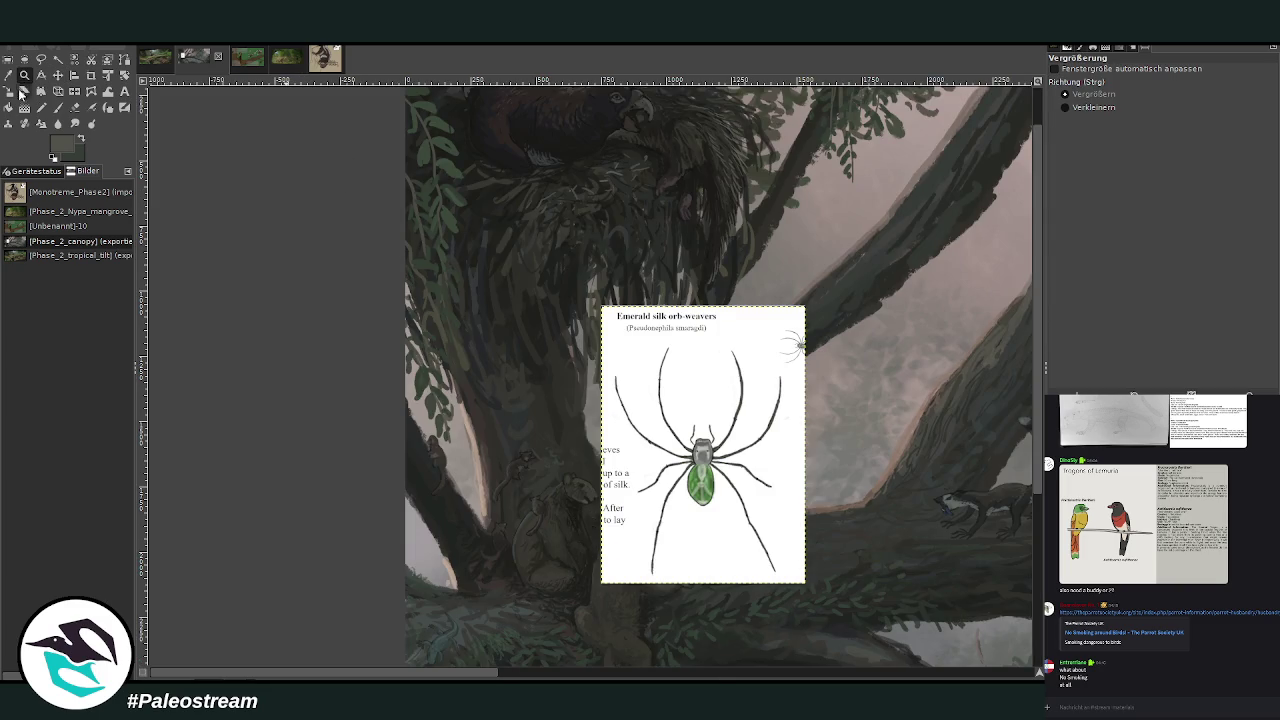
pyautogui.click(8, 90)
pyautogui.moveTo(803, 581); pyautogui.dragTo(758, 508)
pyautogui.moveTo(680, 403); pyautogui.dragTo(696, 309)
pyautogui.click(986, 179)
# Zoom in closer on the spider reference area.
pyautogui.click(23, 78)
pyautogui.moveTo(437, 175); pyautogui.dragTo(700, 445)
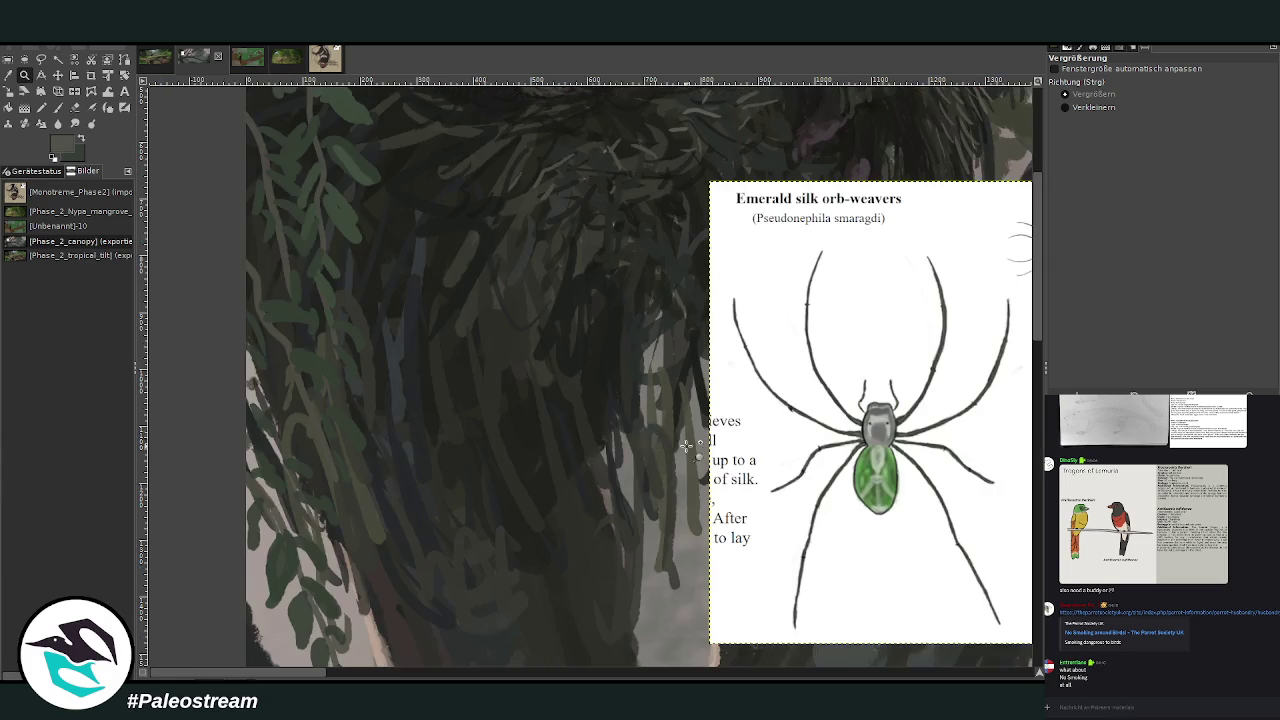
pyautogui.click(58, 107)
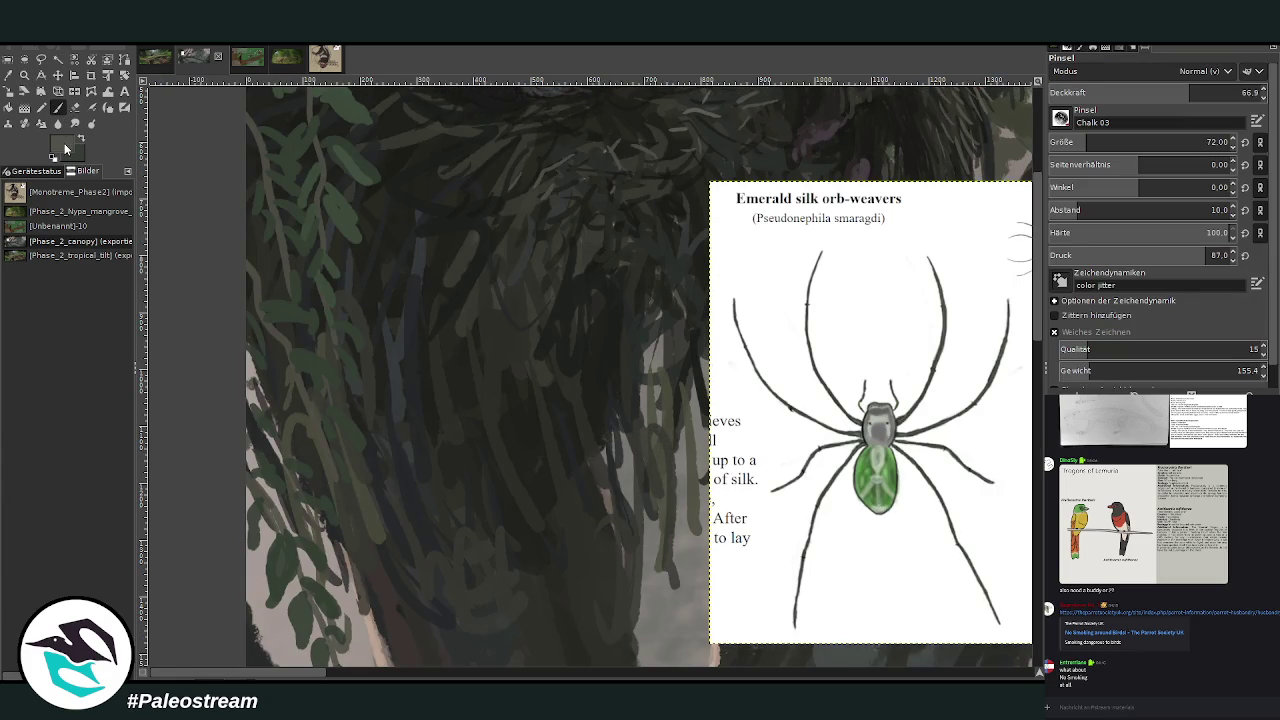
# Sample dark green from the reference and set the brush to 78.5 opacity, size 20.
pyautogui.keyDown('ctrl'); pyautogui.click(1004, 297); pyautogui.keyUp('ctrl')
pyautogui.press(']')
pyautogui.press('>')
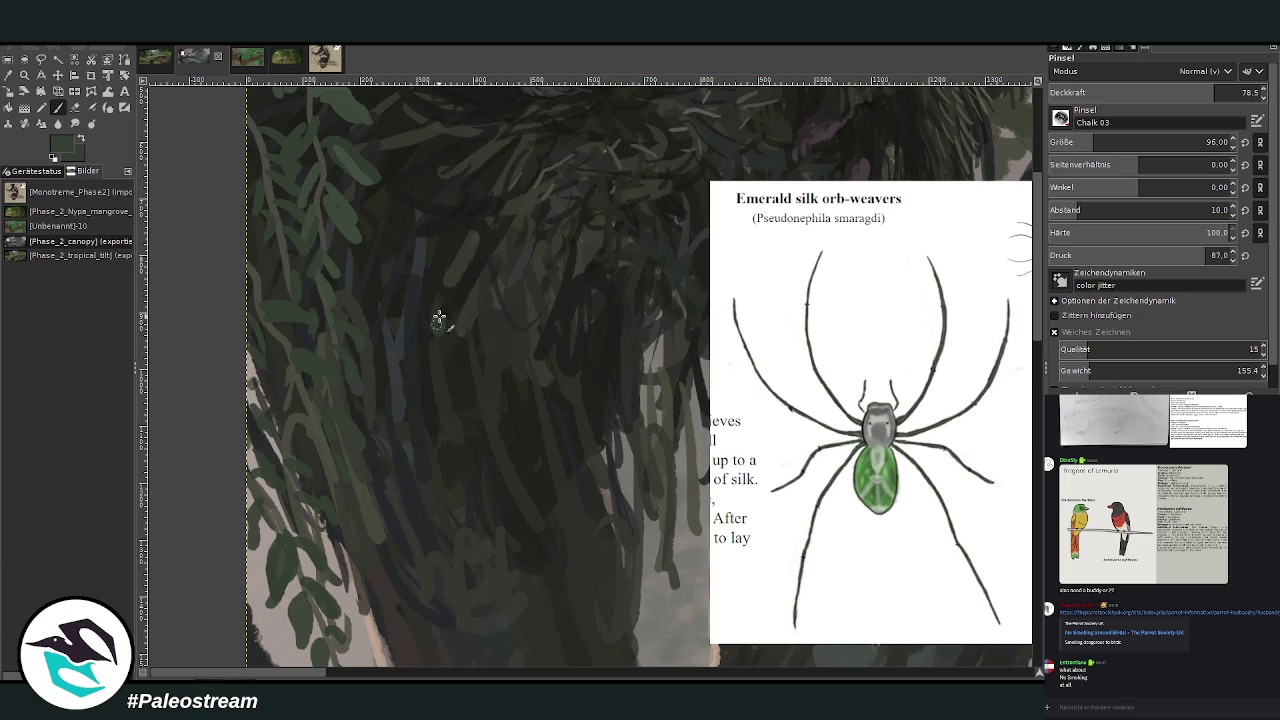
pyautogui.moveTo(1110, 146); pyautogui.dragTo(1080, 146)
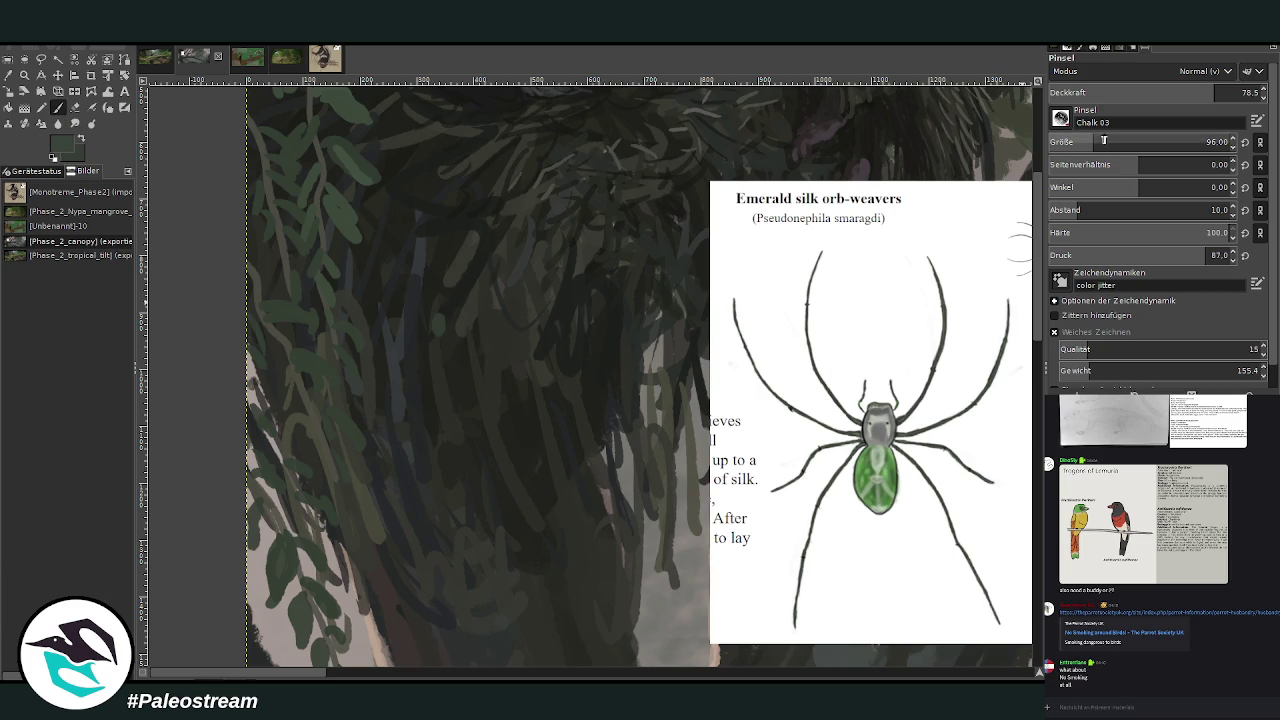
pyautogui.press('pageup')
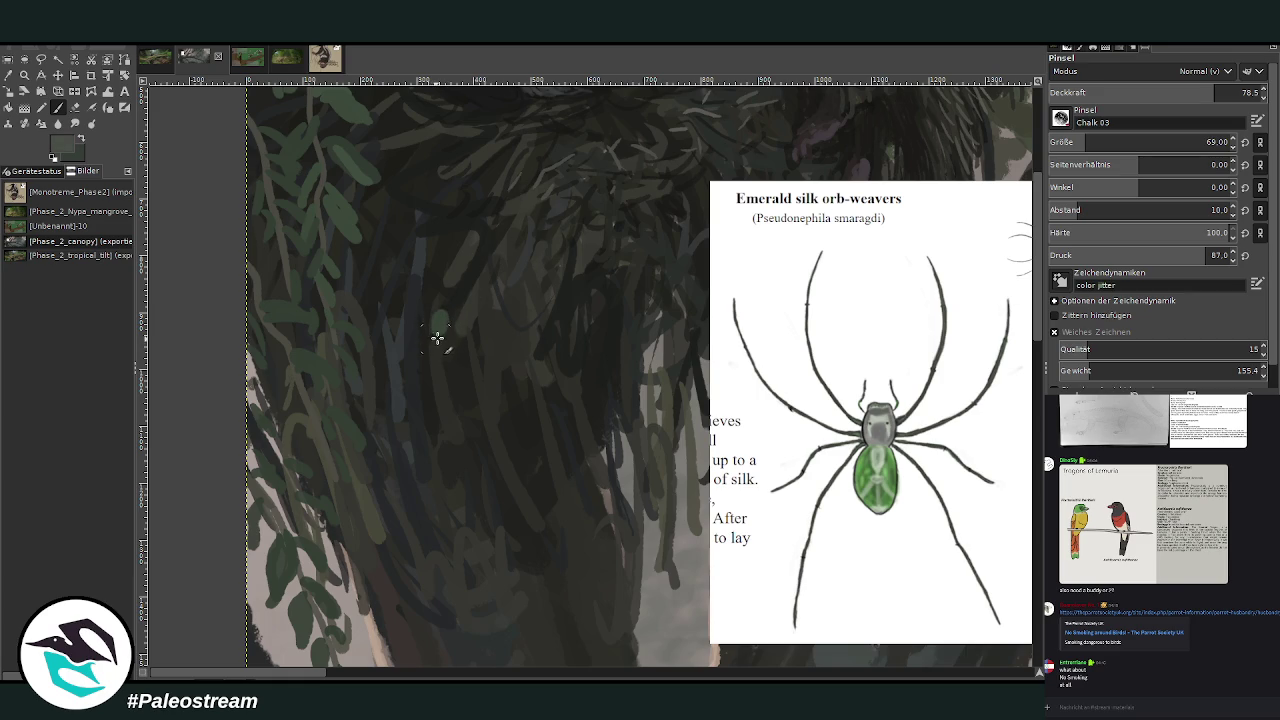
pyautogui.tripleClick(1215, 142)
pyautogui.write('20')
pyautogui.press('Return')
# Dab the spider's green body and a first leg into the foliage, undoing a pale stroke.
pyautogui.click(446, 362)
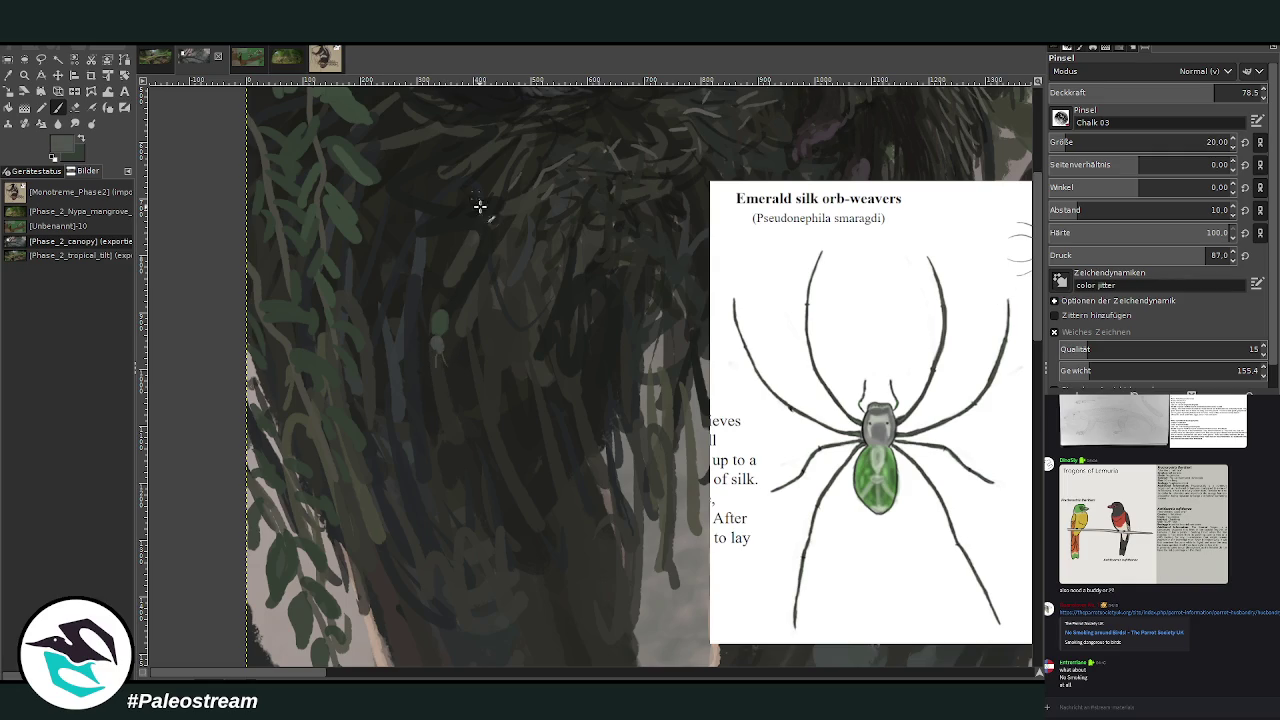
pyautogui.moveTo(436, 345)
pyautogui.mouseDown()
pyautogui.moveTo(428, 420)
pyautogui.moveTo(463, 390)
pyautogui.moveTo(482, 413)
pyautogui.mouseUp()
pyautogui.keyDown('ctrl'); pyautogui.click(991, 307); pyautogui.keyUp('ctrl')
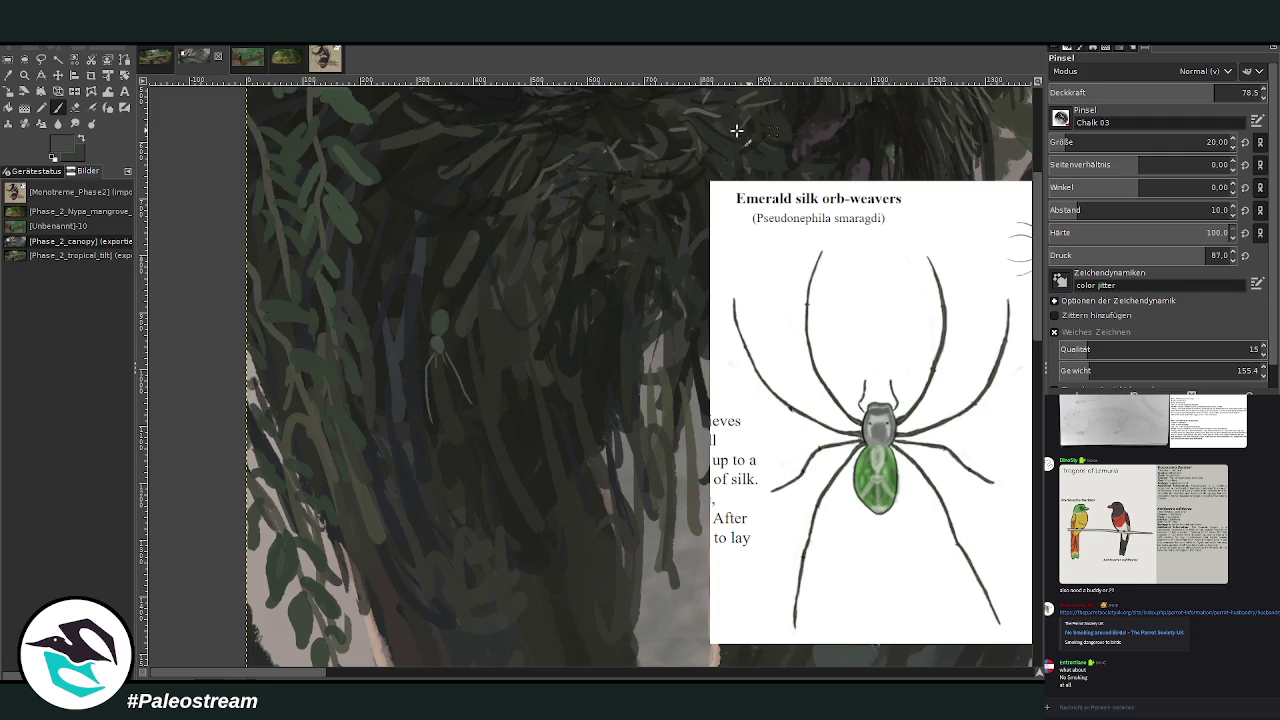
pyautogui.click(437, 349)
pyautogui.hotkey('ctrl', 'z')
# Paint the spider's thin legs reaching down-right, down-left and up-left, then darken its head.
pyautogui.keyDown('ctrl'); pyautogui.click(993, 314); pyautogui.keyUp('ctrl')
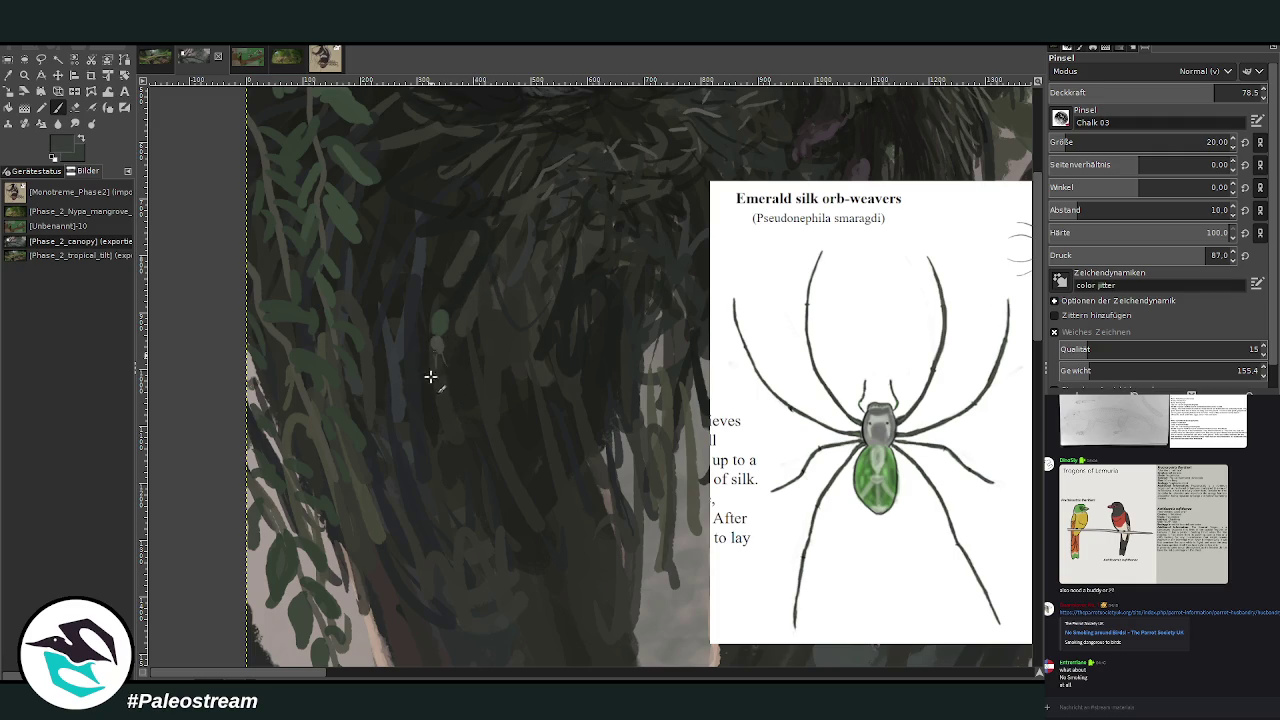
pyautogui.moveTo(441, 355); pyautogui.dragTo(485, 428)
pyautogui.moveTo(431, 350); pyautogui.dragTo(418, 397)
pyautogui.moveTo(433, 340); pyautogui.dragTo(416, 342)
pyautogui.moveTo(426, 318); pyautogui.dragTo(412, 278)
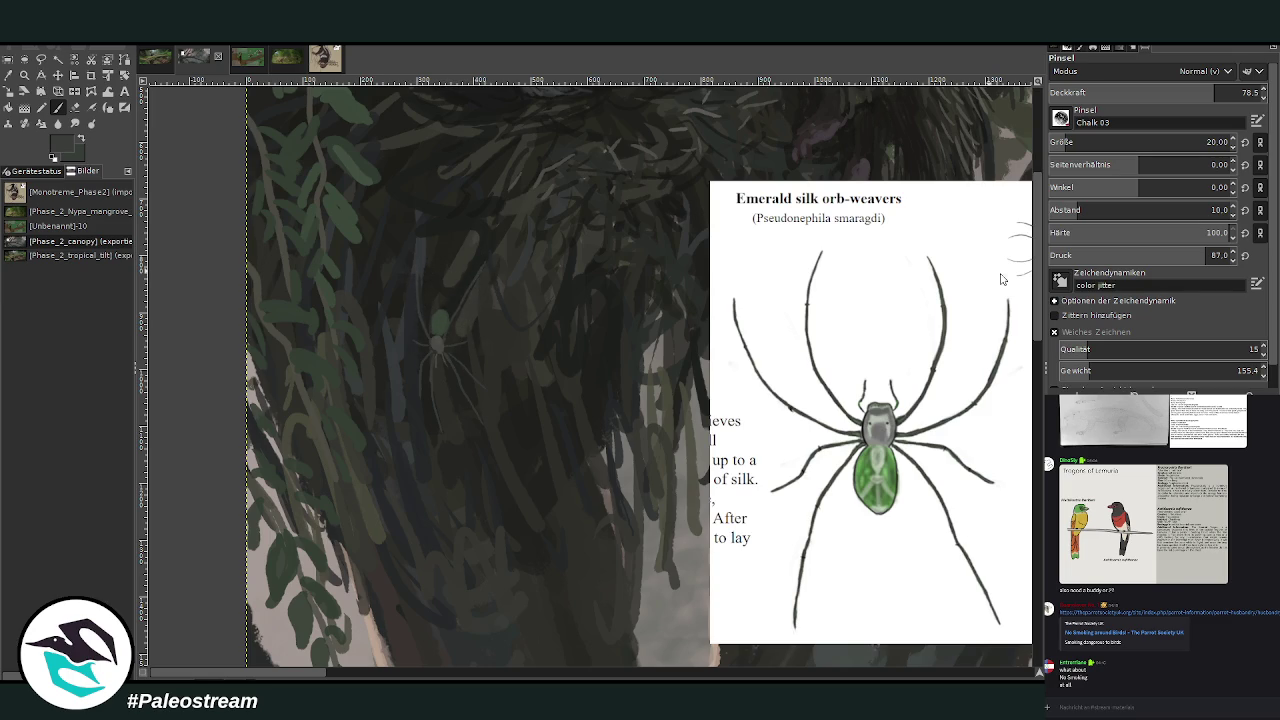
pyautogui.press('x')
pyautogui.press('x')
pyautogui.press('x')
pyautogui.click(437, 320)
# Sample colours from the painting and add light twig strokes to the nest.
pyautogui.press('o')
pyautogui.click(463, 213)
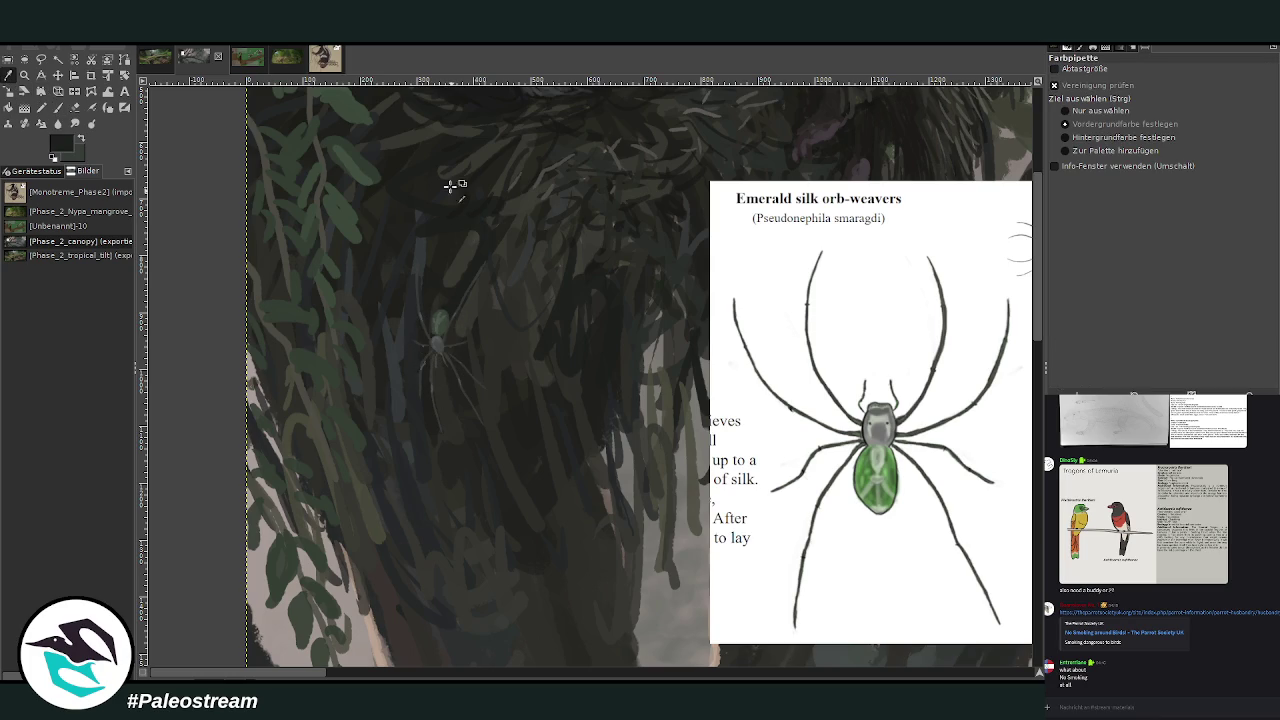
pyautogui.click(60, 108)
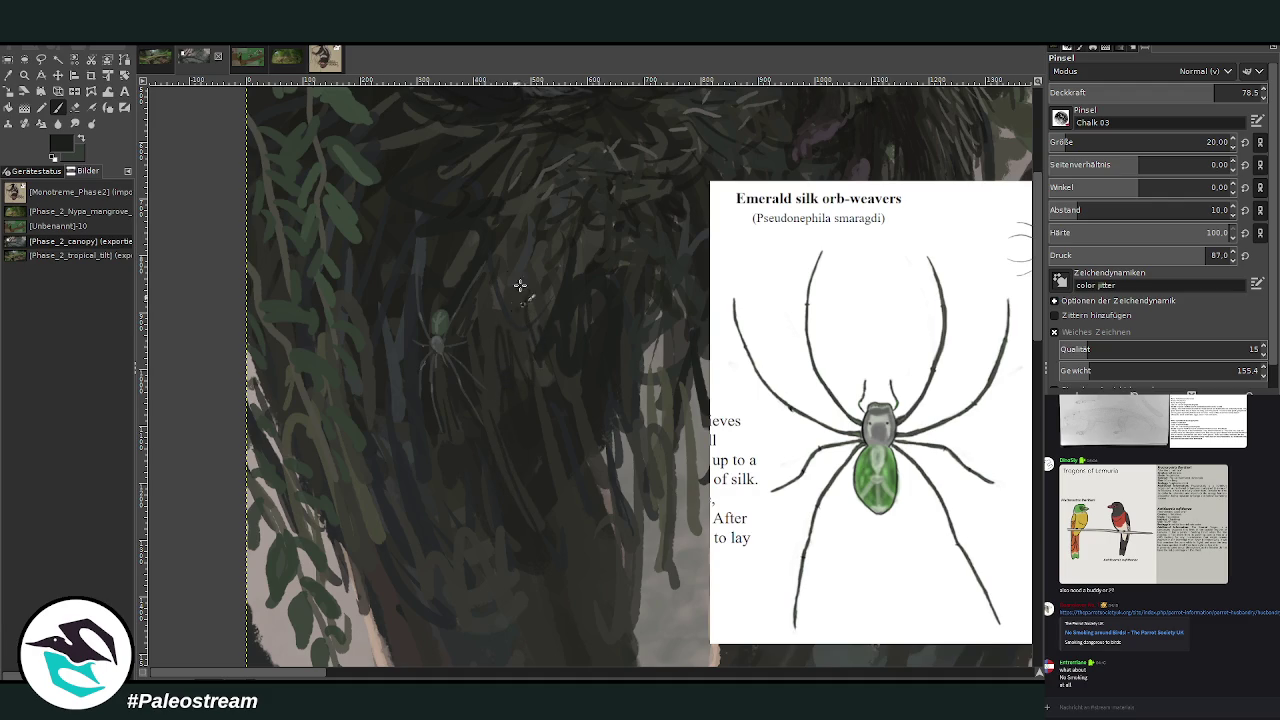
pyautogui.press('o')
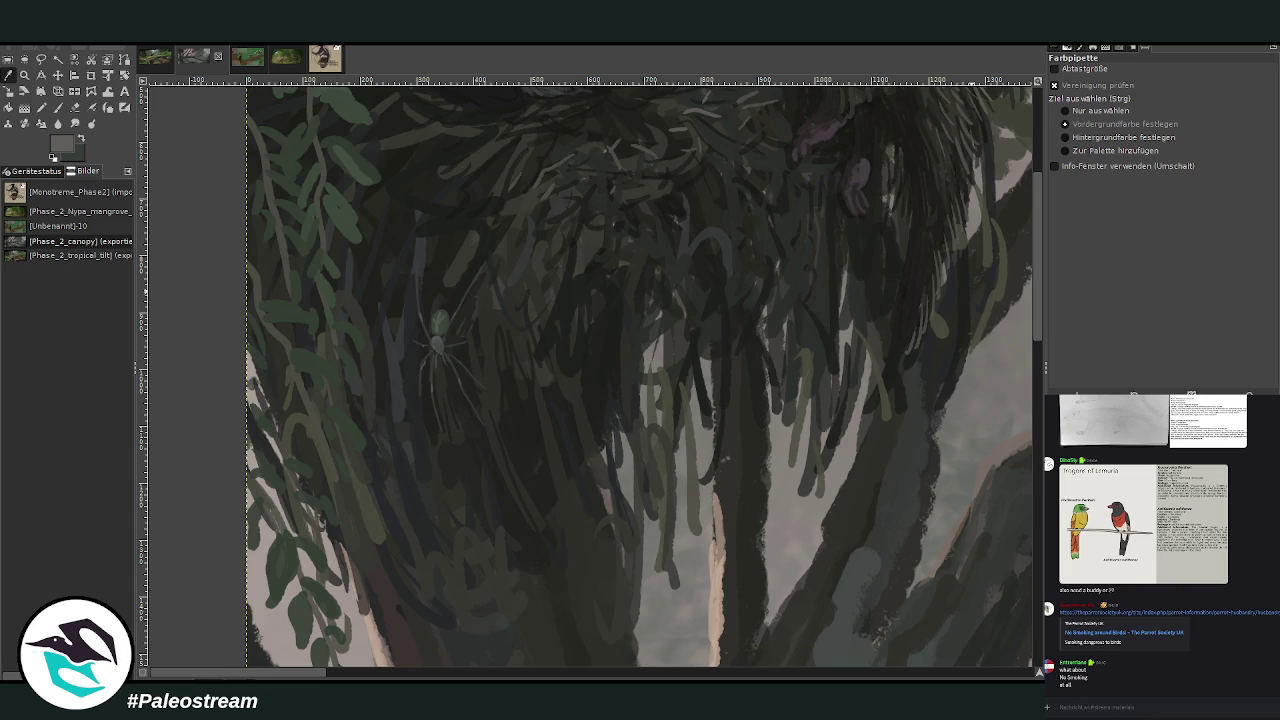
pyautogui.scroll(5, 1000, 300)
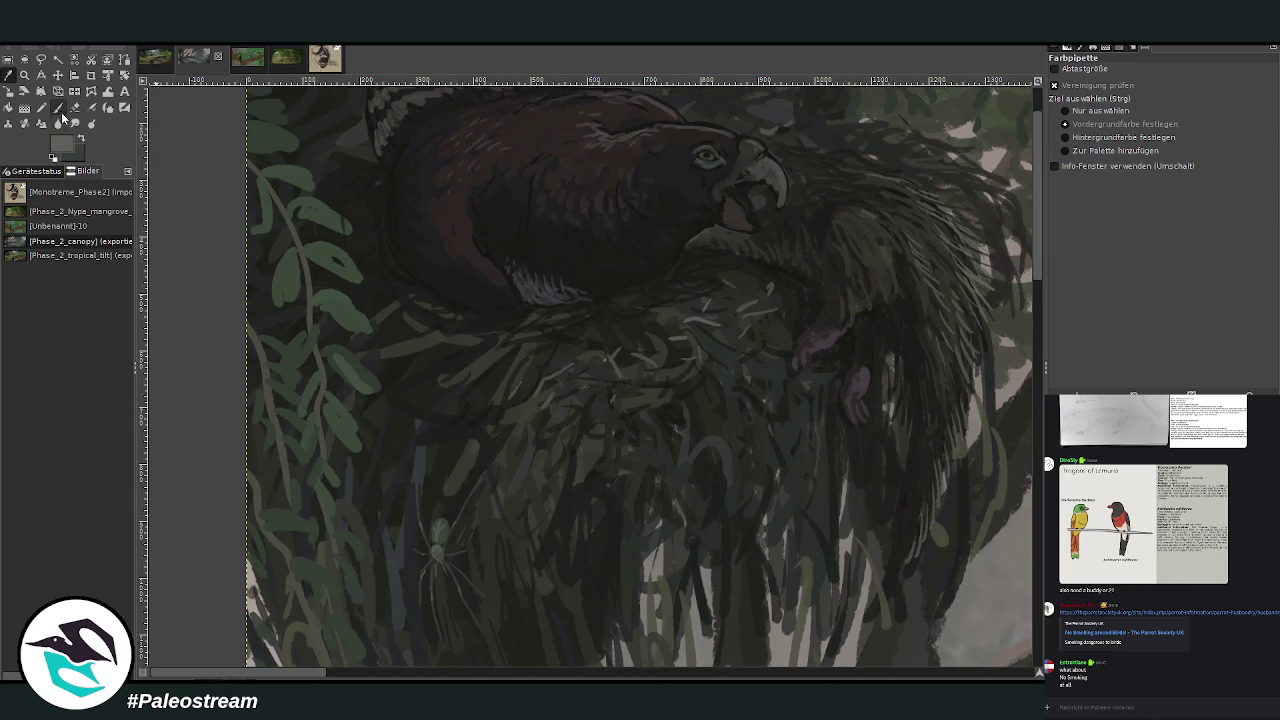
pyautogui.press('p')
pyautogui.moveTo(620, 330)
pyautogui.mouseDown()
pyautogui.moveTo(648, 354)
pyautogui.moveTo(602, 340)
pyautogui.mouseUp()
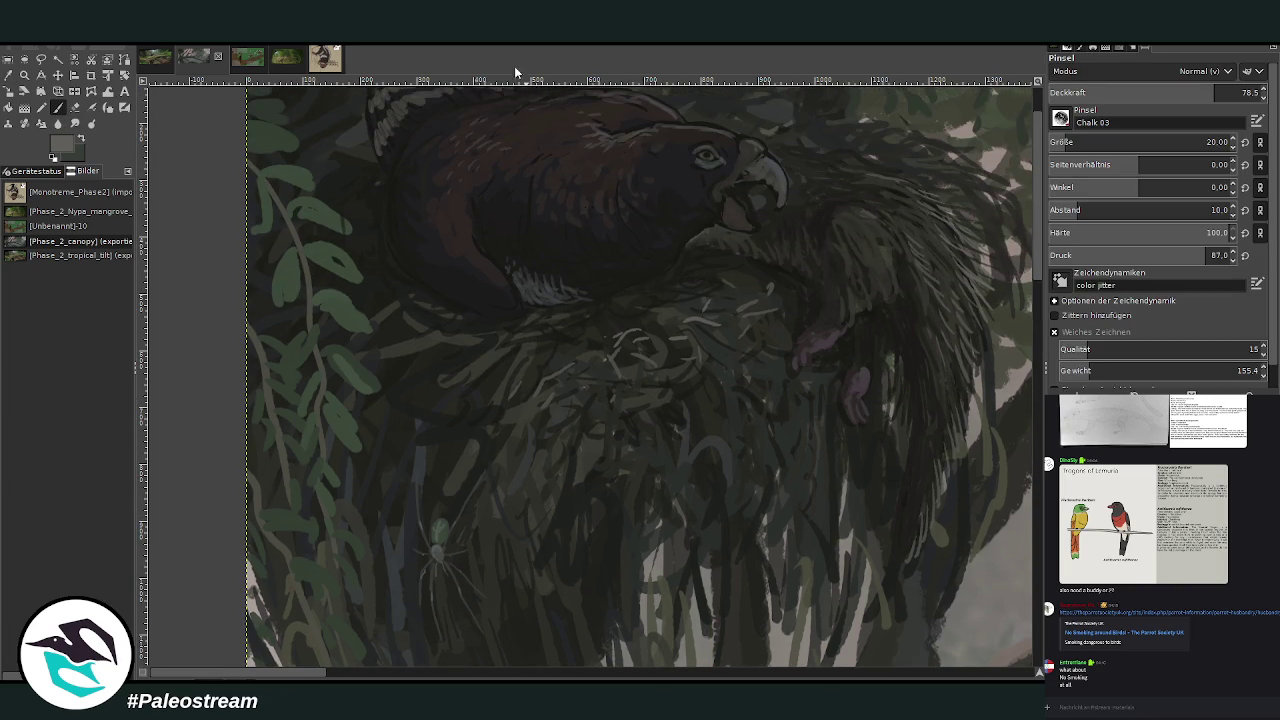
pyautogui.keyDown('ctrl'); pyautogui.click(949, 274); pyautogui.keyUp('ctrl')
pyautogui.click(620, 316)
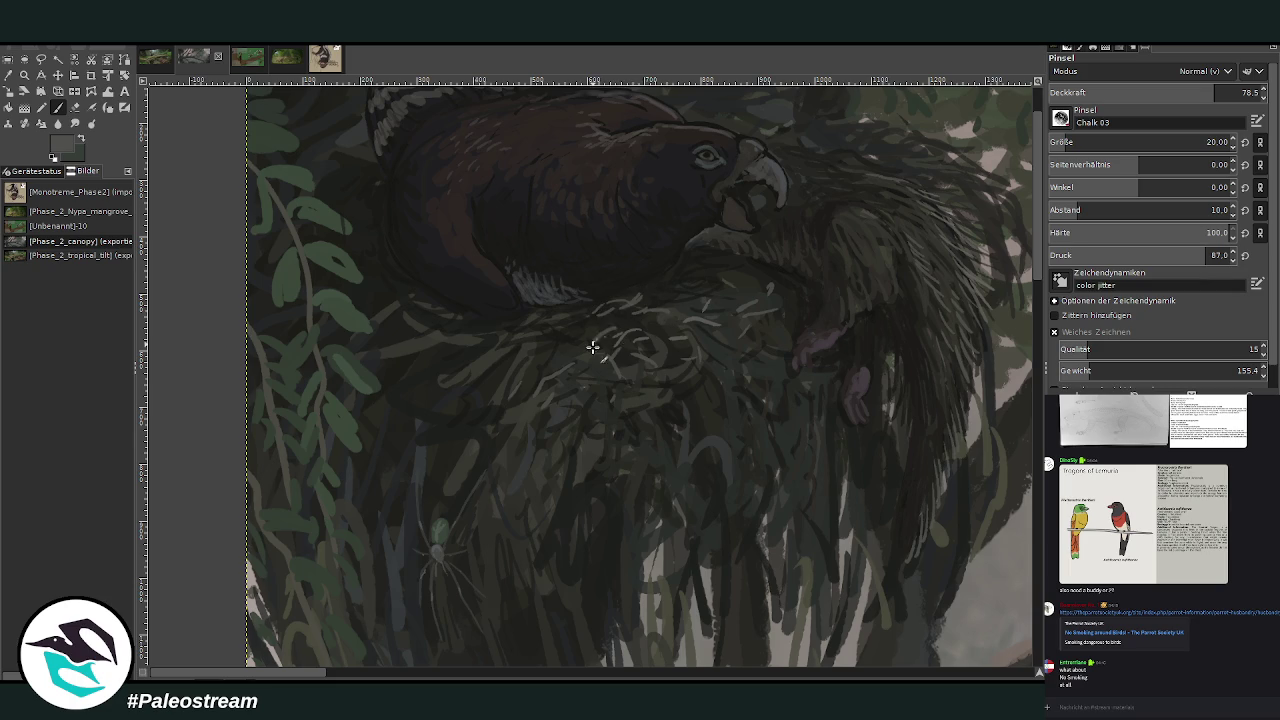
# At 39.1 opacity, brush faint reddish and feather hatching strokes on the bird's chest and wing.
pyautogui.press('less')
pyautogui.press('less')
pyautogui.press('less')
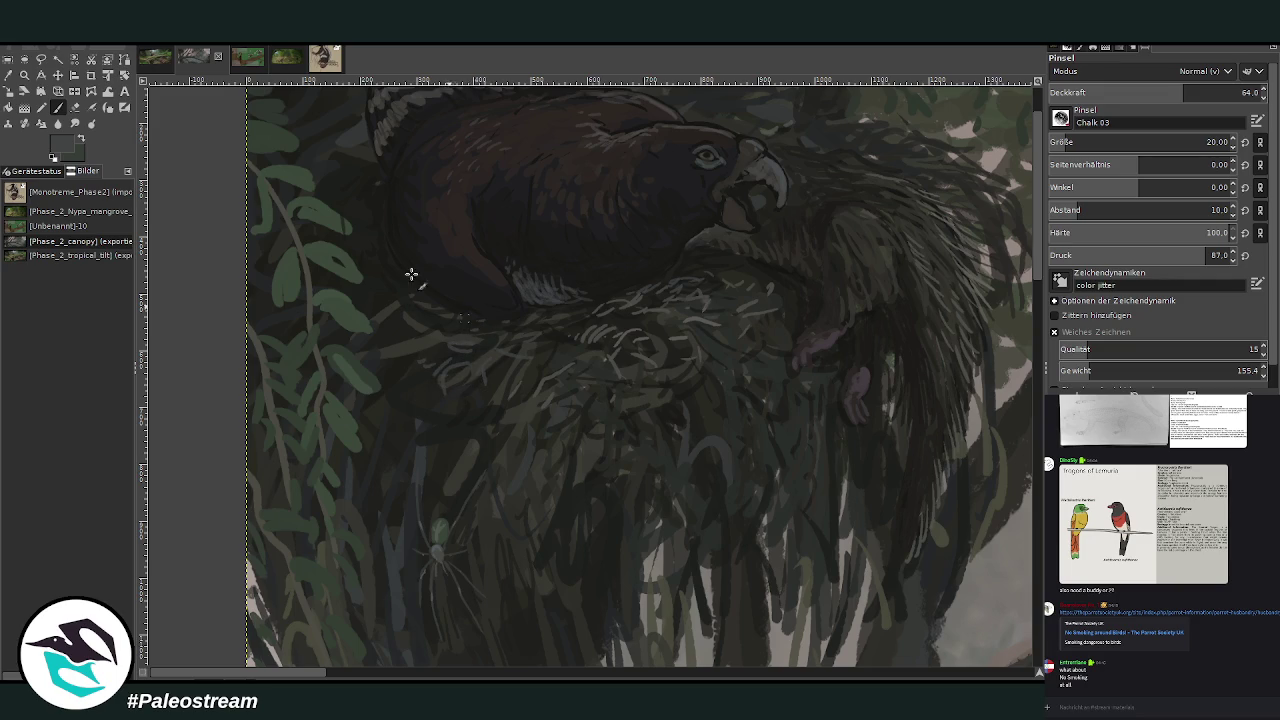
pyautogui.press('o')
pyautogui.click(479, 257)
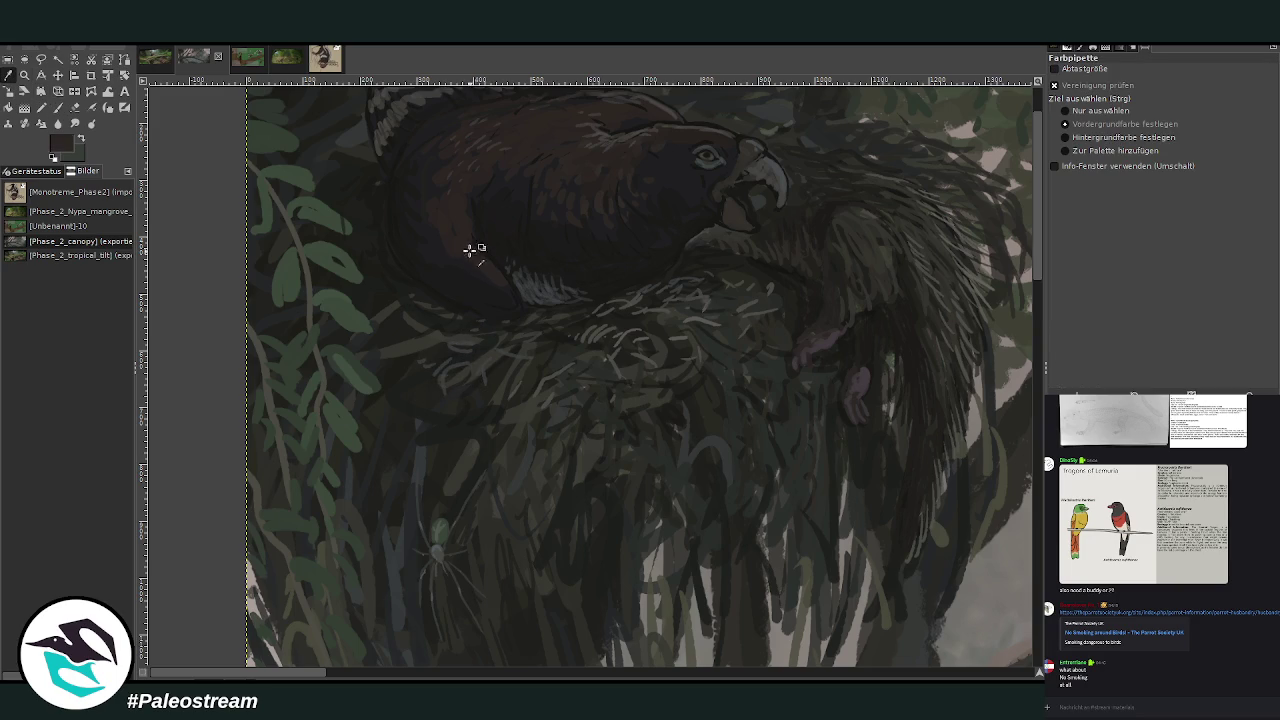
pyautogui.press('p')
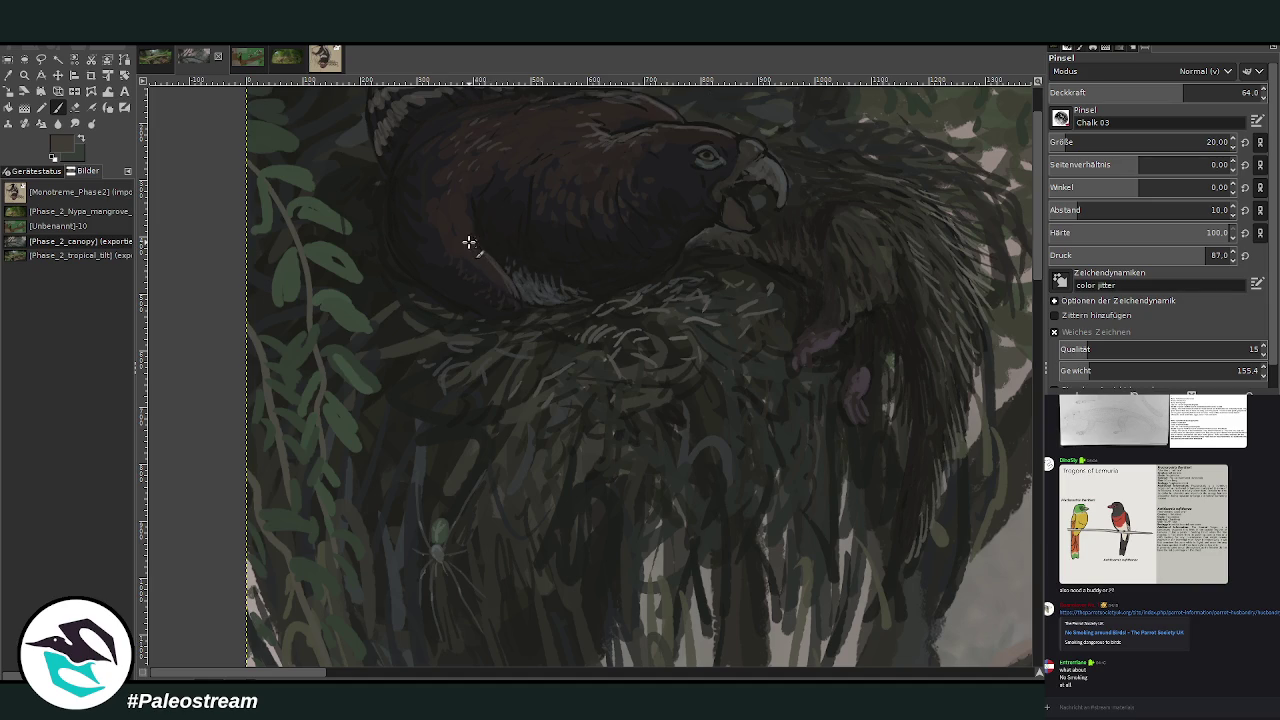
pyautogui.moveTo(1146, 97); pyautogui.dragTo(1130, 97)
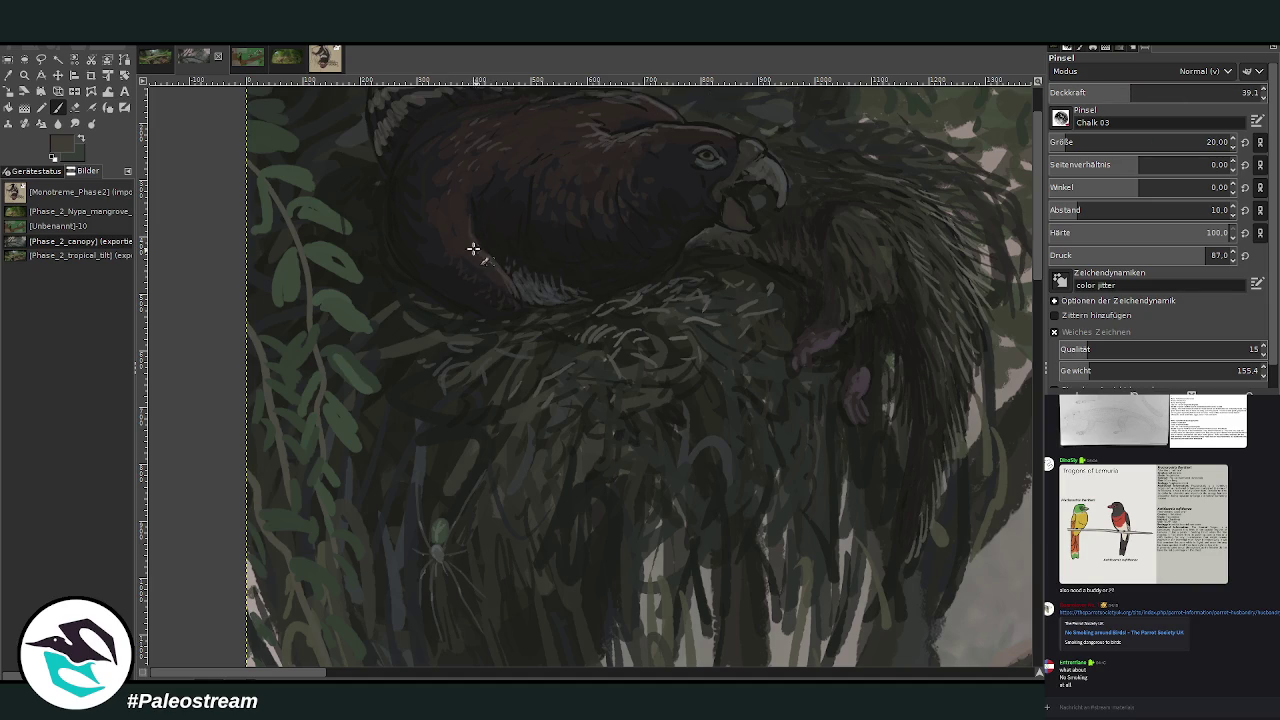
pyautogui.moveTo(466, 229); pyautogui.dragTo(464, 209)
pyautogui.moveTo(540, 301)
pyautogui.mouseDown()
pyautogui.moveTo(523, 290)
pyautogui.moveTo(534, 300)
pyautogui.mouseUp()
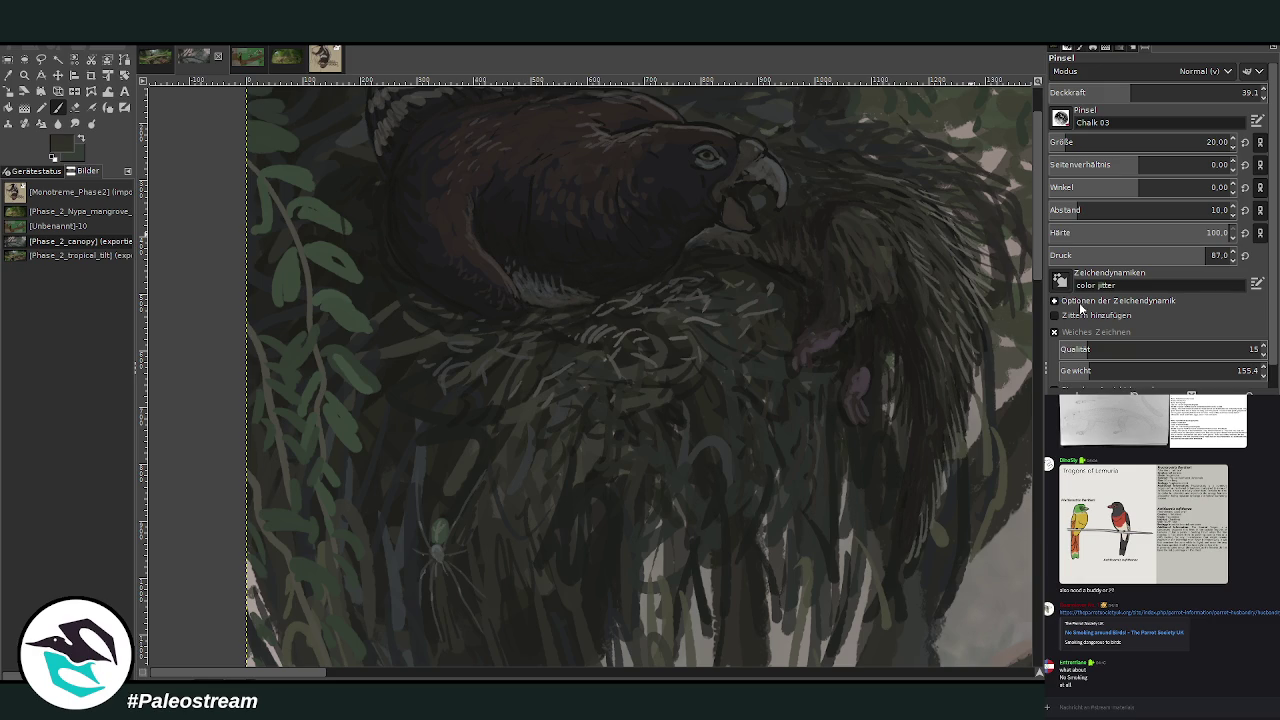
pyautogui.moveTo(555, 285)
pyautogui.mouseDown()
pyautogui.moveTo(526, 297)
pyautogui.moveTo(590, 302)
pyautogui.mouseUp()
# Zoom out to the whole canvas and back in on the canopy painting.
pyautogui.hotkey('shift', 'ctrl', 'j')
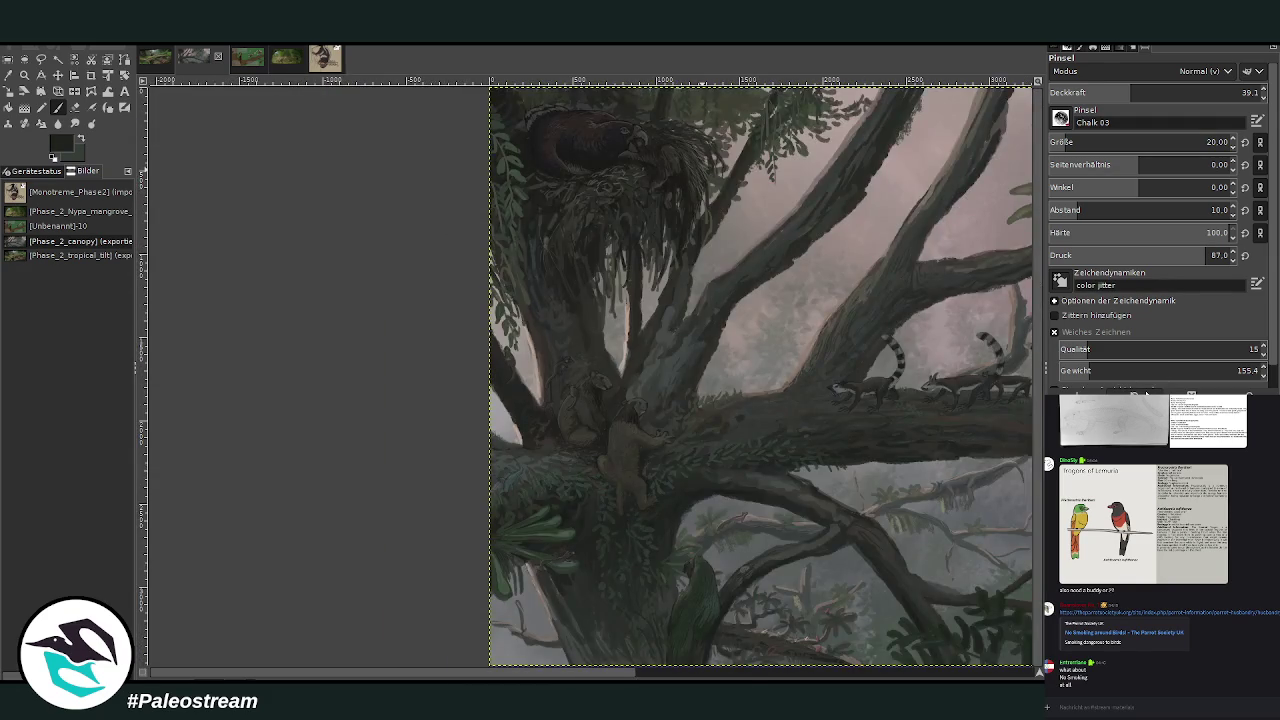
pyautogui.press('-')
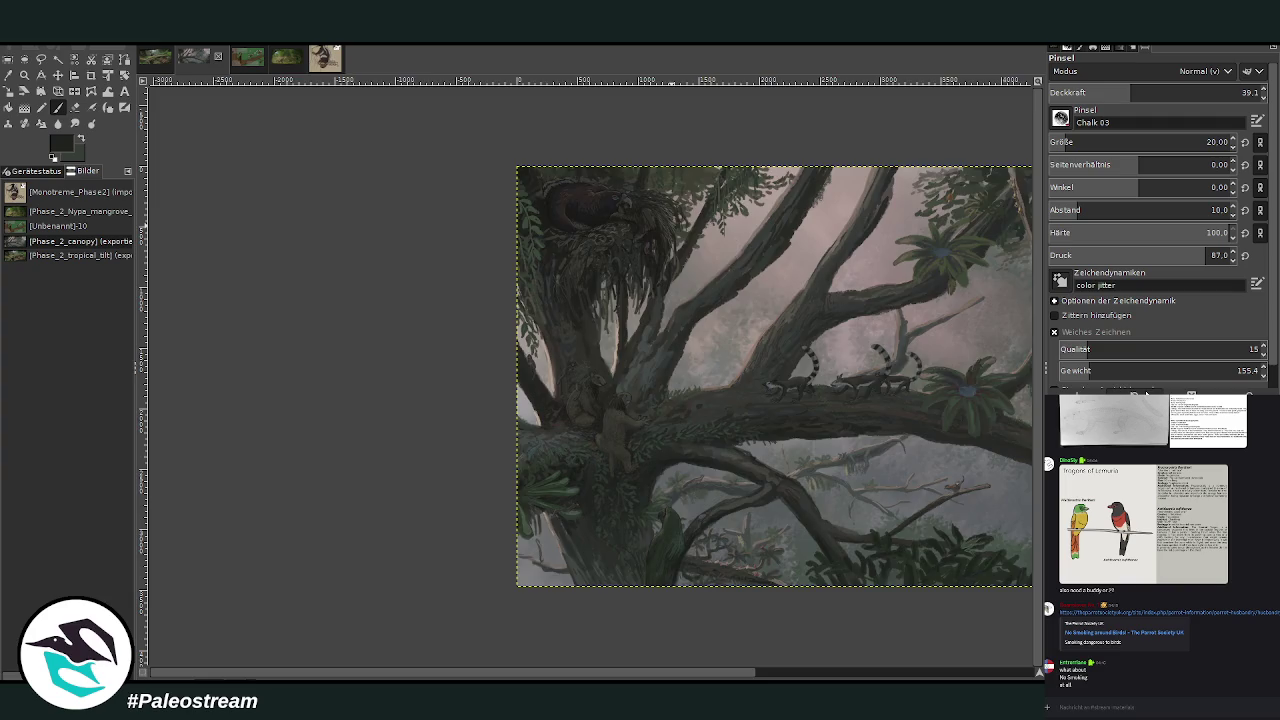
pyautogui.press('-')
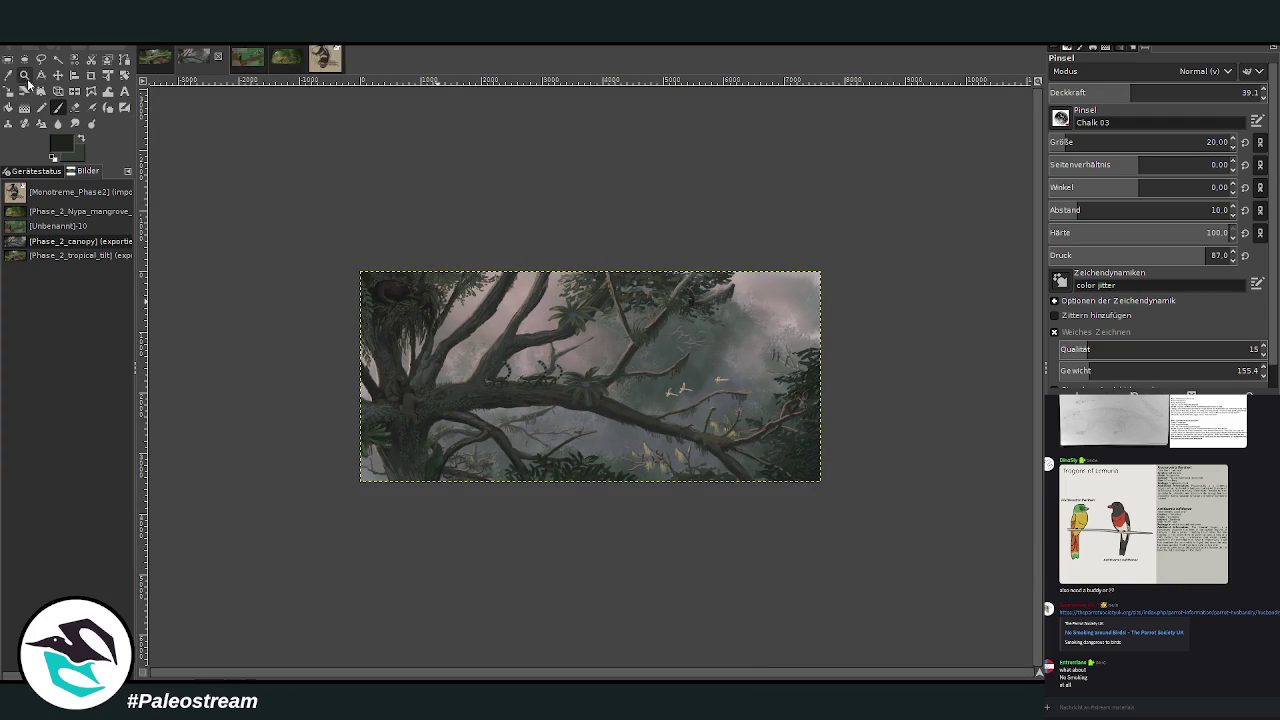
pyautogui.click(24, 74)
pyautogui.moveTo(337, 254); pyautogui.dragTo(826, 510)
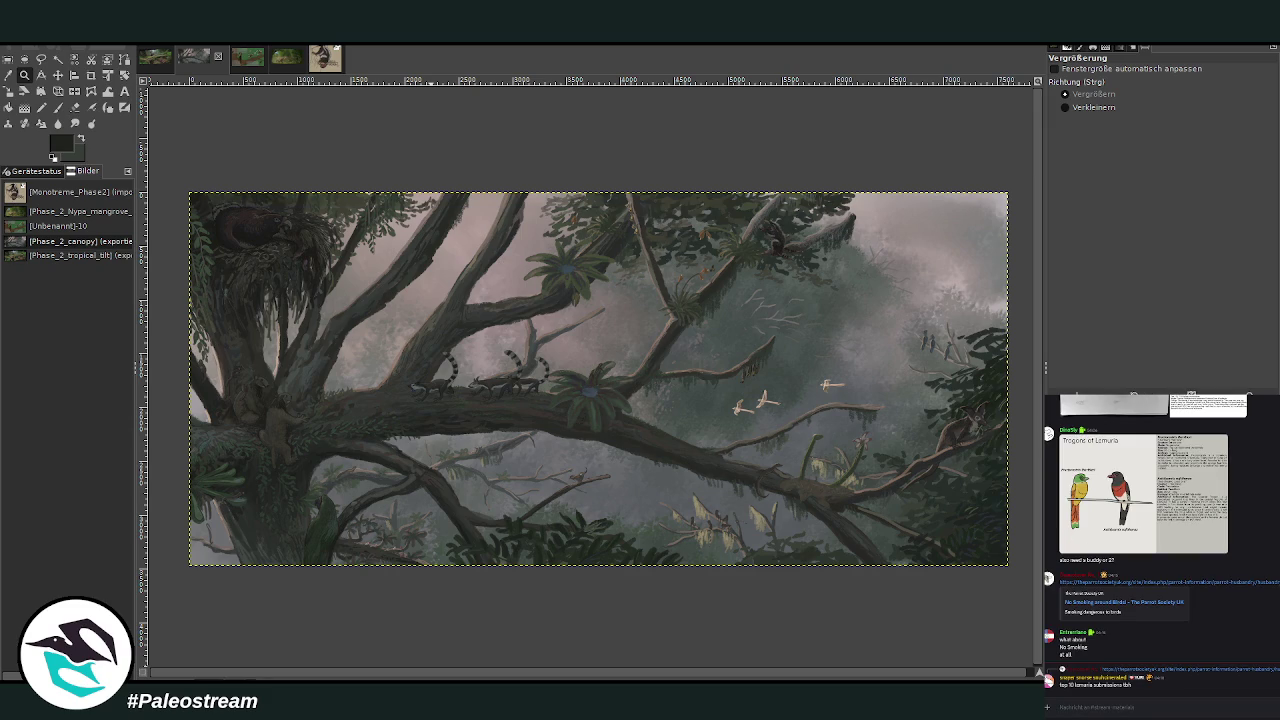
pyautogui.click(1164, 708)
# Nudge the image layer slightly up and zoom in on the lemurs on the branch.
pyautogui.press('m')
pyautogui.moveTo(507, 568); pyautogui.dragTo(505, 565)
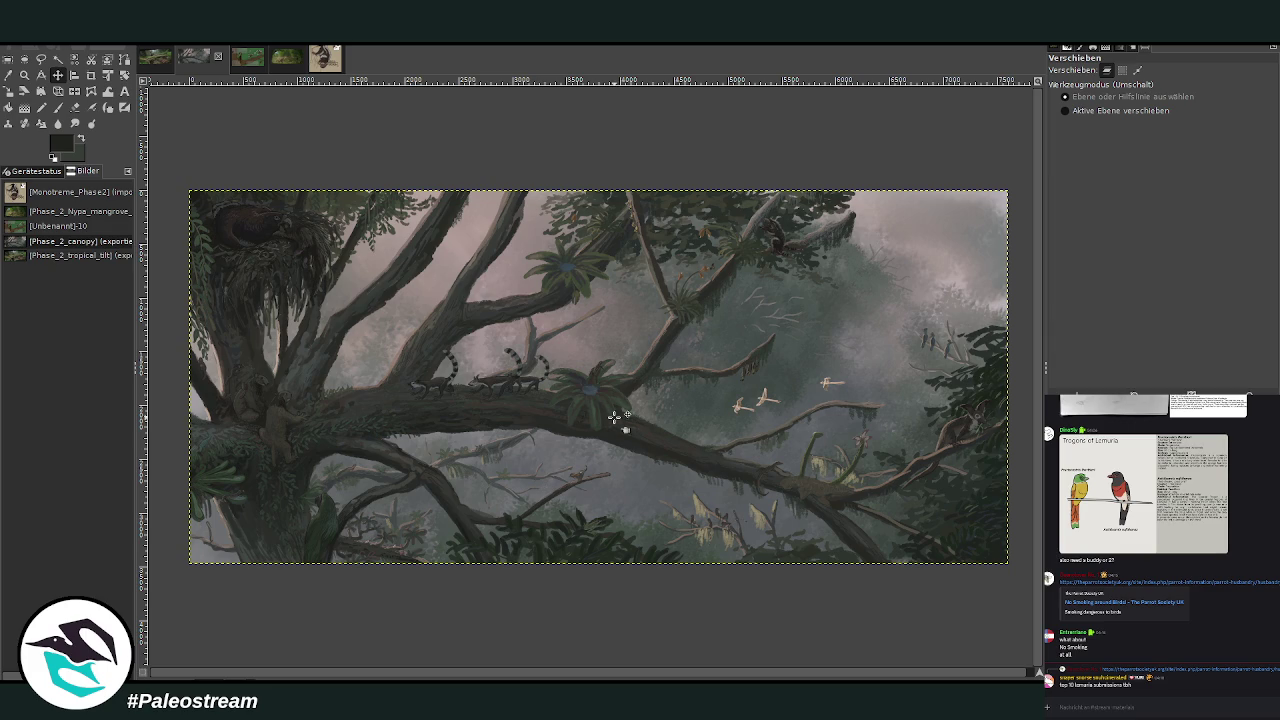
pyautogui.click(24, 75)
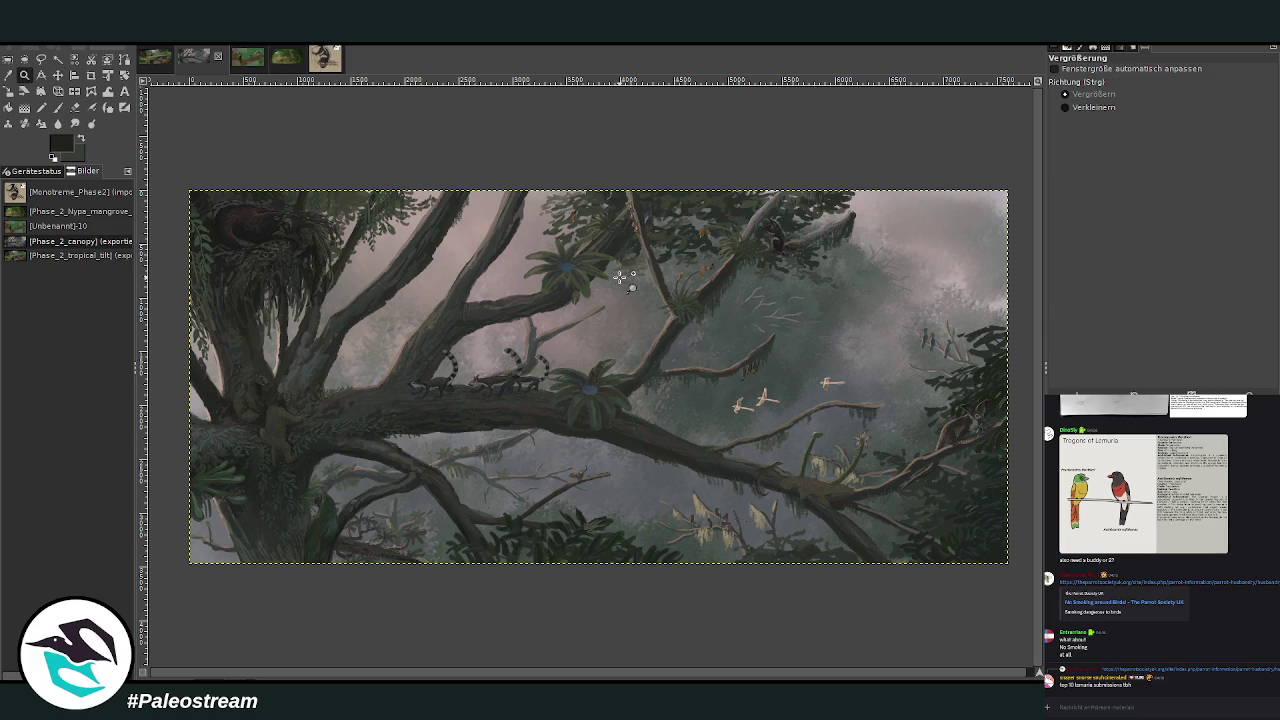
pyautogui.click(1095, 94)
pyautogui.moveTo(260, 280); pyautogui.dragTo(558, 478)
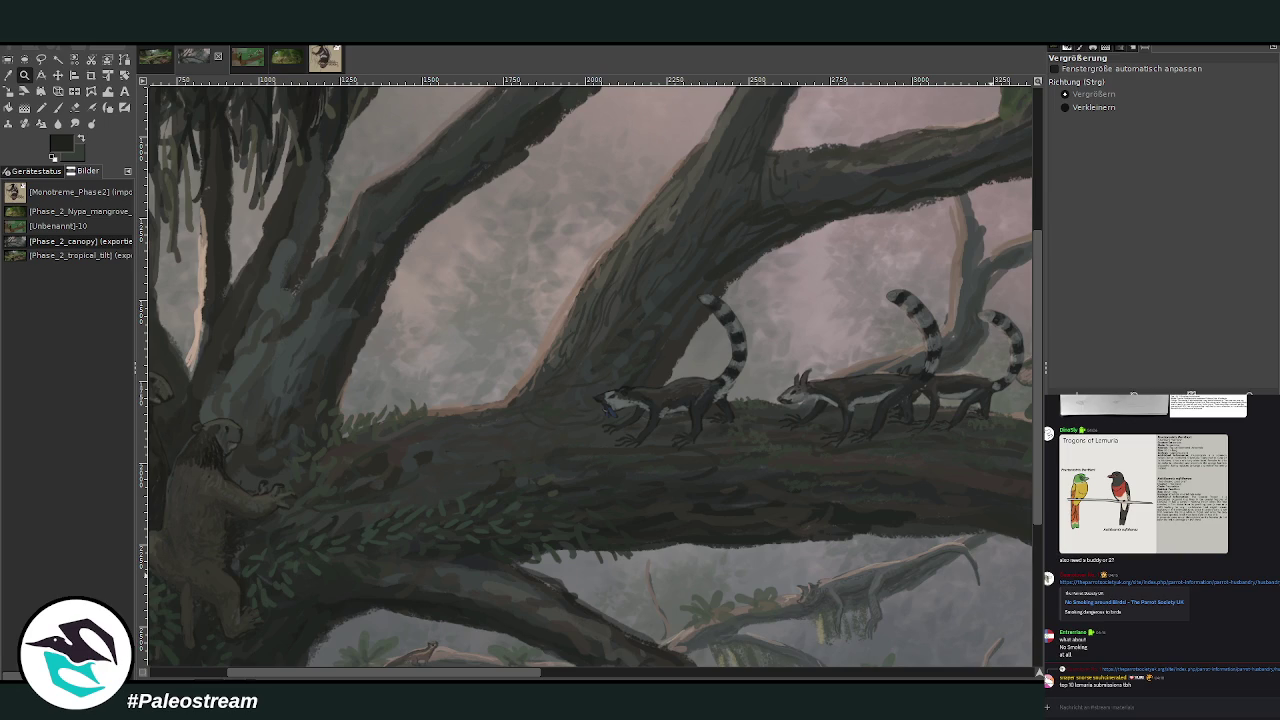
# Dab bluish paint onto the leading lemur's face with a size 65, 62.8-opacity chalk brush.
pyautogui.click(58, 107)
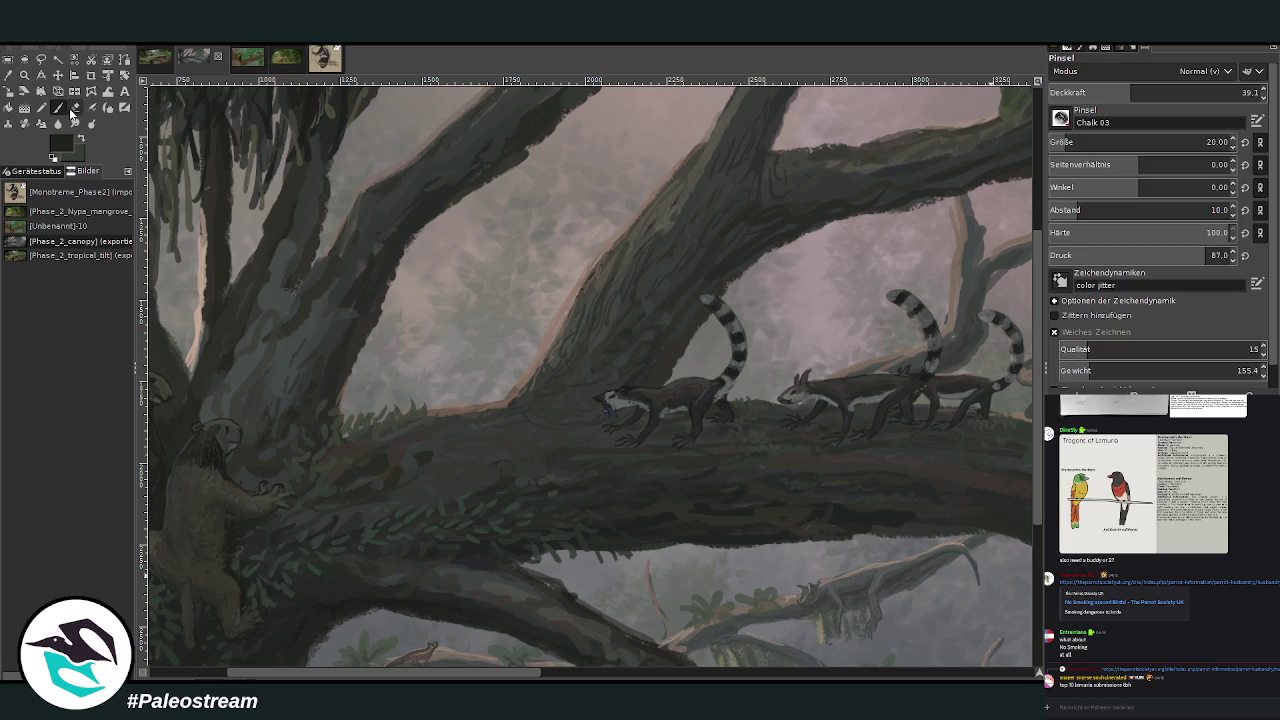
pyautogui.press('z')
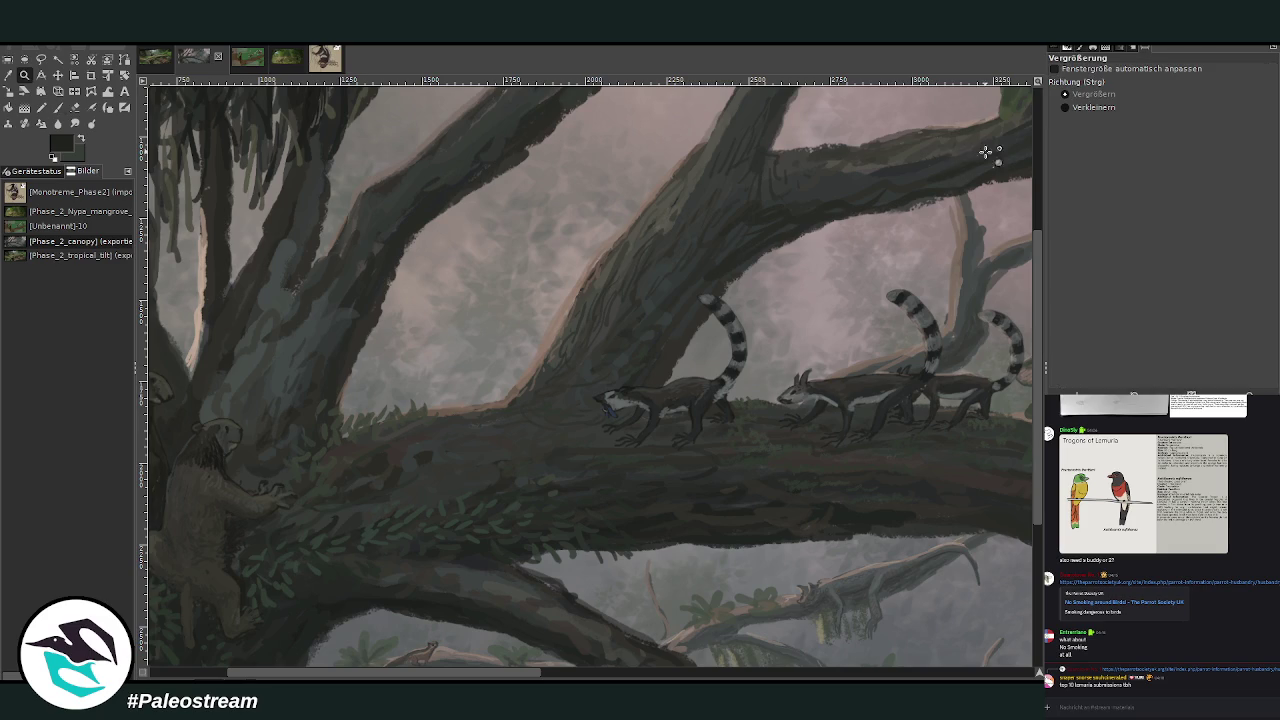
pyautogui.click(378, 470)
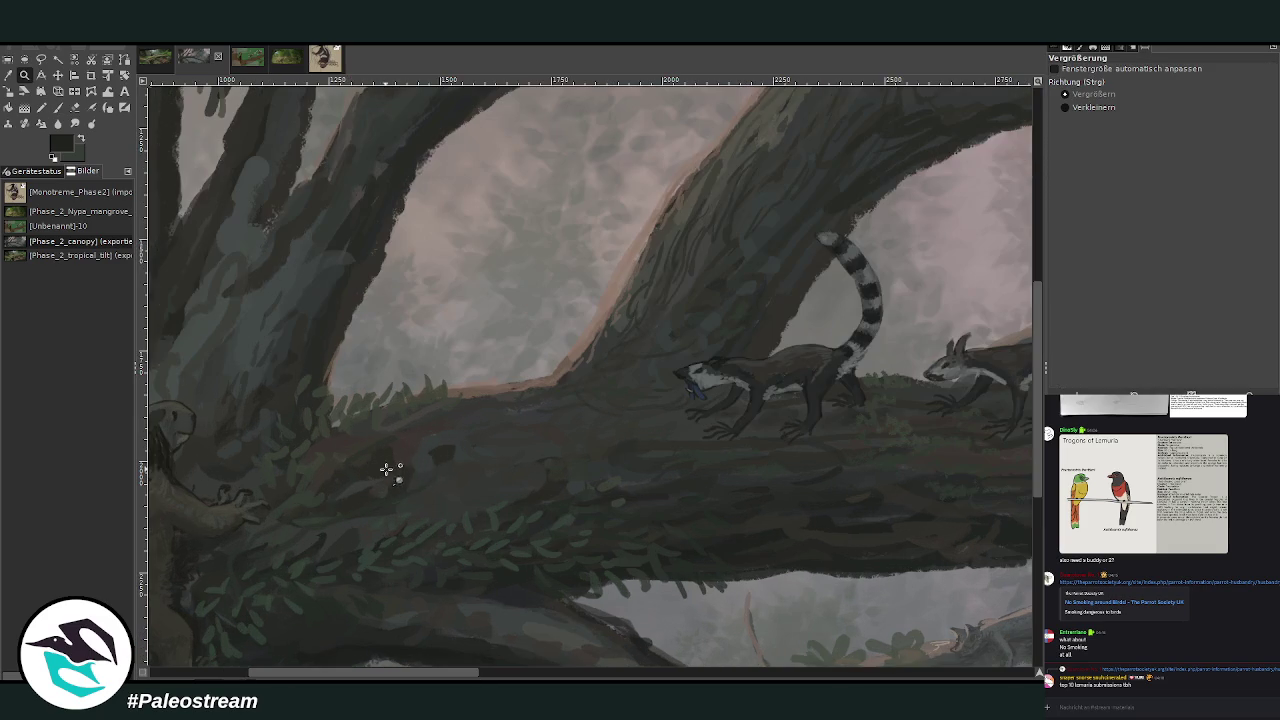
pyautogui.keyDown('ctrl'); pyautogui.click(414, 488); pyautogui.keyUp('ctrl')
pyautogui.press('p')
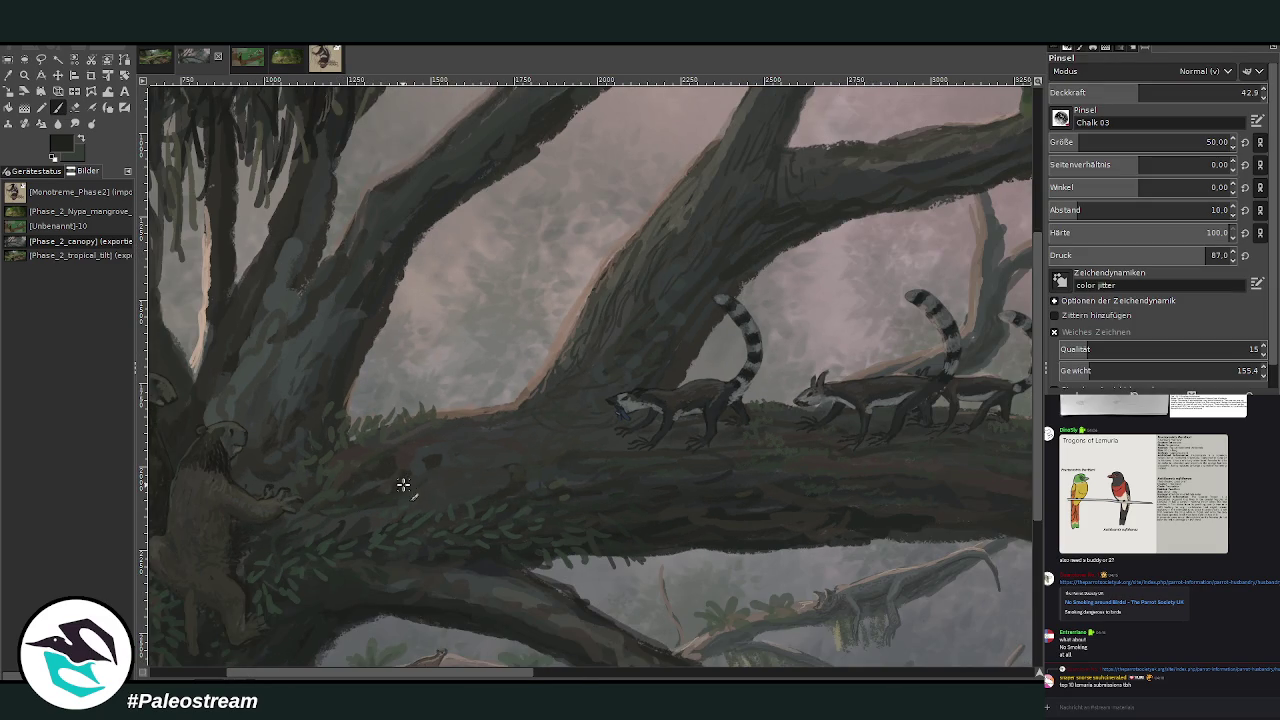
pyautogui.press(']')
pyautogui.press(']')
pyautogui.press(']')
pyautogui.press('>')
pyautogui.press('>')
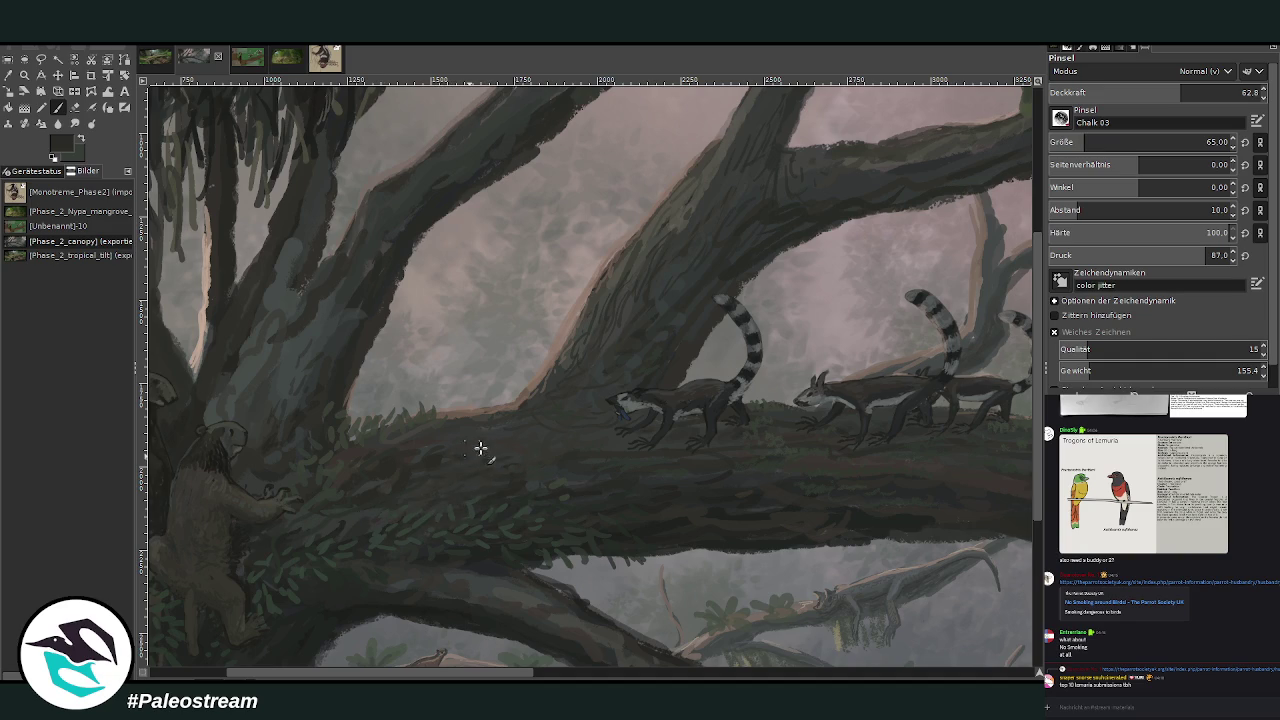
pyautogui.moveTo(605, 414); pyautogui.dragTo(620, 402)
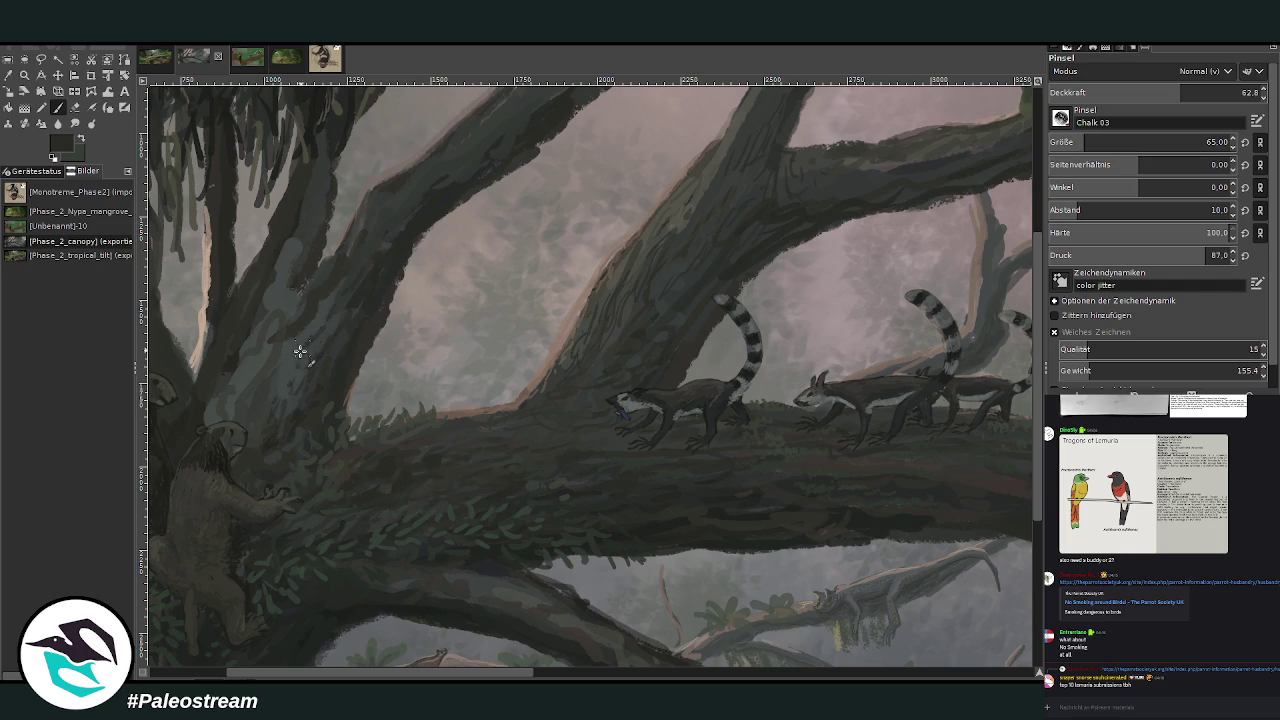
# Sample lighter colours from the painting and trunk, then scroll back to the whole canopy.
pyautogui.keyDown('ctrl'); pyautogui.click(530, 401); pyautogui.keyUp('ctrl')
pyautogui.keyDown('ctrl'); pyautogui.click(255, 333); pyautogui.keyUp('ctrl')
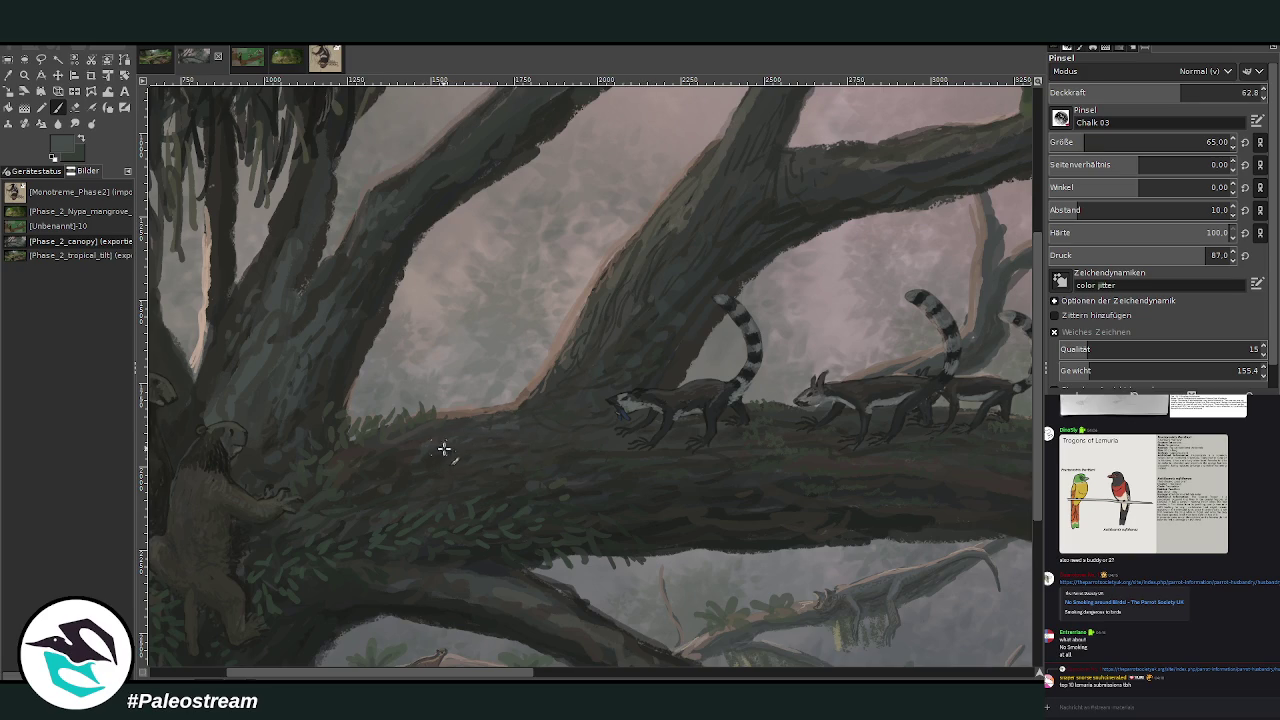
pyautogui.hscroll(5, 690, 565)
pyautogui.hscroll(1, 692, 598)
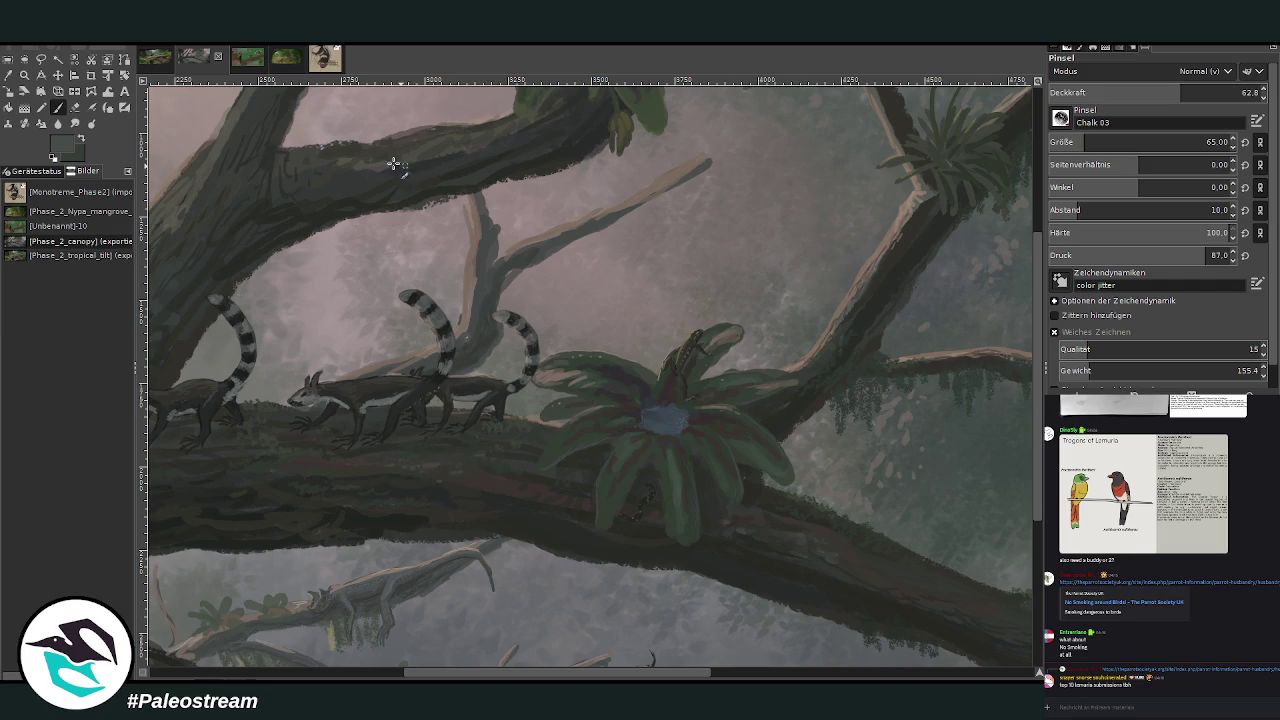
pyautogui.scroll(-1, 266, 177)
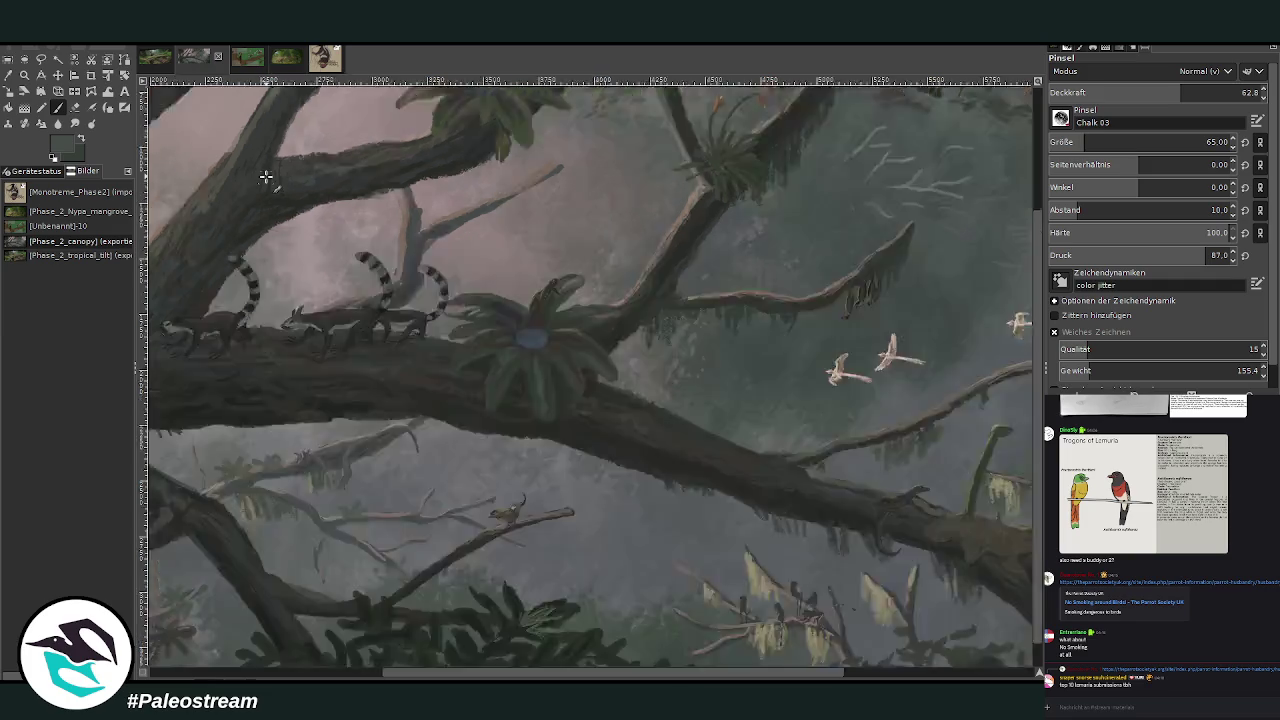
pyautogui.scroll(-3, 265, 177)
# Zoom in until the canopy painting fills the window, then bring up the pencil sketch image.
pyautogui.press('z')
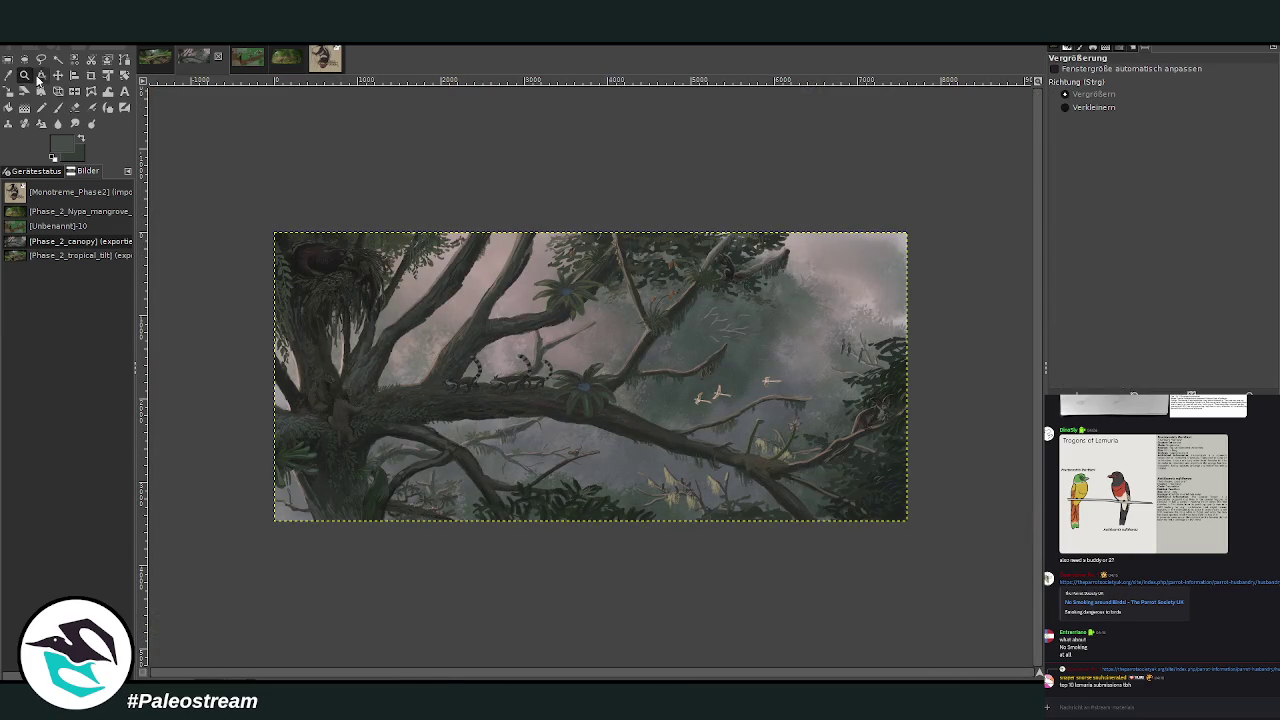
pyautogui.moveTo(277, 225); pyautogui.dragTo(918, 550)
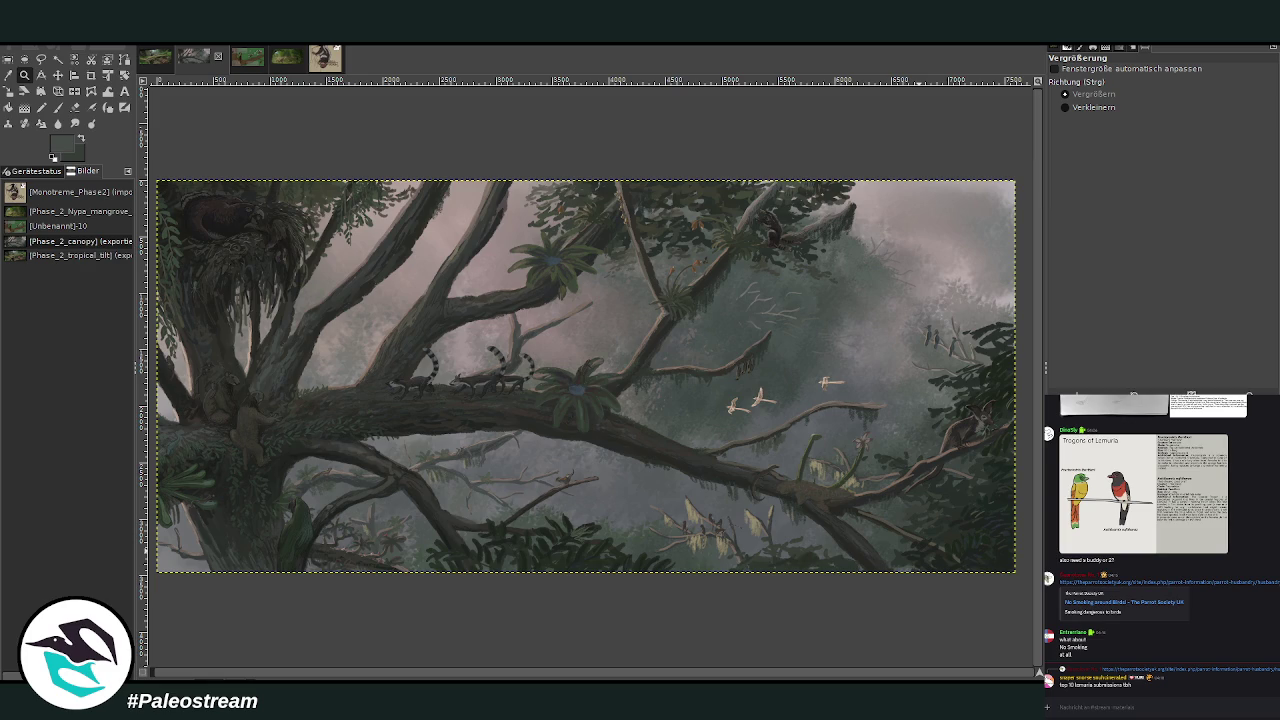
pyautogui.hotkey('alt', '2')
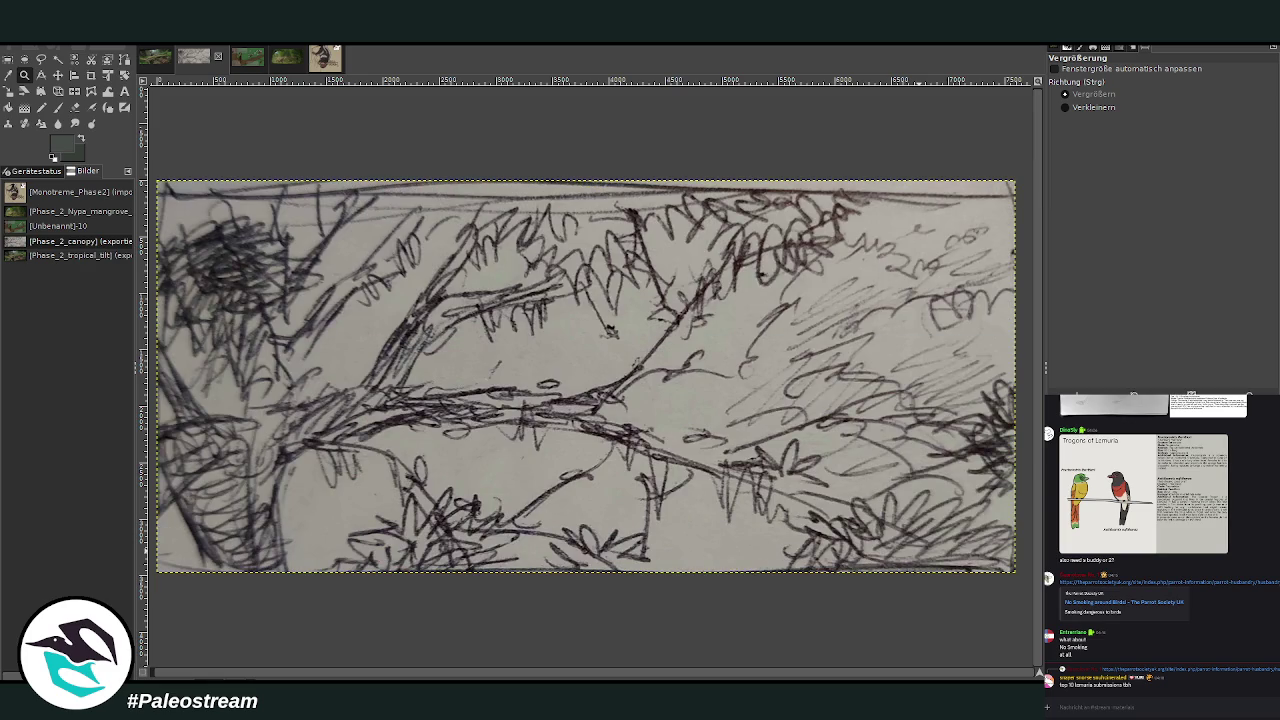
# Flip between the painting and the pencil sketch, ending on the painting with the Paintbrush ready.
pyautogui.hotkey('alt', '1')
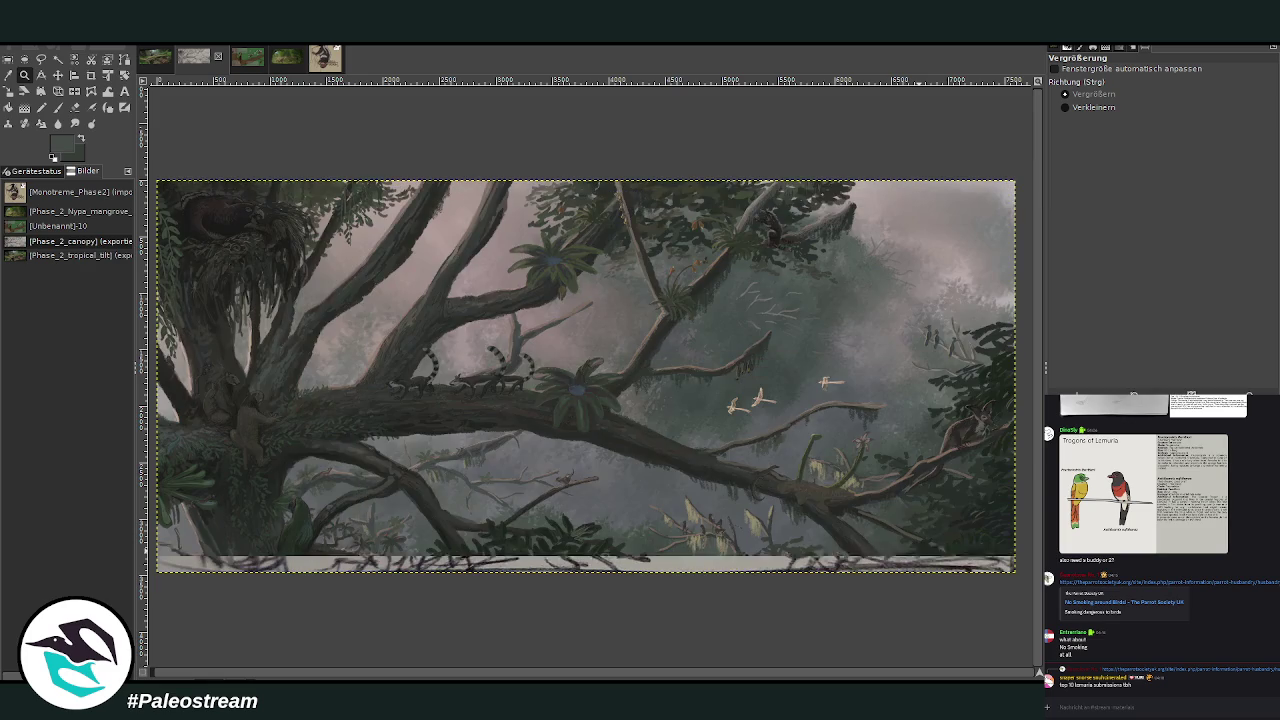
pyautogui.hotkey('alt', '2')
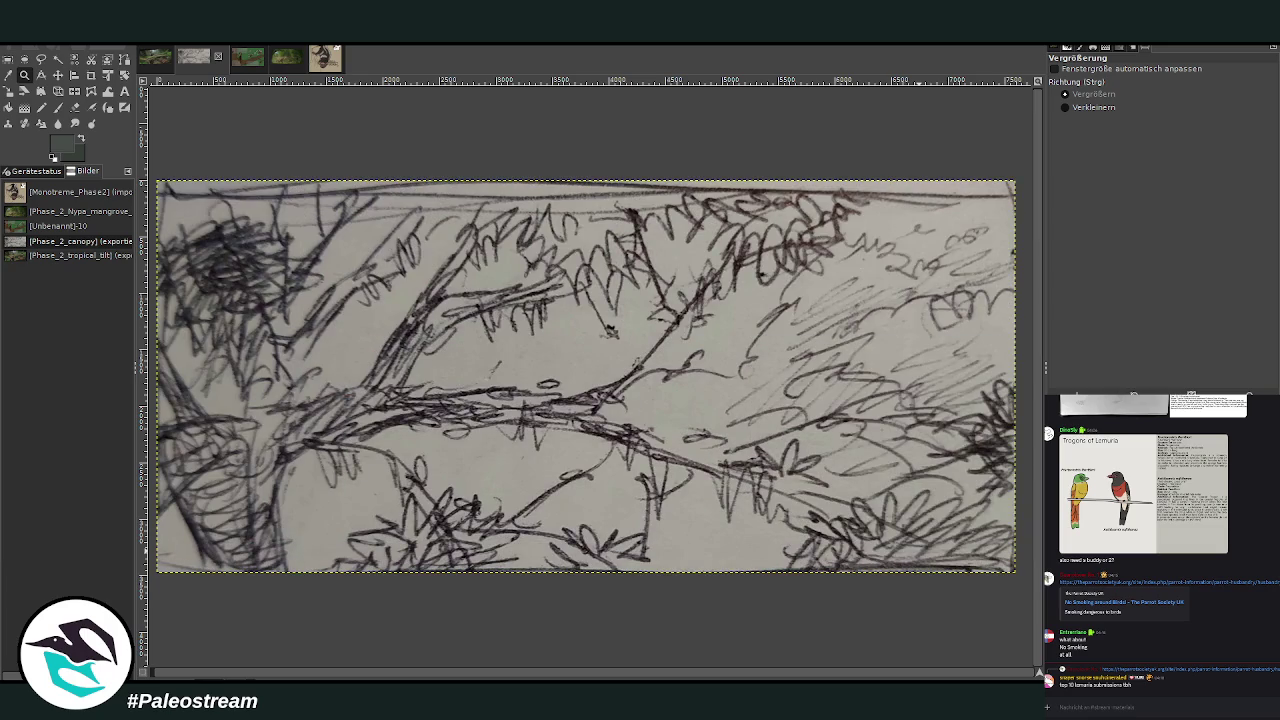
pyautogui.hotkey('alt', '1')
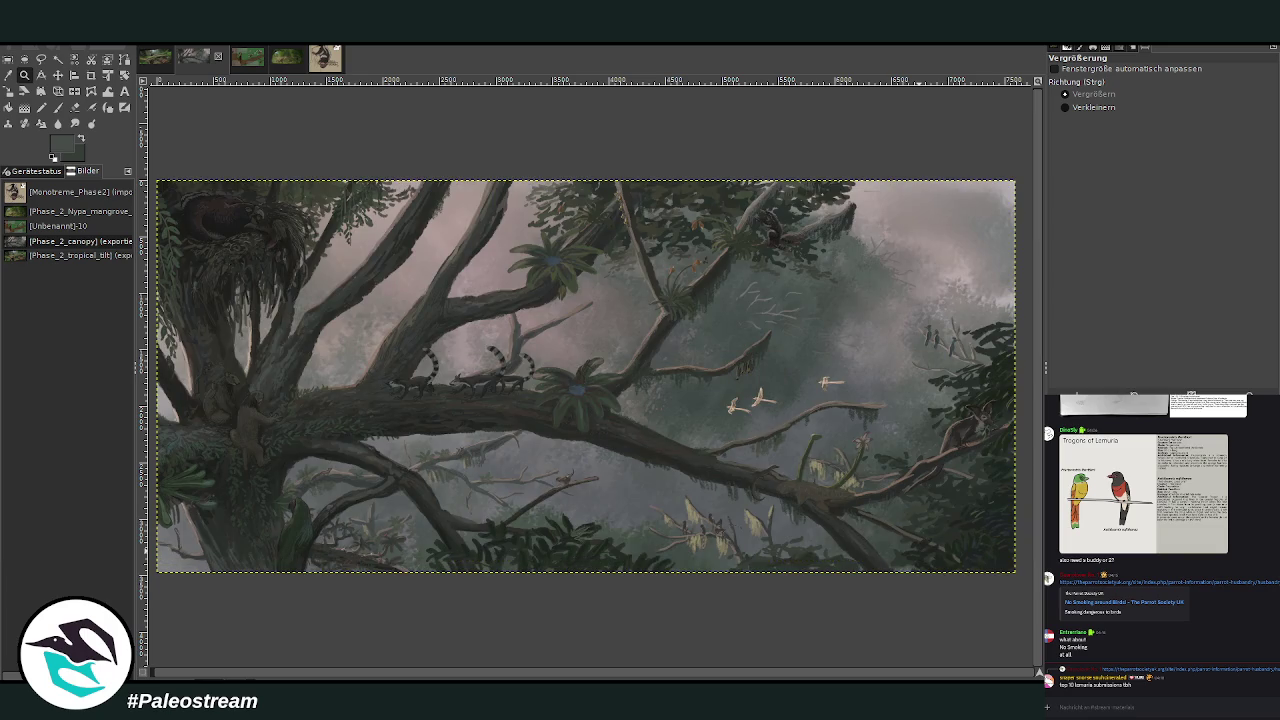
pyautogui.hotkey('alt', '2')
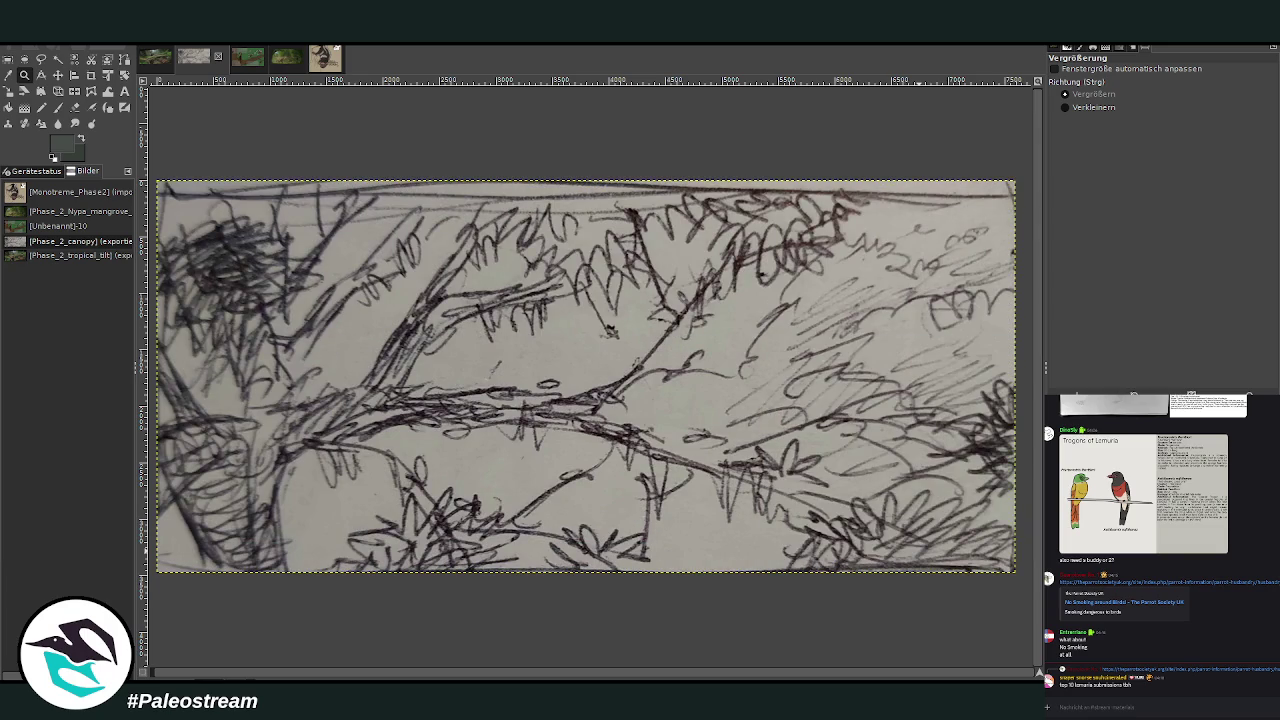
pyautogui.hotkey('alt', '1')
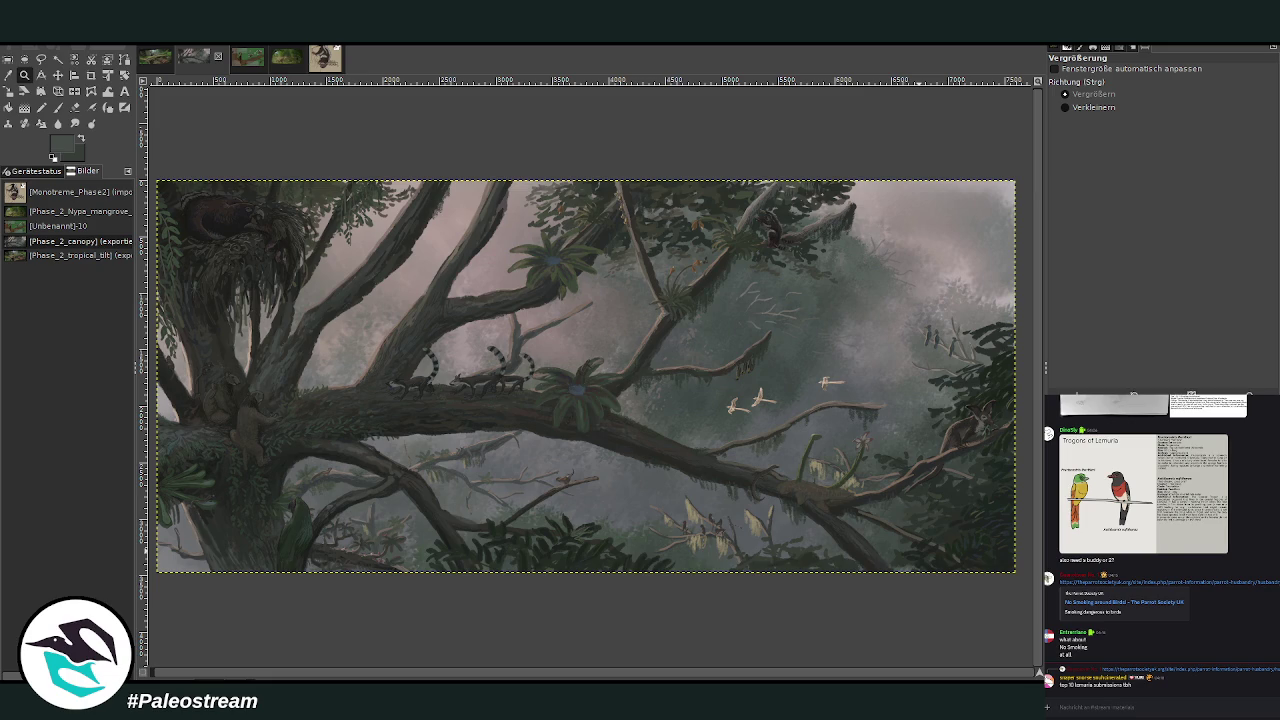
pyautogui.press('p')
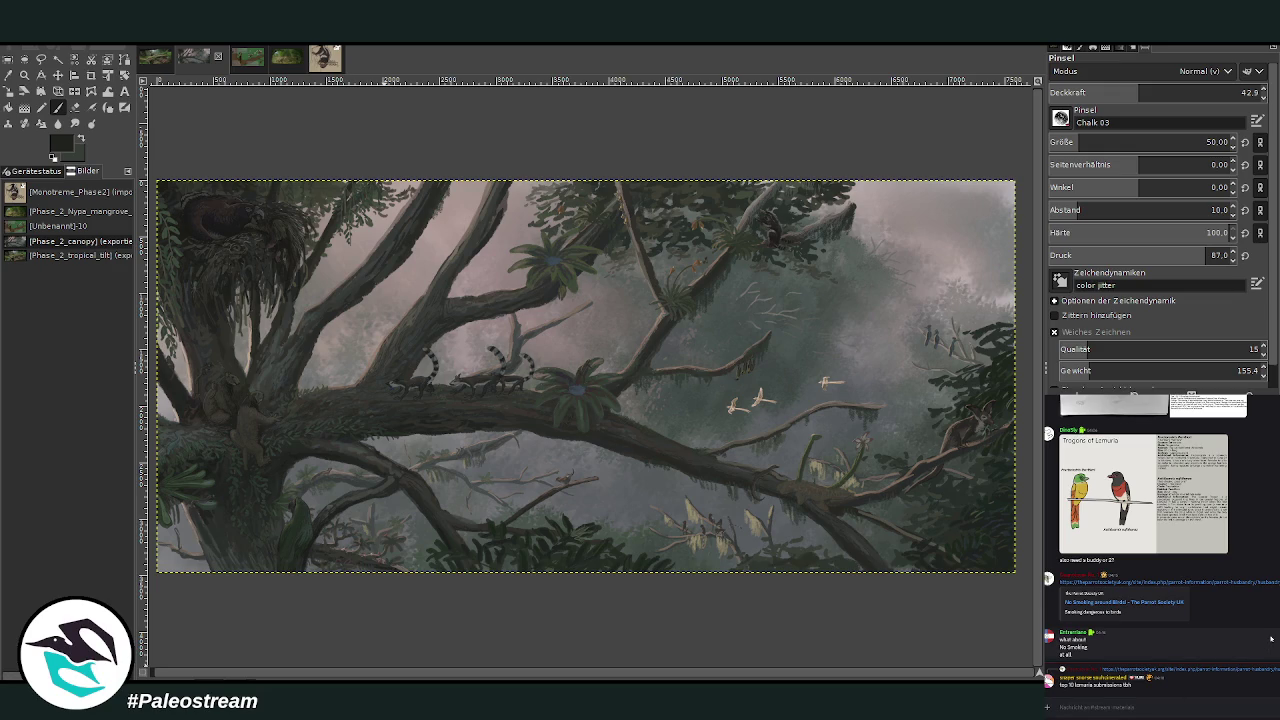
pyautogui.scroll(3, 1255, 646)
pyautogui.scroll(3, 1255, 646)
pyautogui.scroll(3, 1255, 646)
pyautogui.scroll(2, 1152, 540)
pyautogui.scroll(2, 1152, 540)
pyautogui.scroll(2, 1152, 540)
pyautogui.scroll(2, 1152, 540)
pyautogui.scroll(2, 1152, 540)
pyautogui.scroll(2, 1152, 540)
pyautogui.scroll(2, 1152, 540)
pyautogui.scroll(2, 1152, 540)
pyautogui.scroll(2, 1152, 540)
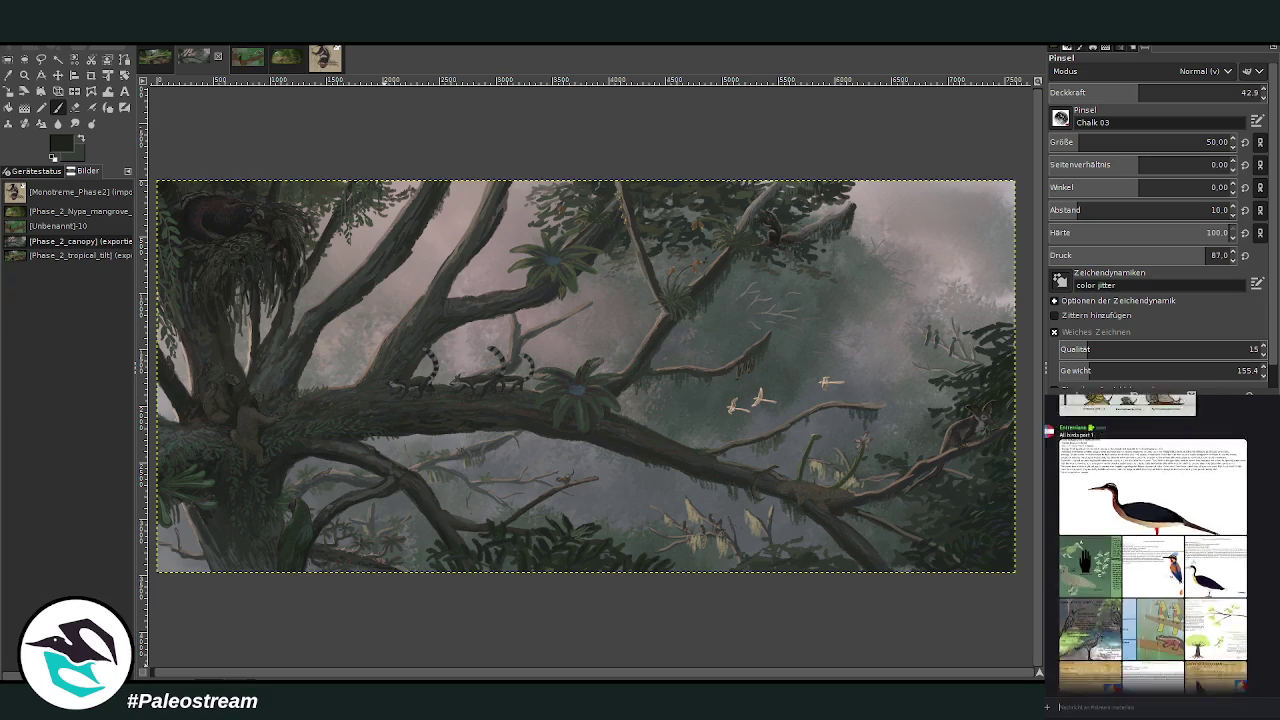
pyautogui.scroll(2, 1152, 540)
pyautogui.scroll(2, 1152, 540)
pyautogui.scroll(2, 1152, 540)
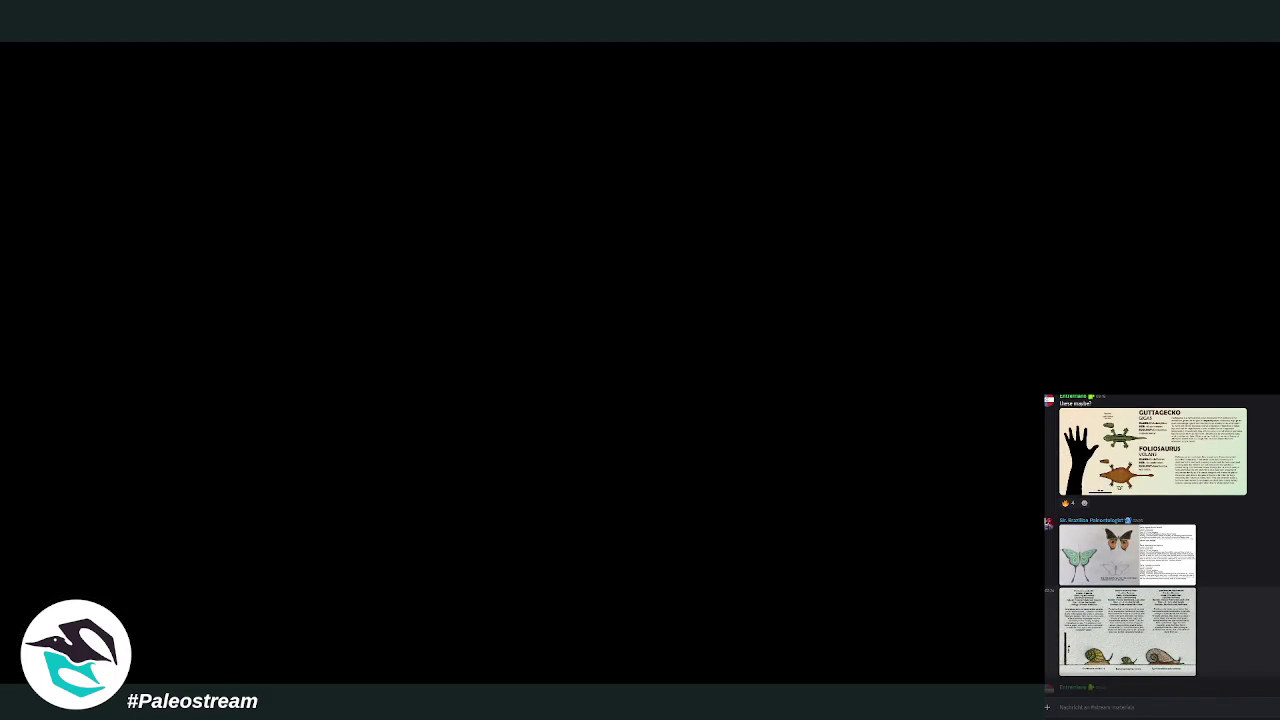
# Scroll up through the Discord forum thread looking for the species reference posts.
pyautogui.scroll(2, 1152, 540)
pyautogui.scroll(2, 1152, 540)
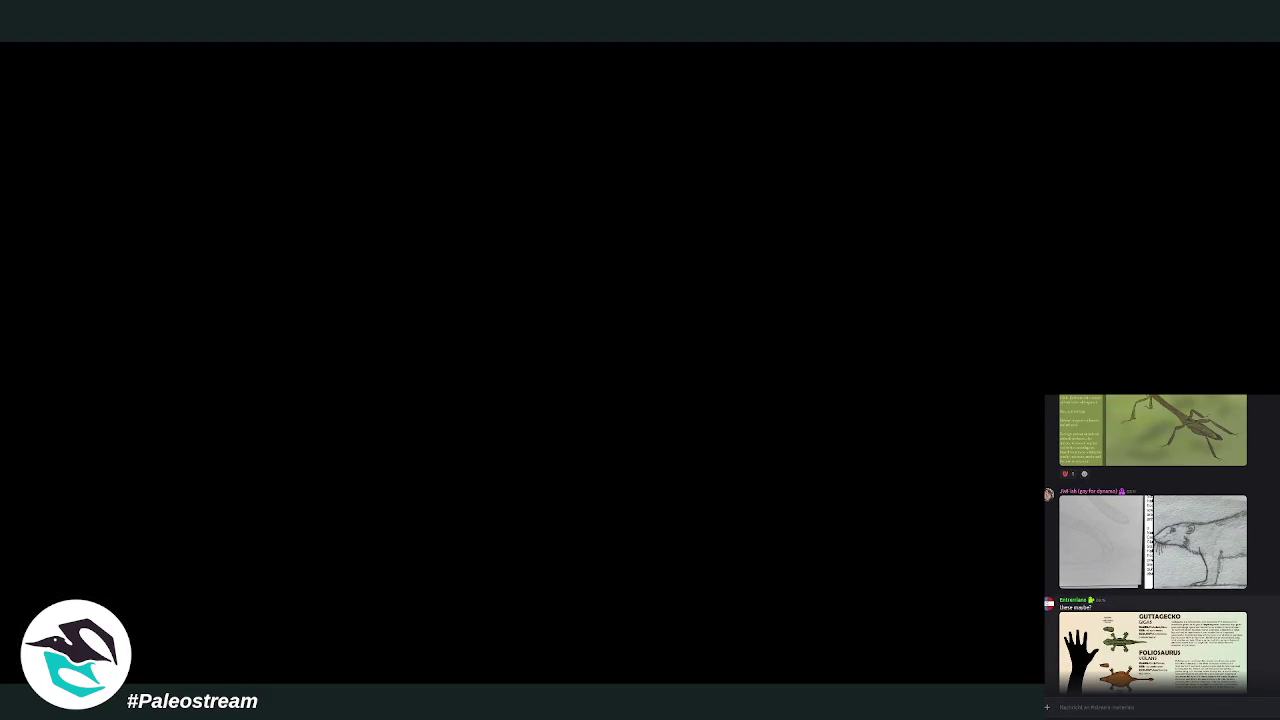
pyautogui.scroll(-1, 1152, 540)
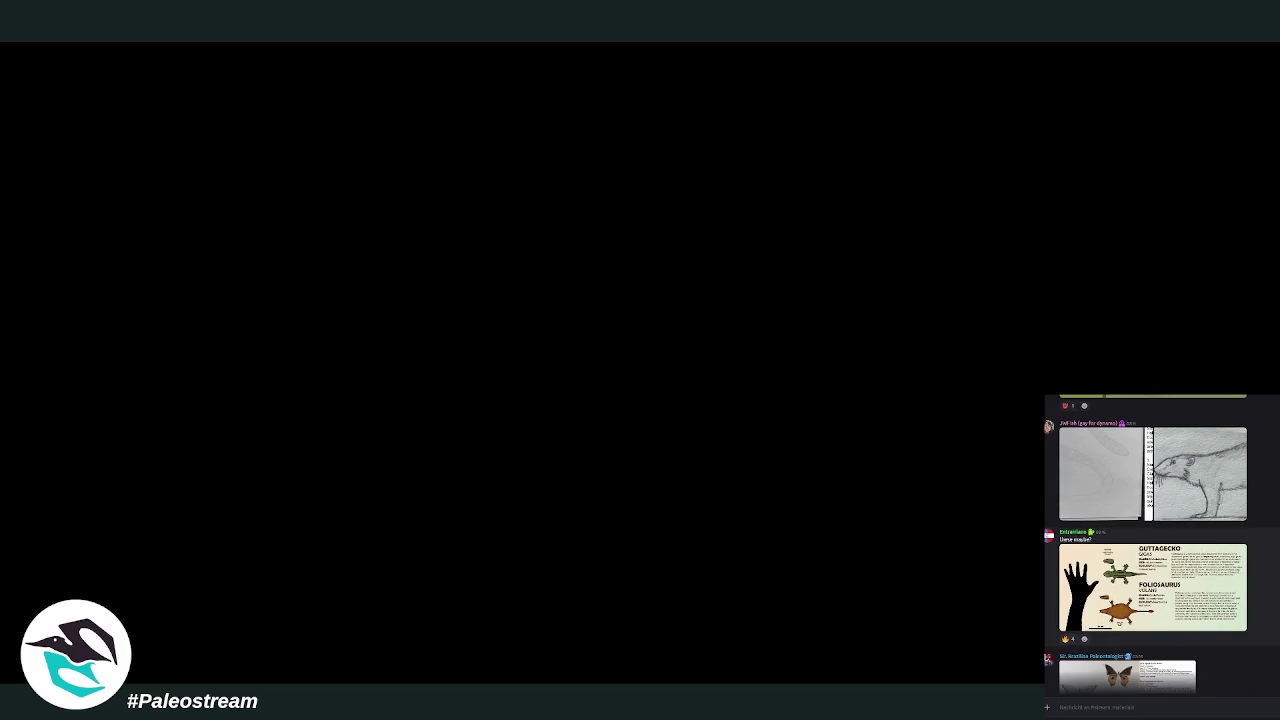
pyautogui.scroll(2, 1160, 545)
pyautogui.scroll(2, 1160, 545)
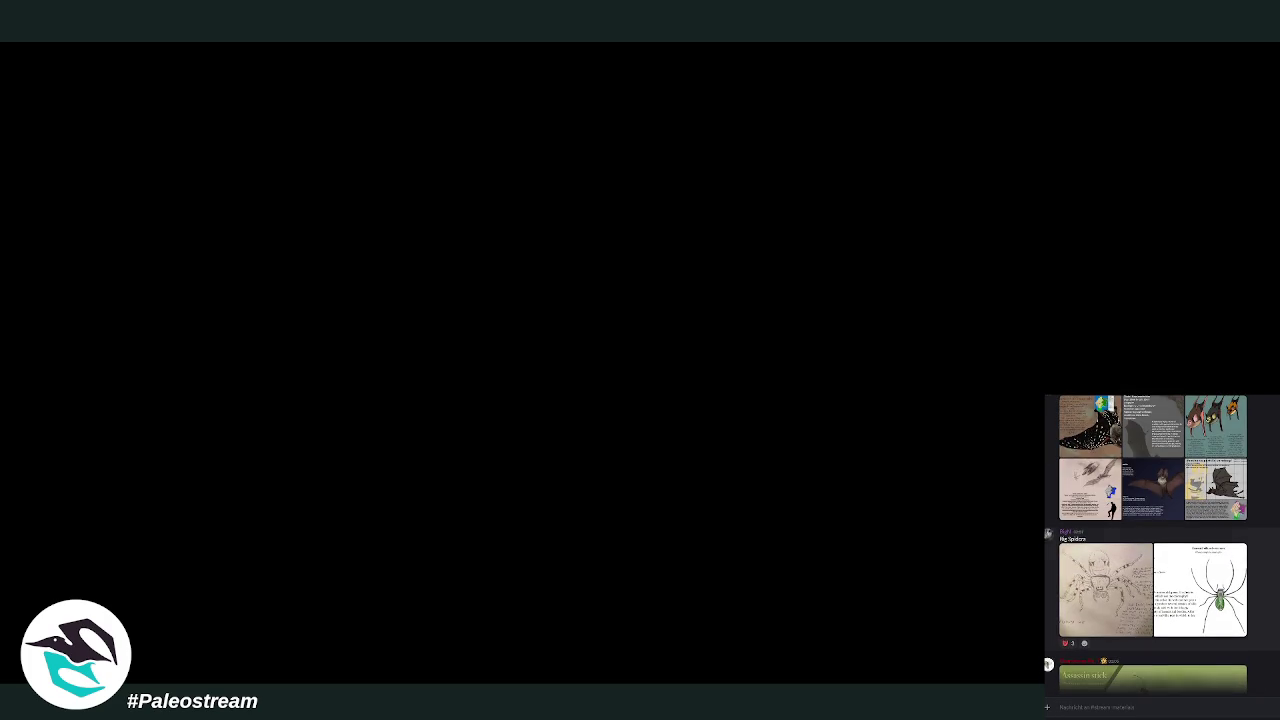
pyautogui.scroll(1, 1160, 545)
pyautogui.scroll(1, 1160, 545)
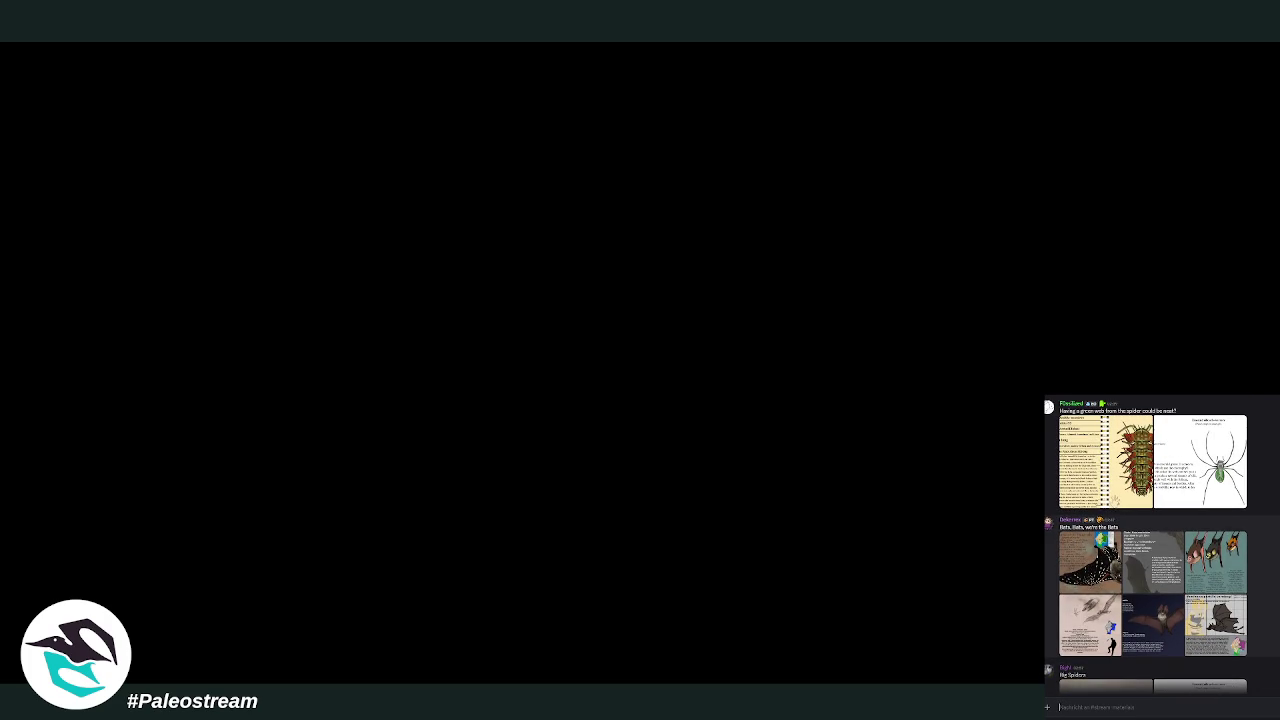
pyautogui.scroll(1, 1160, 545)
pyautogui.scroll(1, 1160, 545)
pyautogui.scroll(1, 1160, 545)
pyautogui.scroll(1, 1160, 545)
pyautogui.scroll(2, 1160, 545)
pyautogui.scroll(1, 1160, 545)
pyautogui.scroll(1, 1160, 545)
pyautogui.scroll(1, 1160, 545)
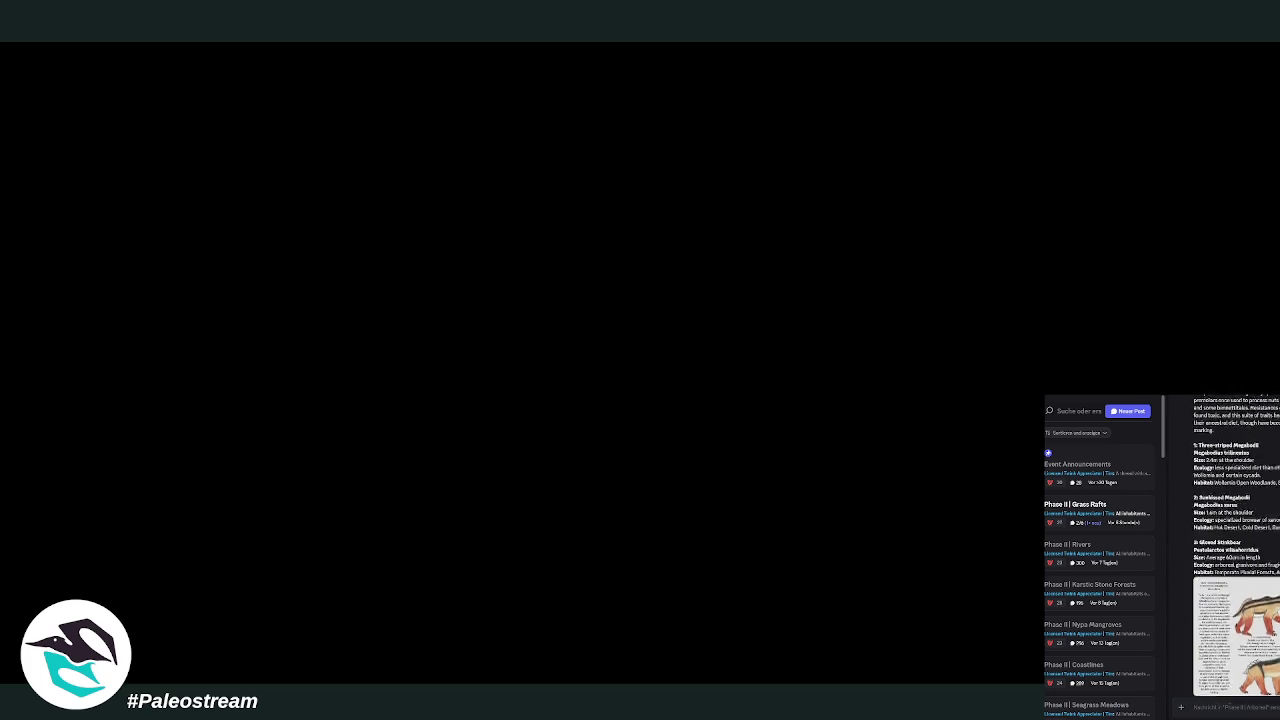
# Scroll back down to the salamander post and enlarge its reference image.
pyautogui.scroll(-3, 1236, 550)
pyautogui.scroll(-3, 1236, 550)
pyautogui.scroll(-3, 1236, 550)
pyautogui.scroll(-3, 1236, 550)
pyautogui.scroll(-3, 1236, 550)
pyautogui.scroll(-3, 1236, 550)
pyautogui.scroll(-3, 1236, 550)
pyautogui.scroll(-3, 1236, 550)
pyautogui.scroll(-3, 1236, 550)
pyautogui.scroll(-3, 1236, 550)
pyautogui.scroll(-3, 1236, 550)
pyautogui.scroll(-3, 1236, 550)
pyautogui.scroll(-3, 1236, 550)
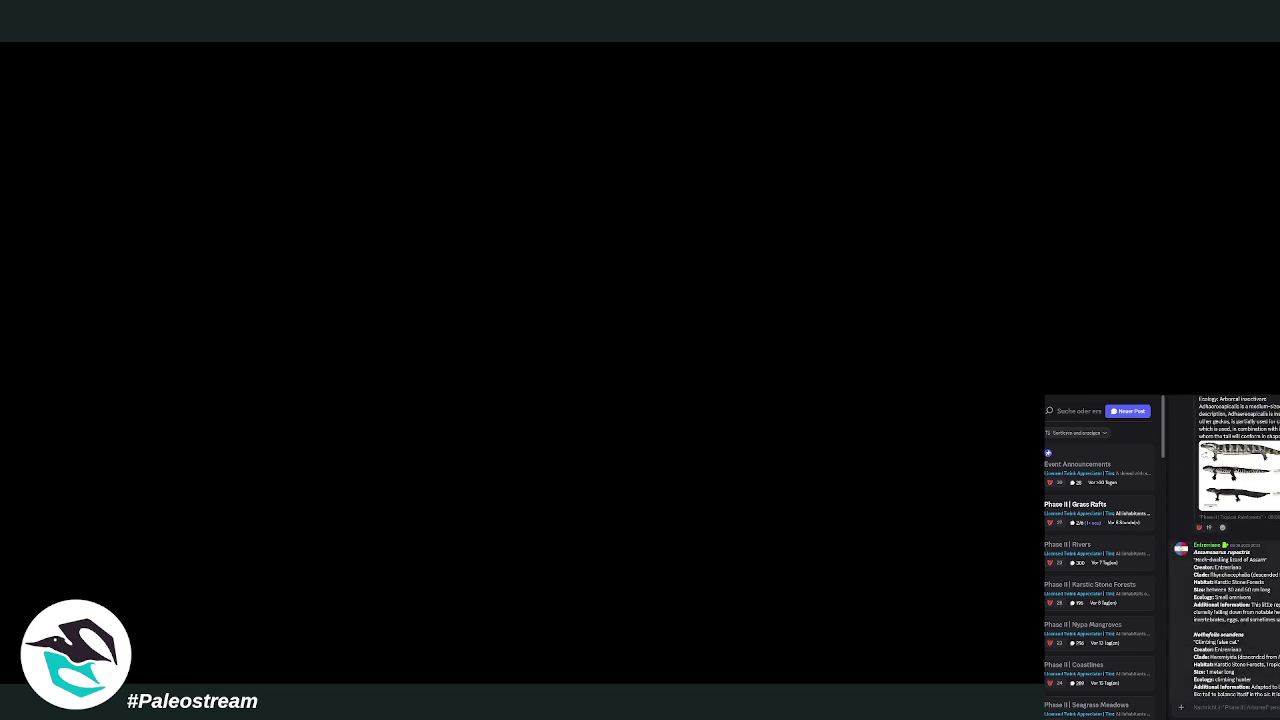
pyautogui.scroll(-3, 1236, 550)
pyautogui.click(1264, 648)
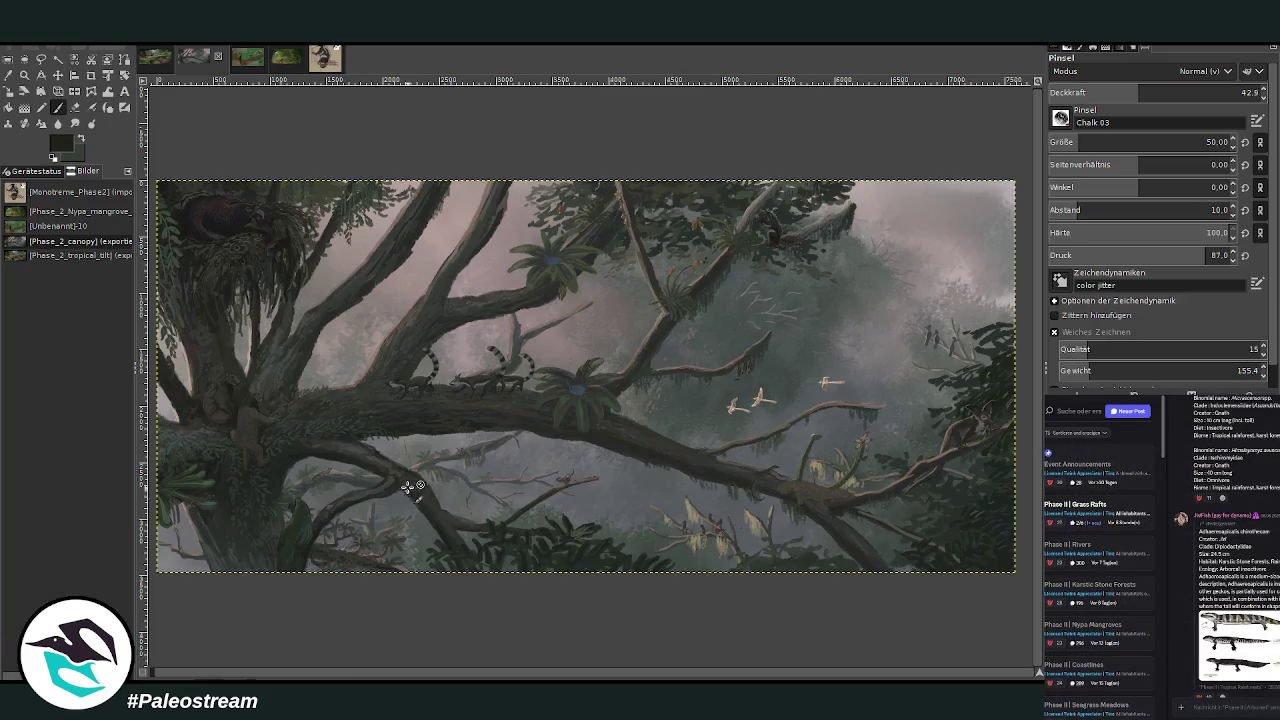
# Paste the salamander sheet, then the 'Mammals of the Himalayan canopies' sheet, onto the painting.
pyautogui.hotkey('ctrl', 'v')
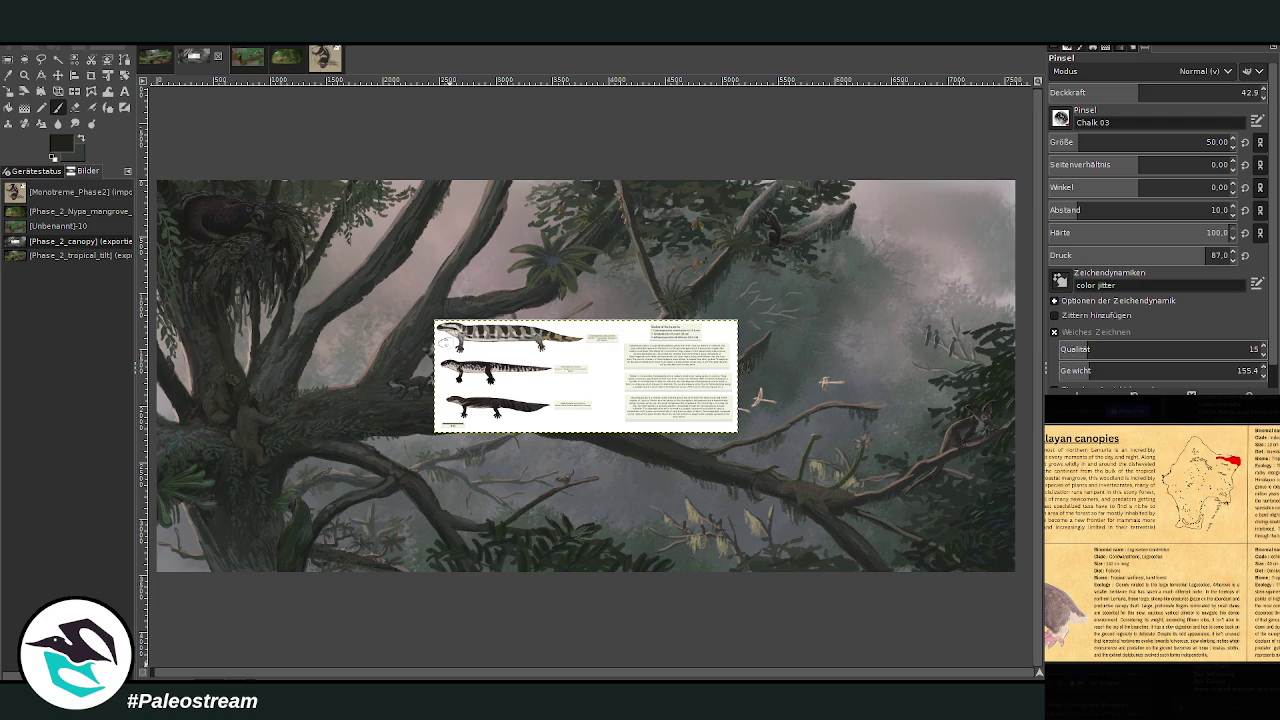
pyautogui.click(1270, 679)
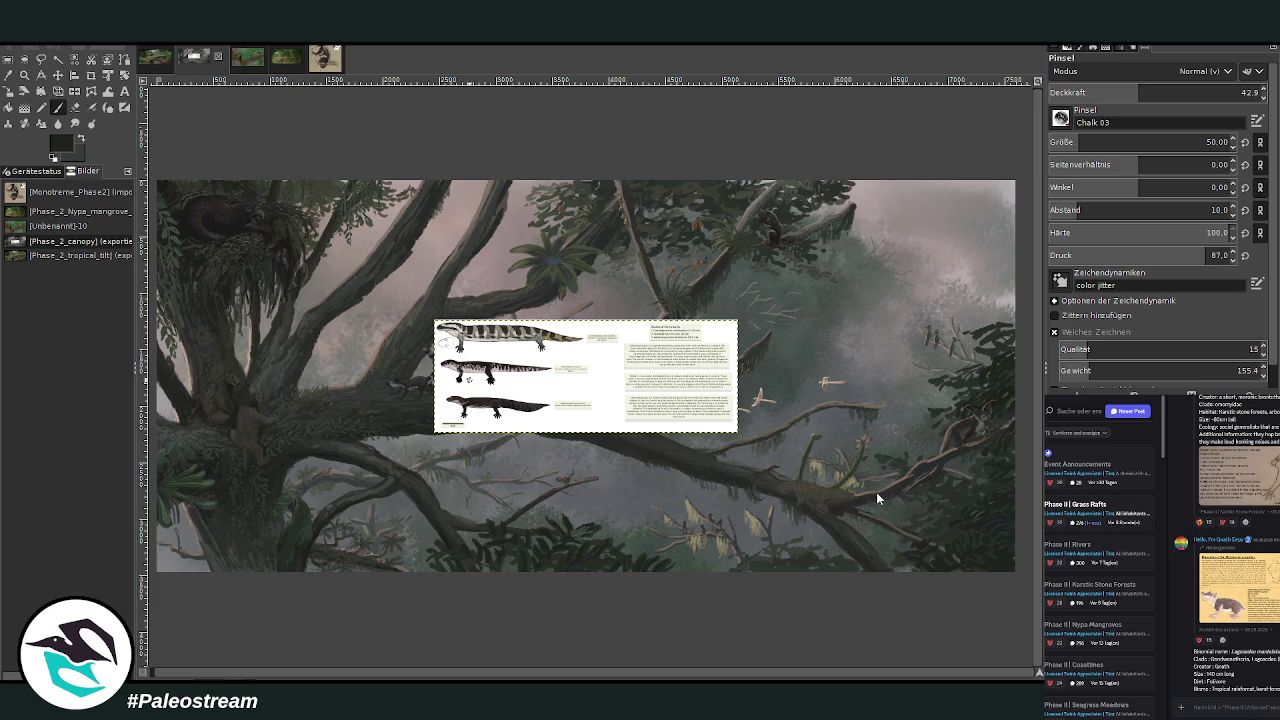
pyautogui.hotkey('ctrl', 'v')
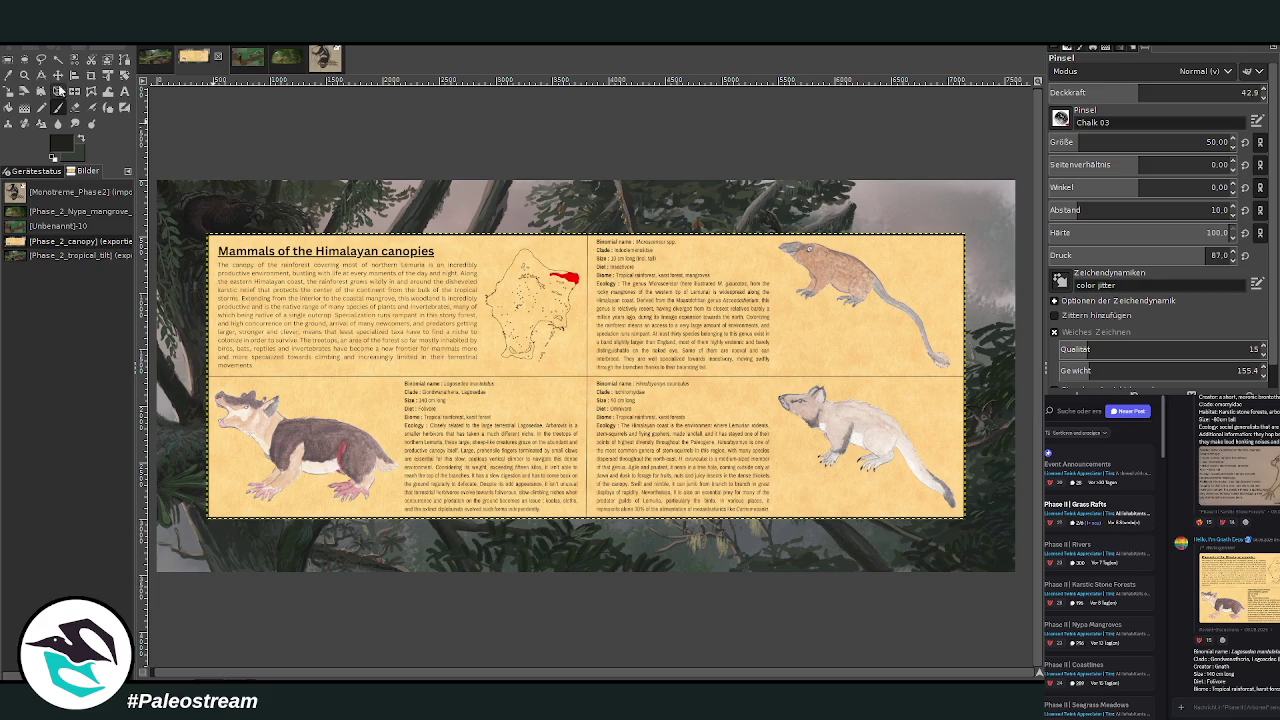
# Crop the pasted Himalayan mammals sheet down to its top-right species panel.
pyautogui.click(91, 76)
pyautogui.moveTo(583, 234); pyautogui.dragTo(990, 375)
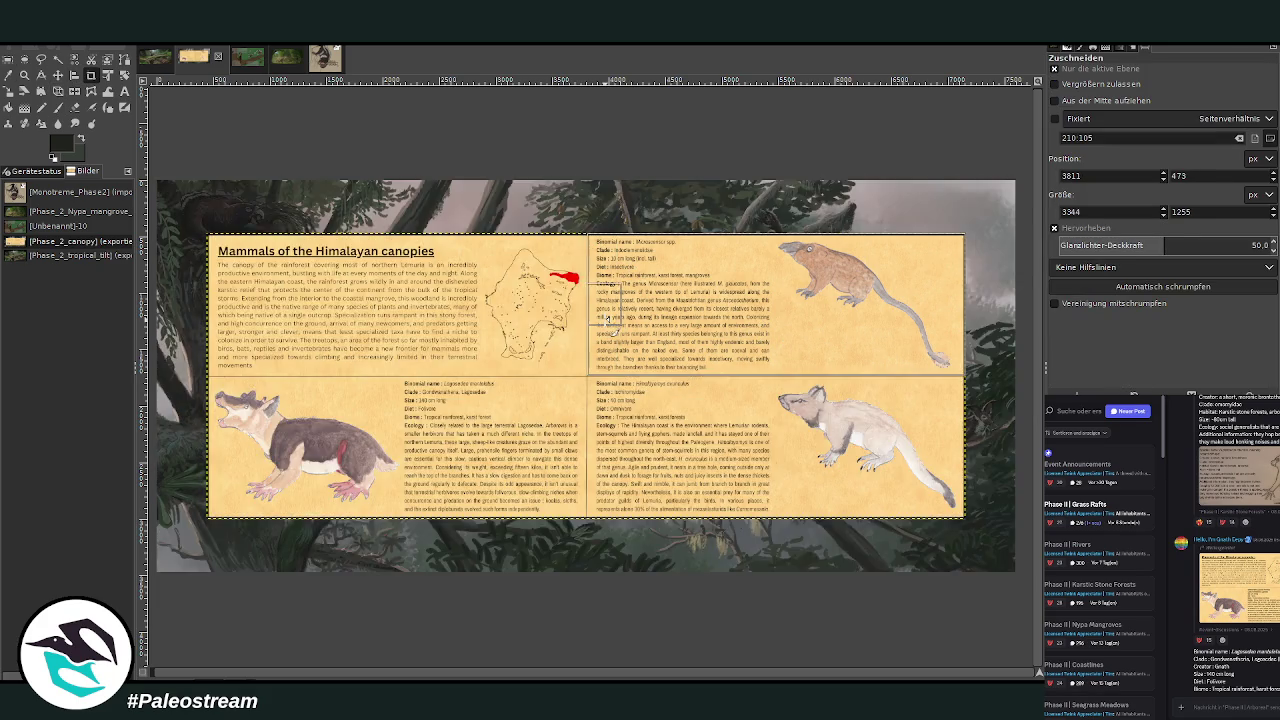
pyautogui.moveTo(583, 300); pyautogui.dragTo(589, 300)
pyautogui.click(688, 328)
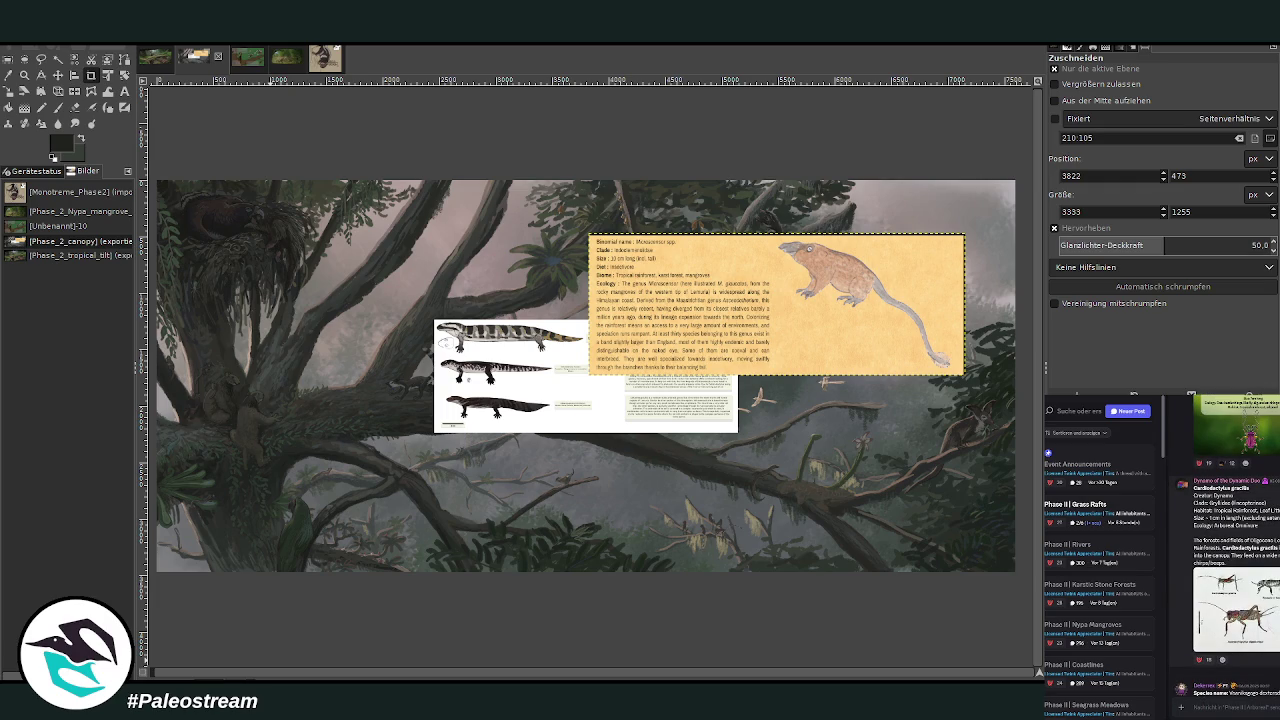
pyautogui.click(1276, 604)
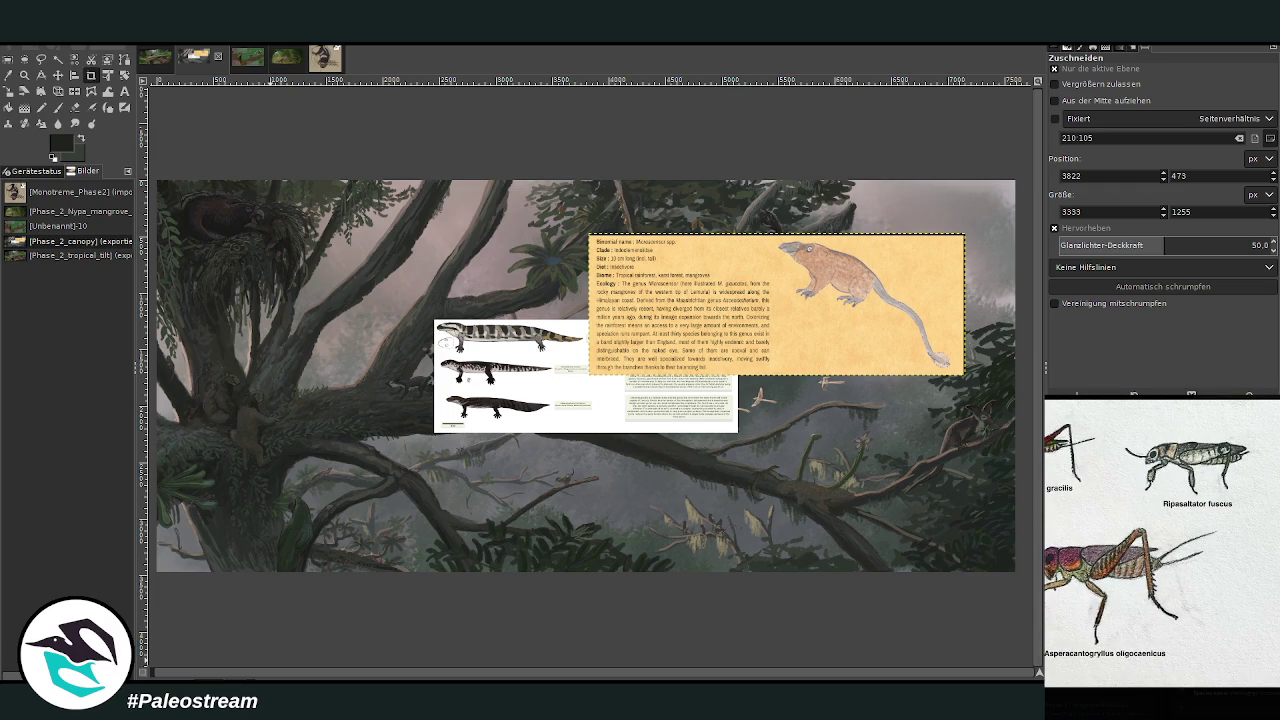
pyautogui.click(1275, 708)
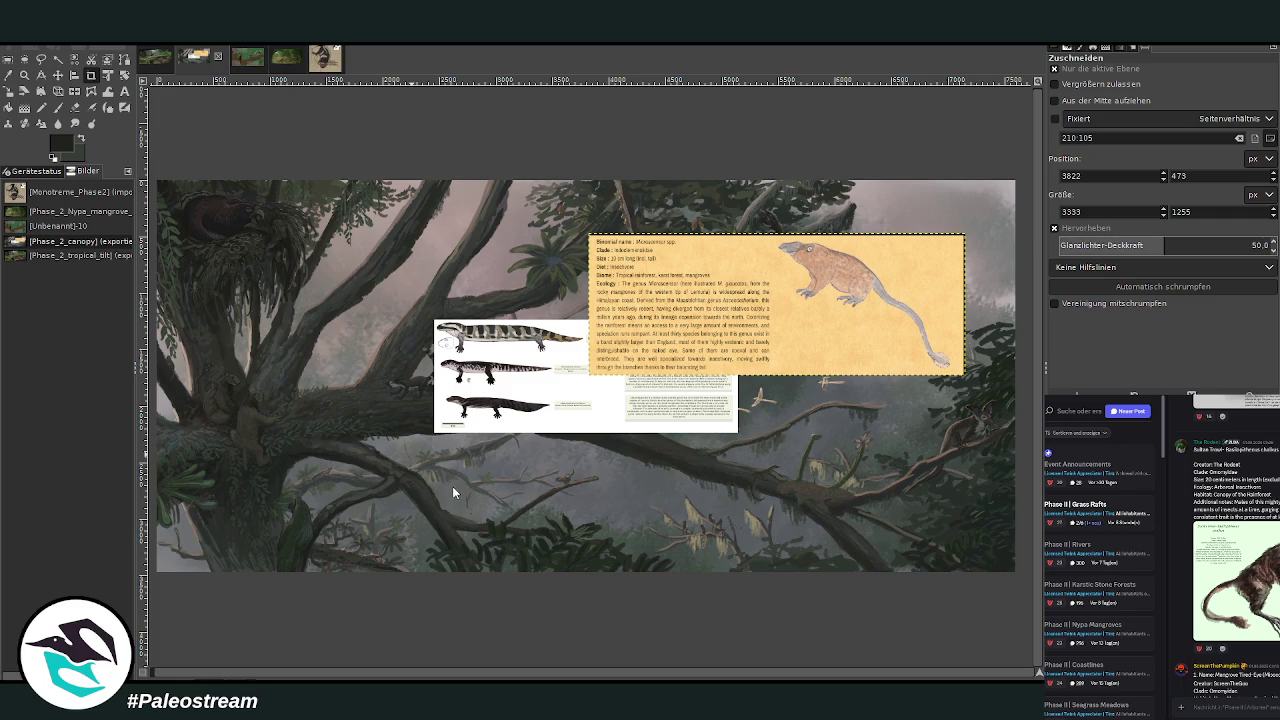
# Paste the pale green clawed-creature sheet, then find and enlarge the frog reference in Discord.
pyautogui.hotkey('ctrl', 'v')
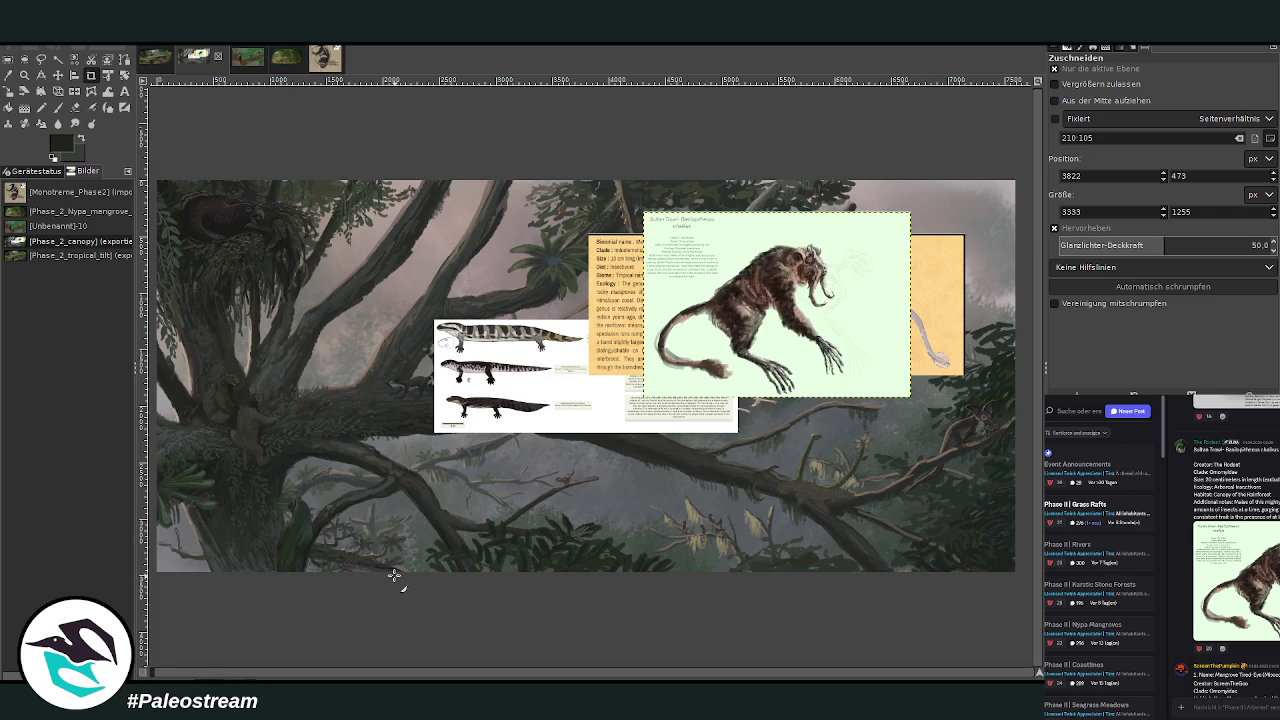
pyautogui.scroll(-2, 1235, 550)
pyautogui.scroll(-2, 1235, 550)
pyautogui.scroll(-2, 1235, 550)
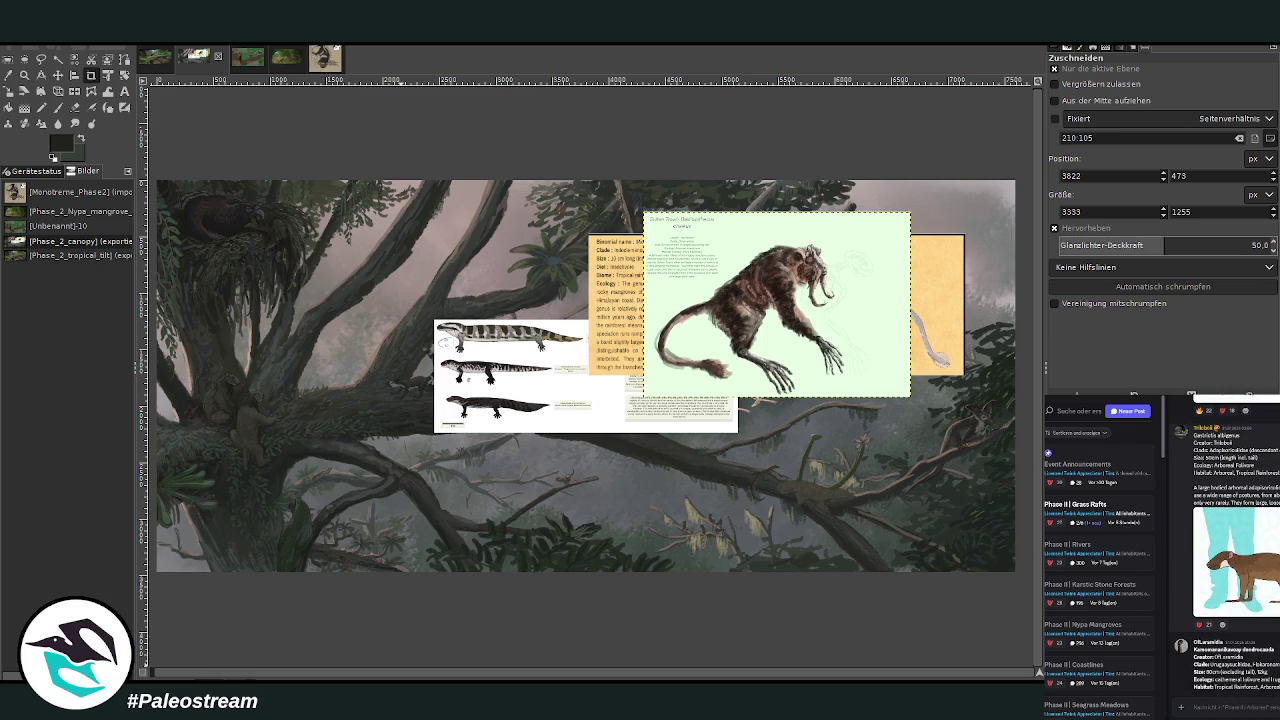
pyautogui.scroll(-2, 1235, 550)
pyautogui.scroll(-2, 1235, 550)
pyautogui.scroll(-2, 1235, 550)
pyautogui.scroll(-2, 1235, 550)
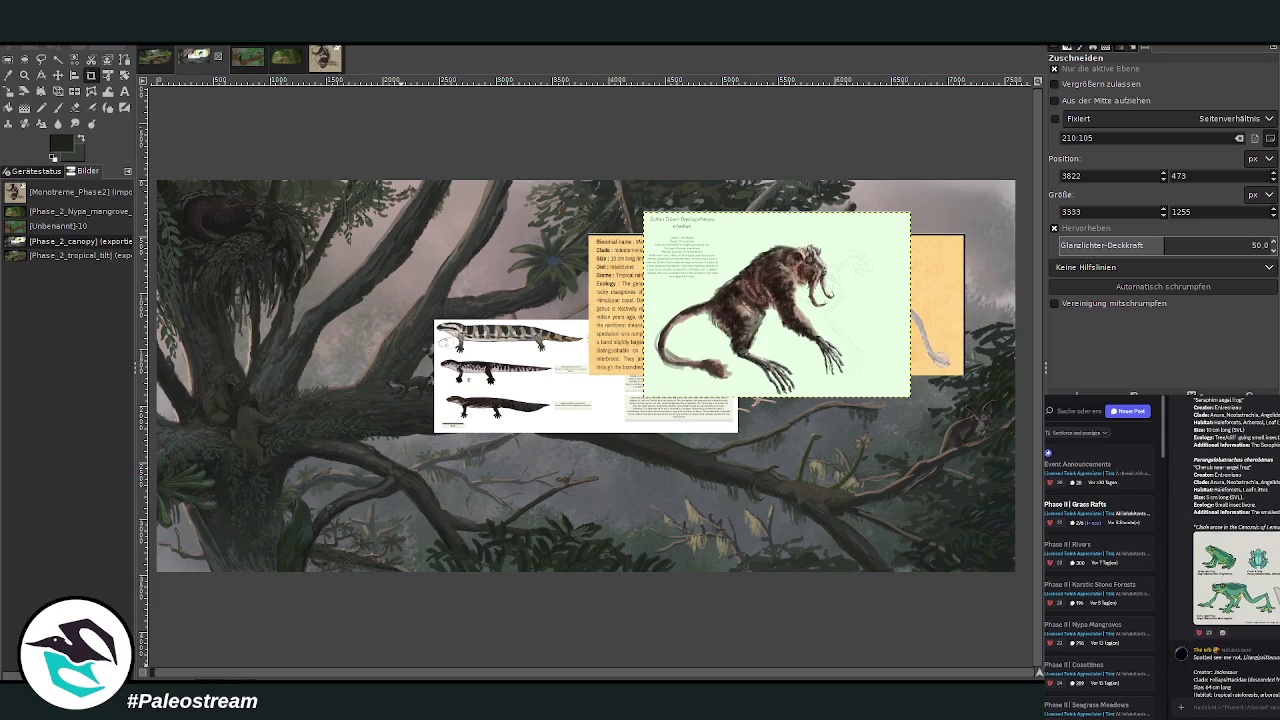
pyautogui.click(1244, 600)
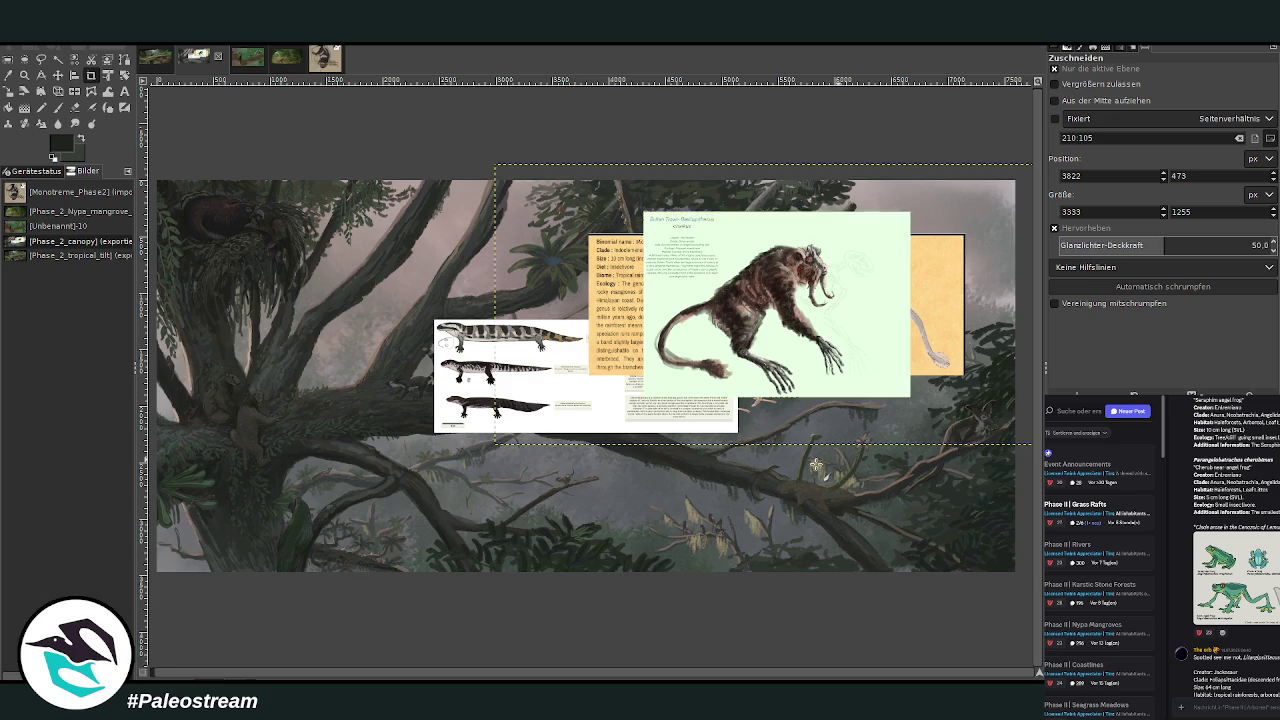
# Paste the Angel Frogs sheet, a small thumbnail image, and the mushroom reference sheet.
pyautogui.hotkey('ctrl', 'v')
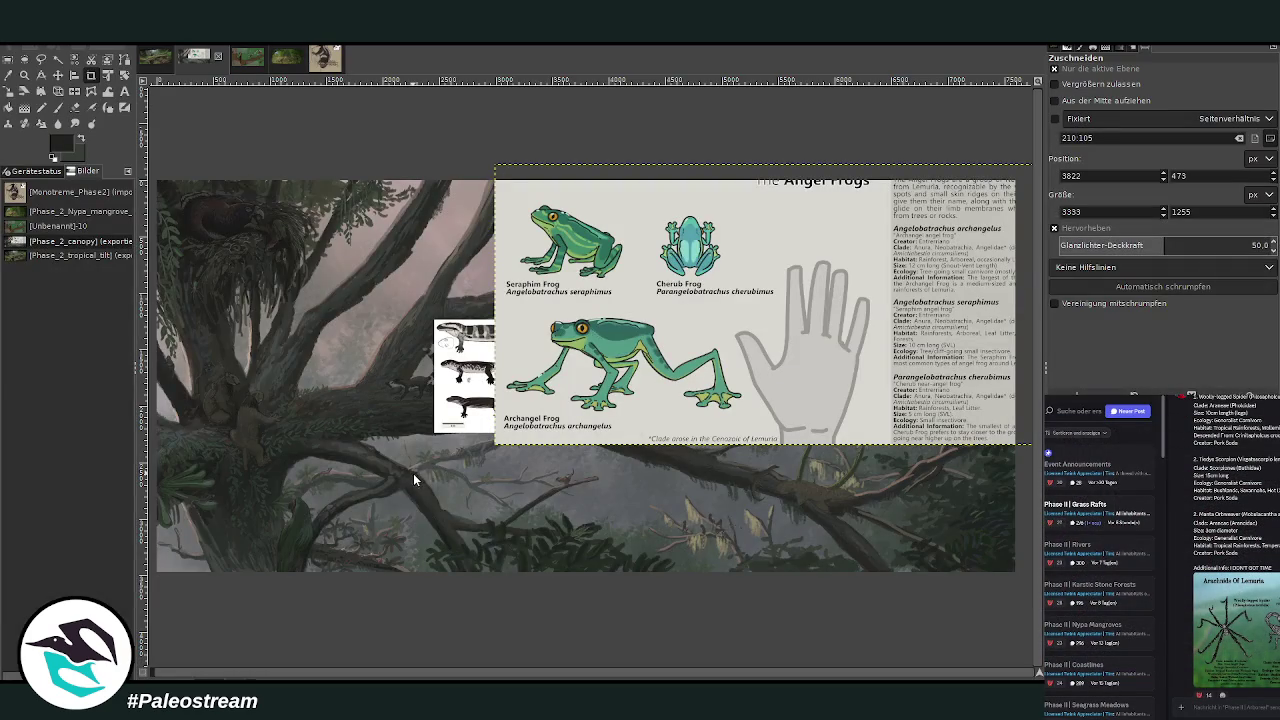
pyautogui.hotkey('ctrl', 'v')
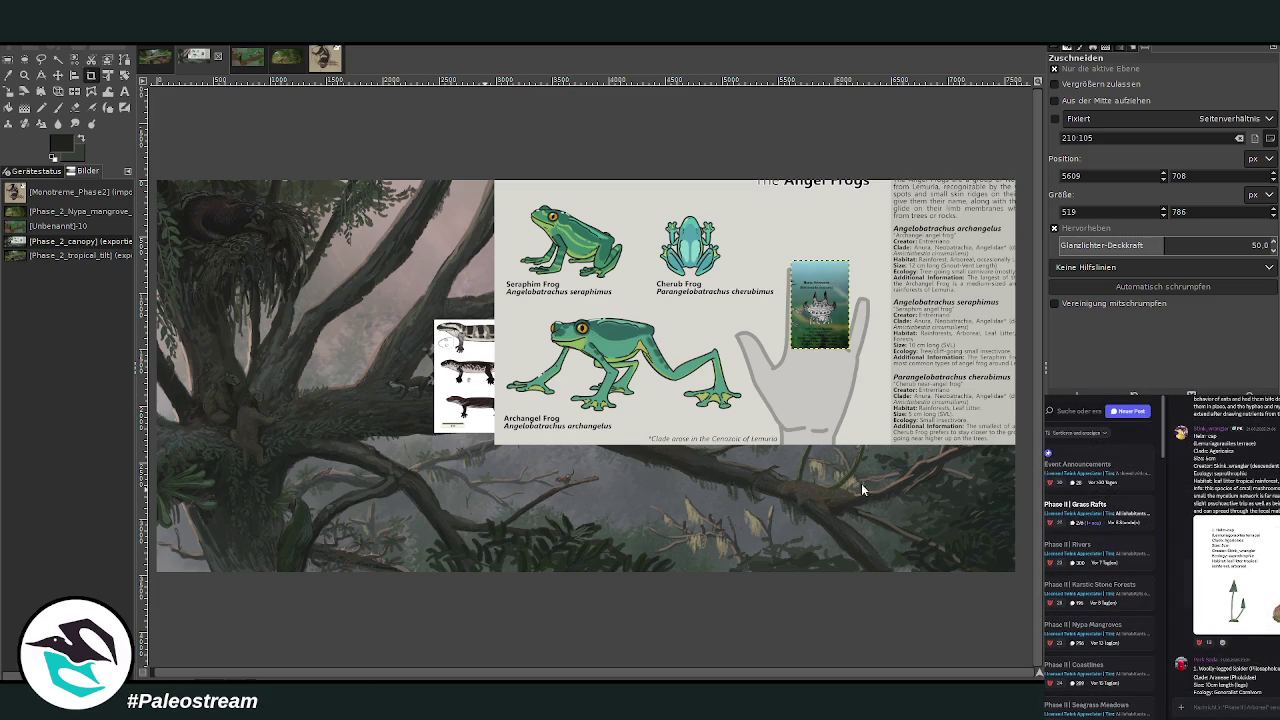
pyautogui.hotkey('ctrl', 'v')
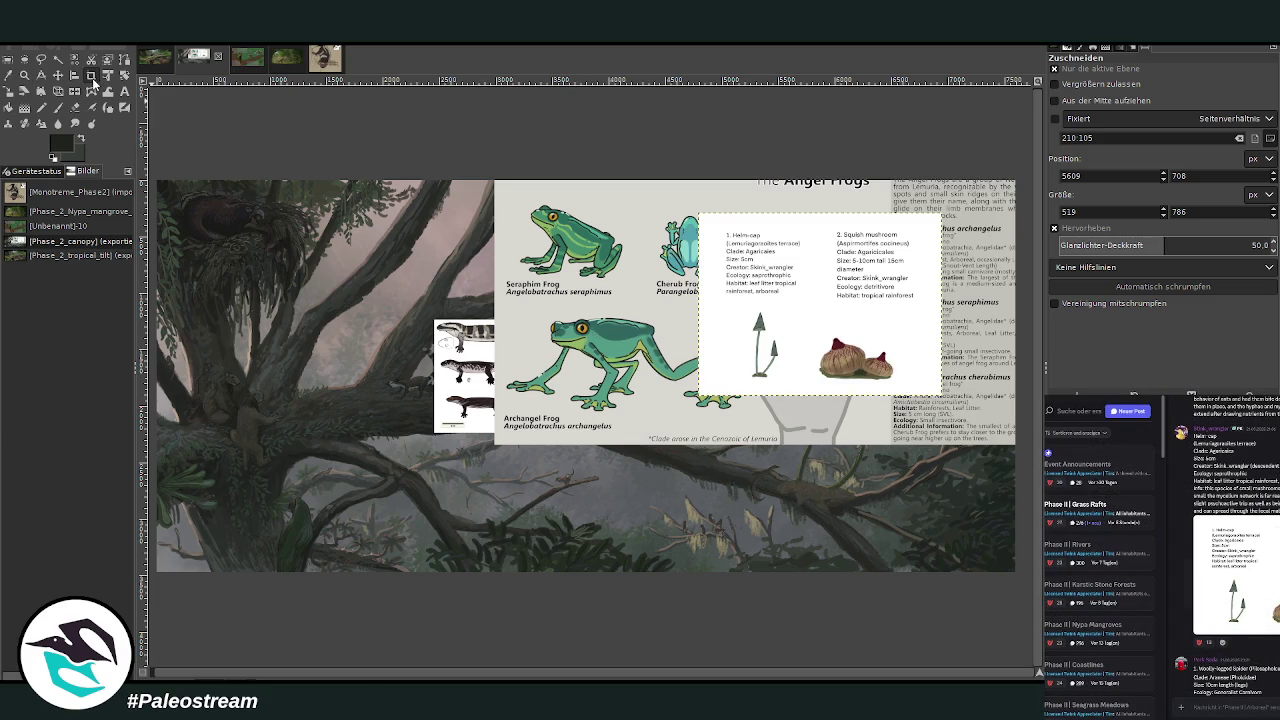
# Frame the Helm-cap mushroom panel with a crop box, nudging its left and top edges inward.
pyautogui.moveTo(701, 213); pyautogui.dragTo(806, 387)
pyautogui.moveTo(700, 303); pyautogui.dragTo(713, 303)
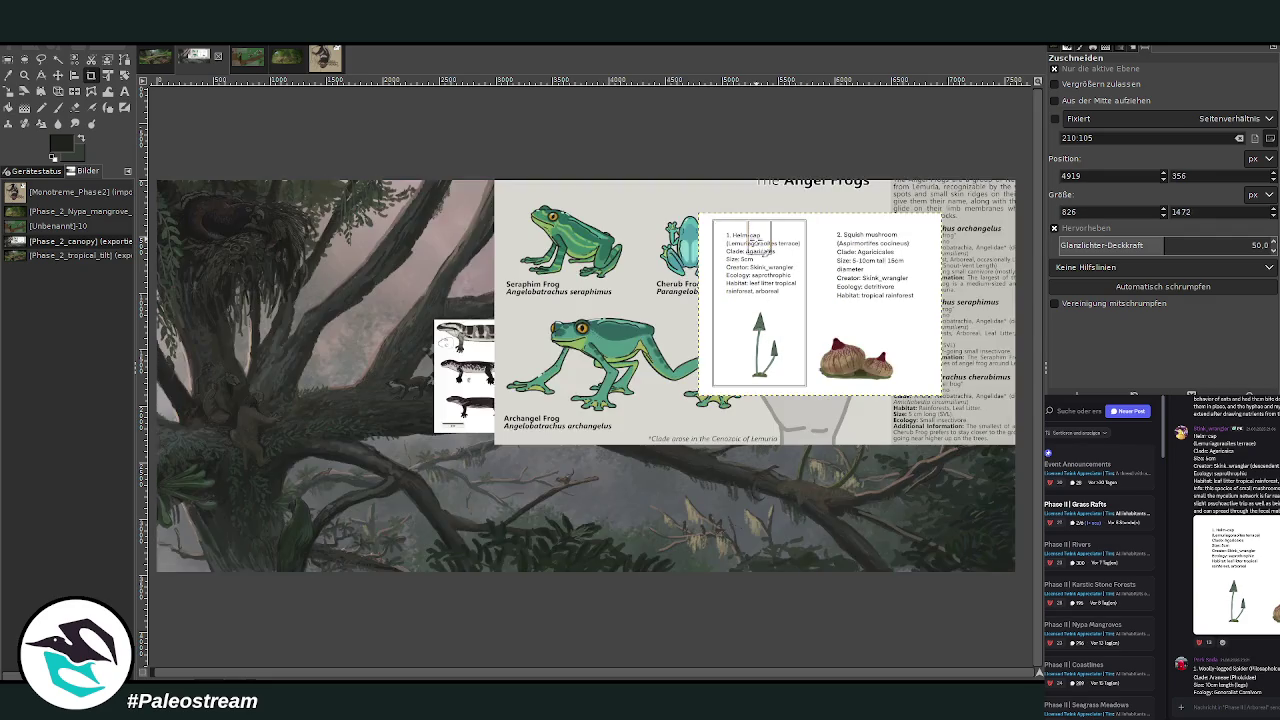
pyautogui.moveTo(756, 240); pyautogui.dragTo(756, 250)
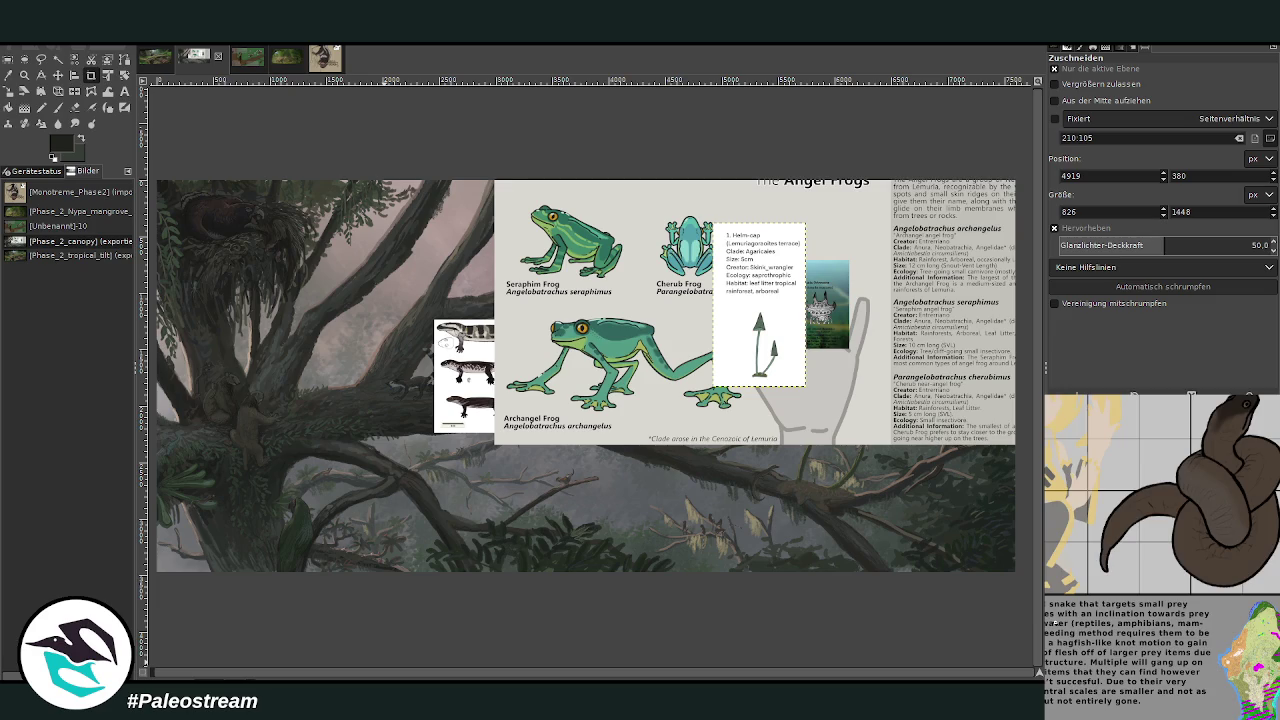
pyautogui.scroll(-3, 1055, 621)
pyautogui.scroll(3, 1272, 590)
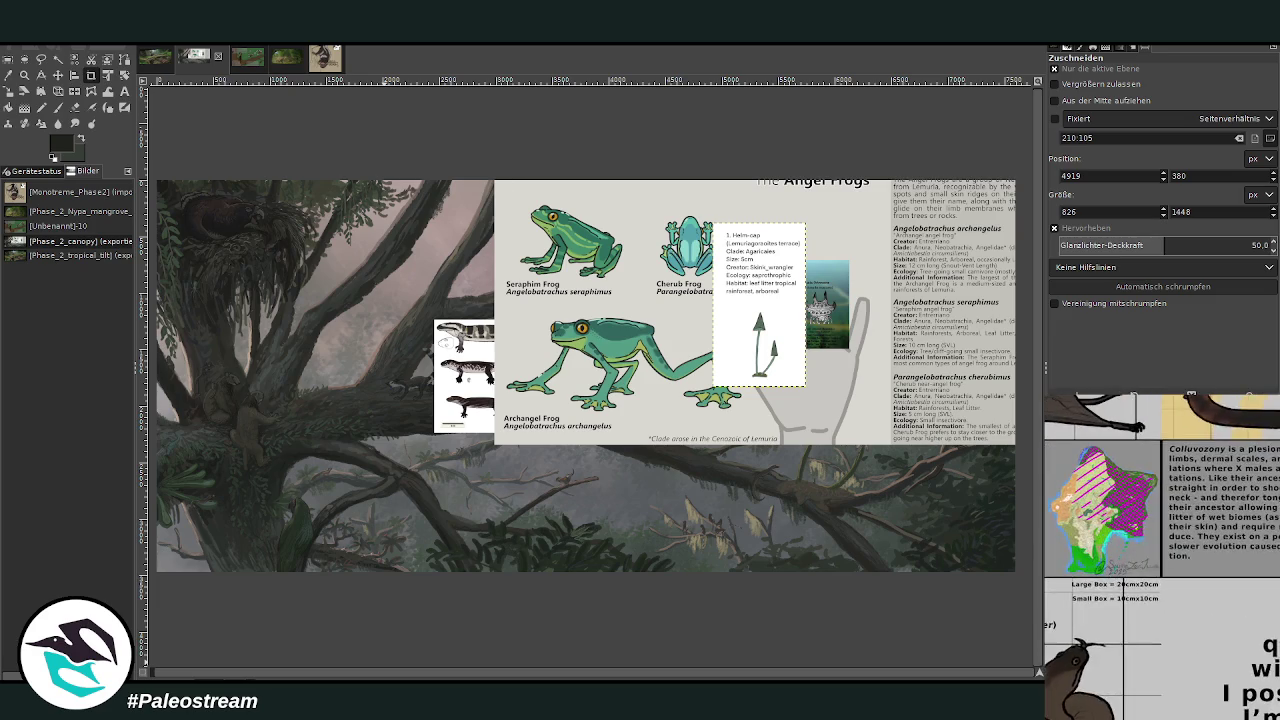
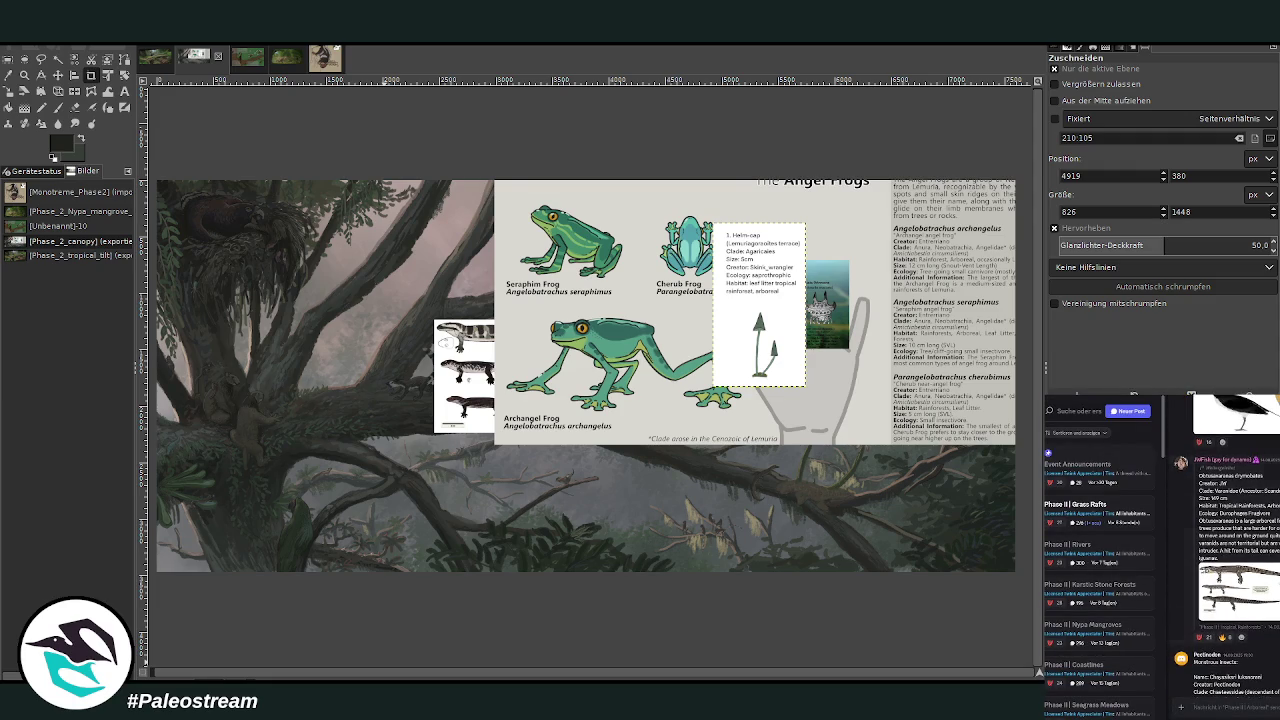
# Paste the reptile reference sheet and crop it down to just the lower lizard.
pyautogui.click(1191, 600)
pyautogui.hotkey('ctrl', 'v')
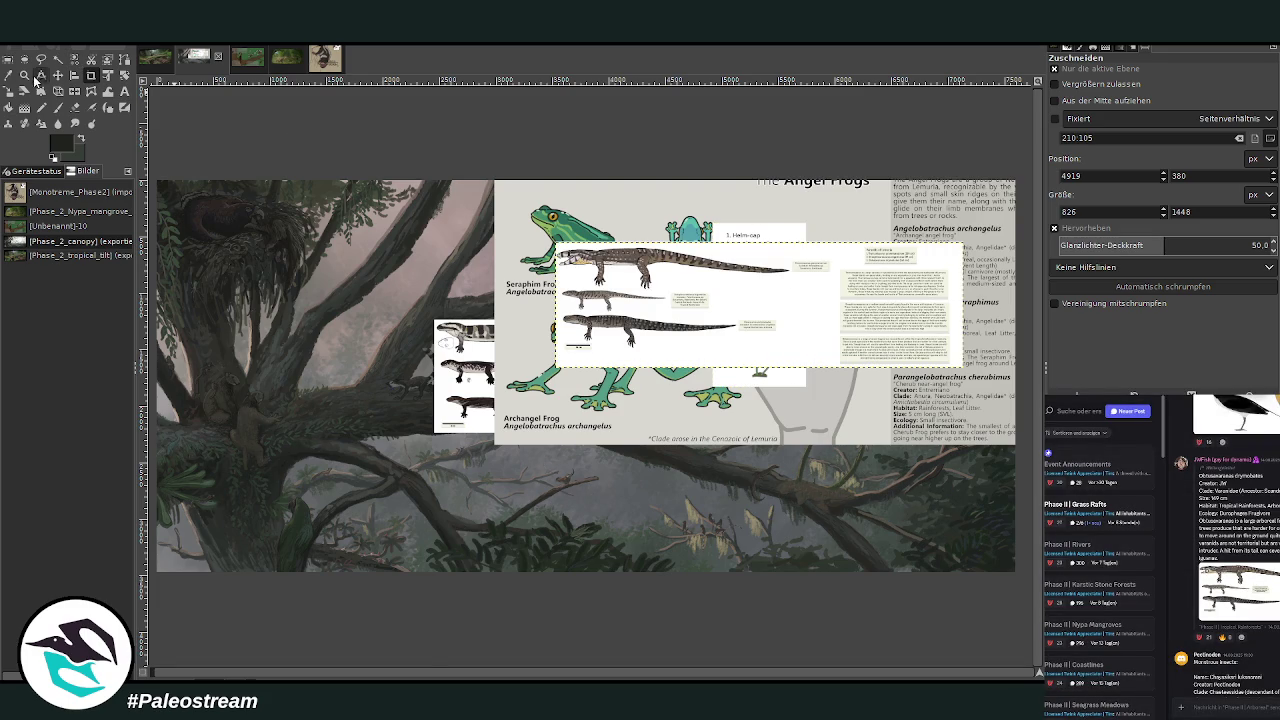
pyautogui.click(24, 75)
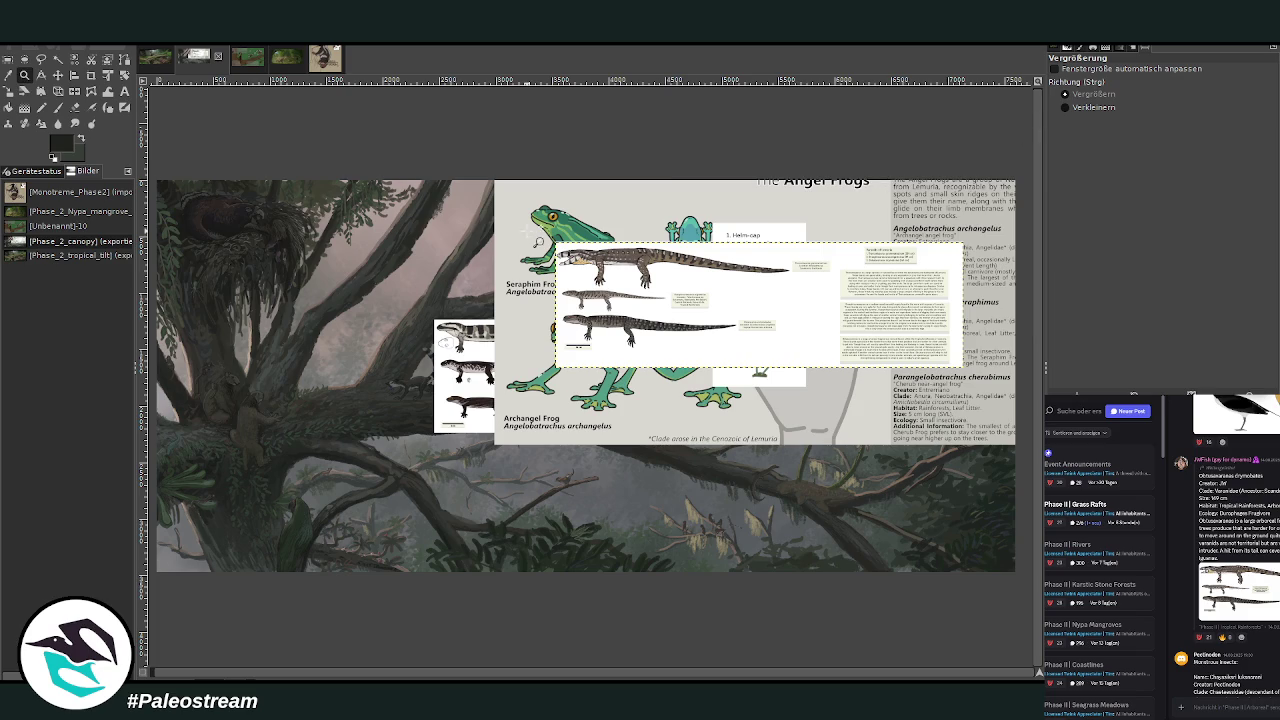
pyautogui.moveTo(537, 242); pyautogui.dragTo(804, 394)
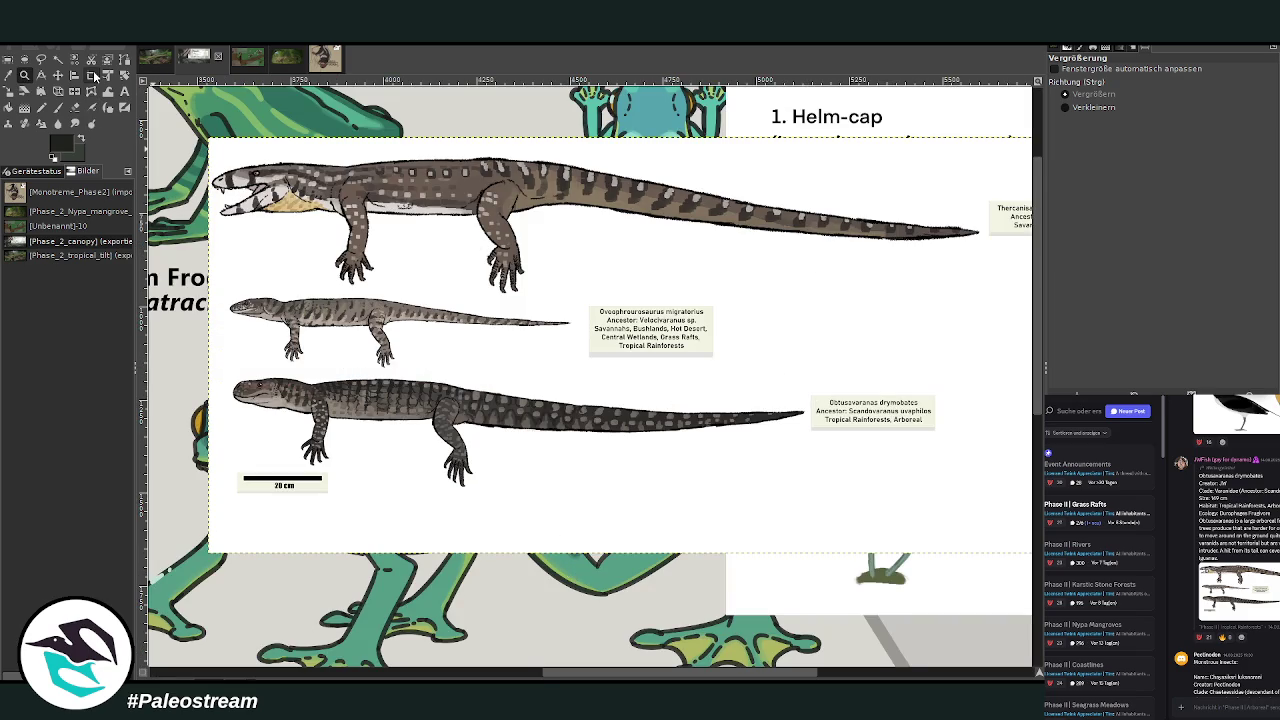
pyautogui.click(91, 76)
pyautogui.moveTo(208, 361)
pyautogui.mouseDown()
pyautogui.moveTo(968, 509)
pyautogui.moveTo(952, 497)
pyautogui.mouseUp()
pyautogui.doubleClick(600, 412)
pyautogui.press('z')
pyautogui.click(488, 291)
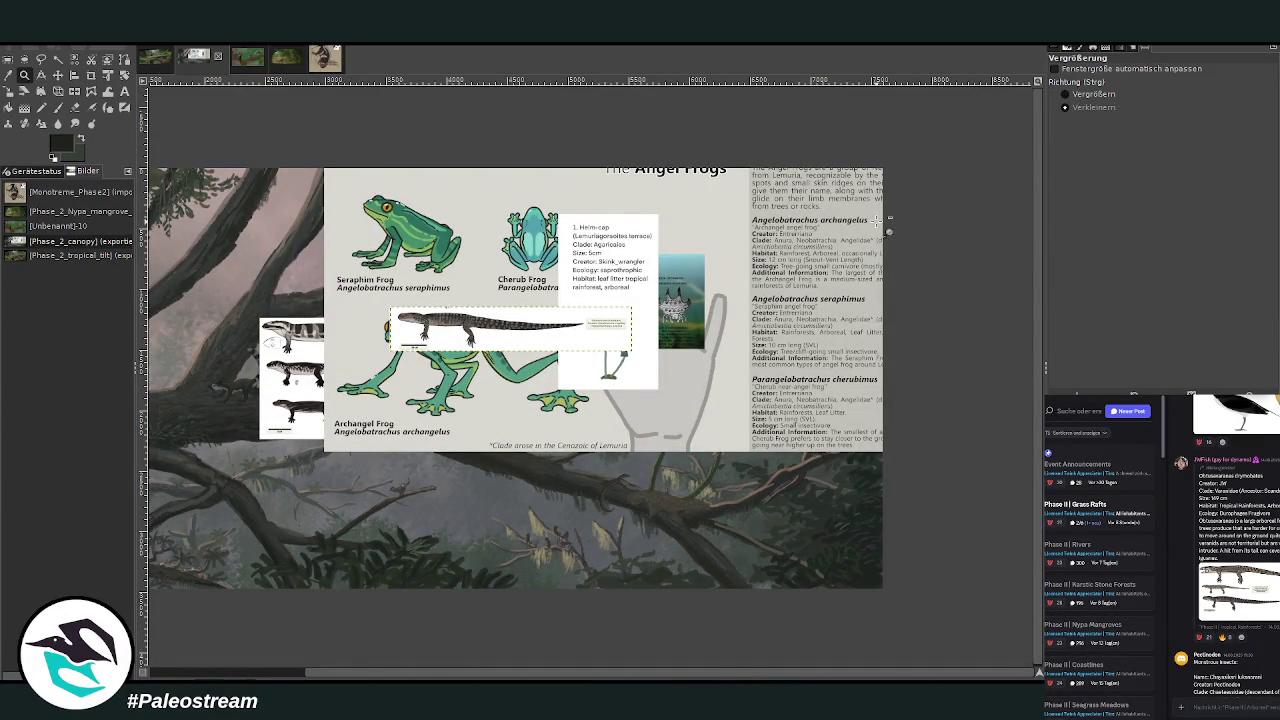
# Move the Manta Orbweaver card down onto the forest and zoom in on it.
pyautogui.click(57, 74)
pyautogui.moveTo(692, 320); pyautogui.dragTo(496, 535)
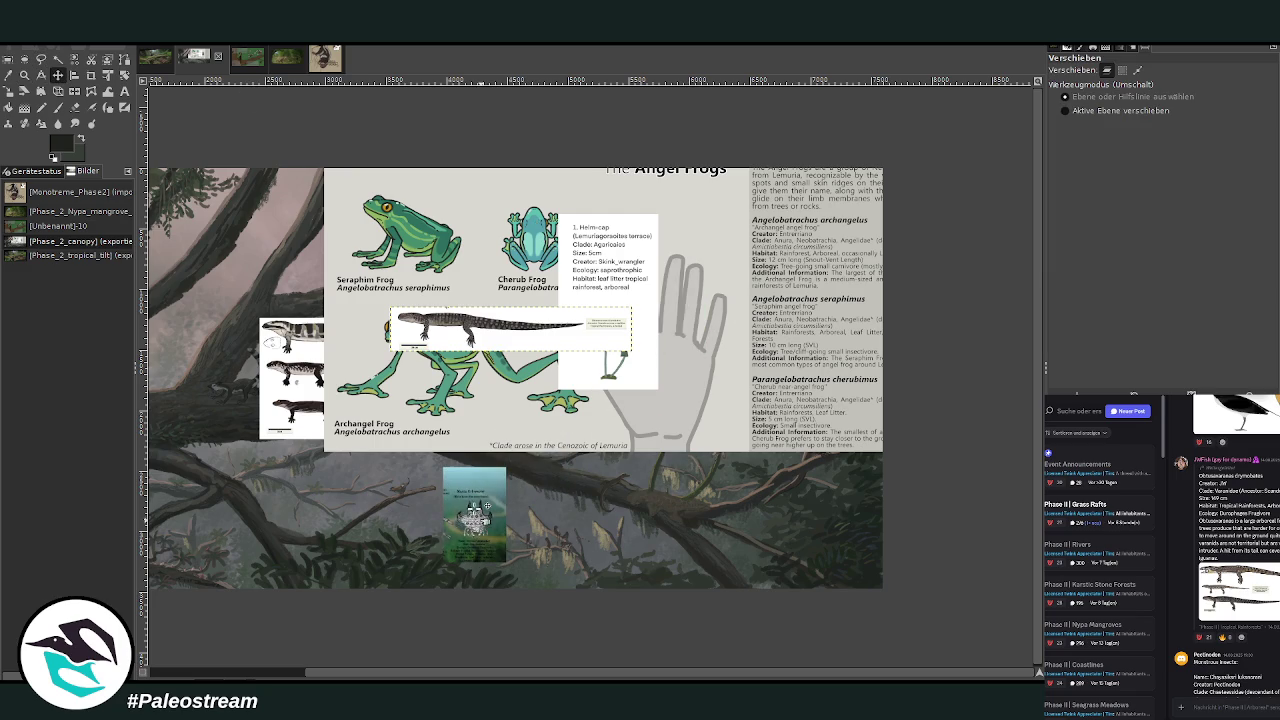
pyautogui.hscroll(-5, 410, 670)
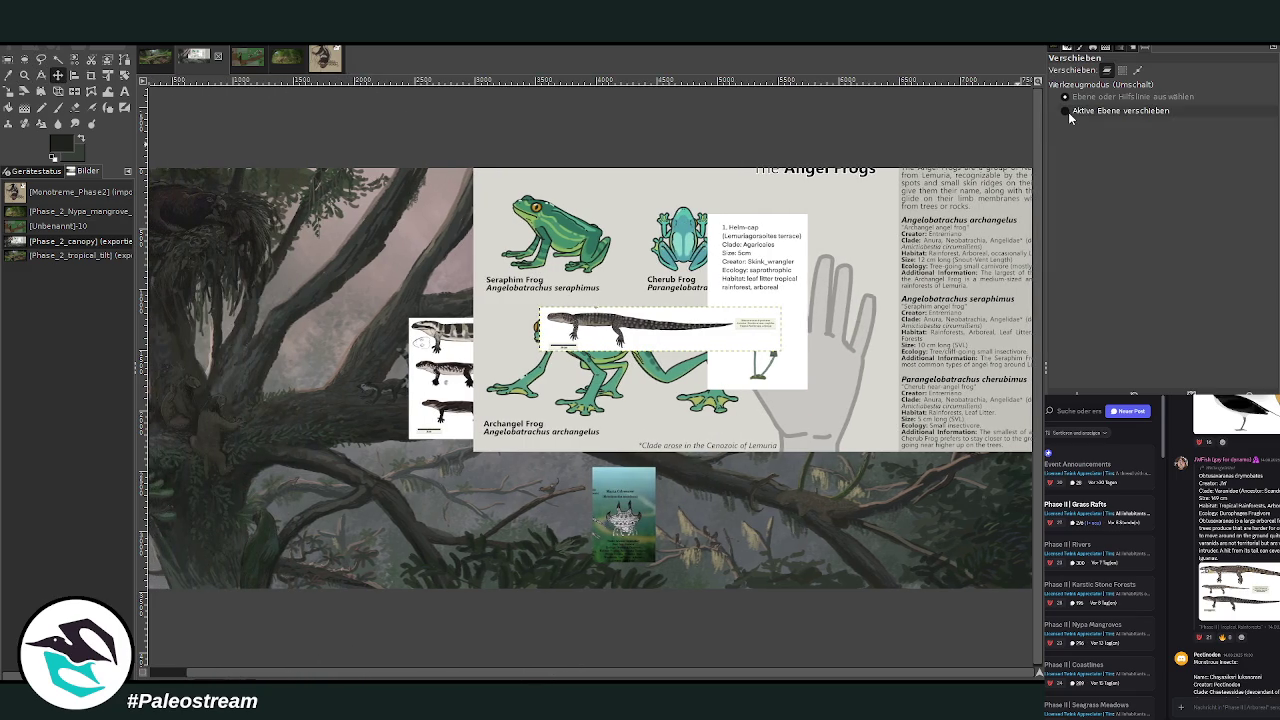
pyautogui.click(25, 76)
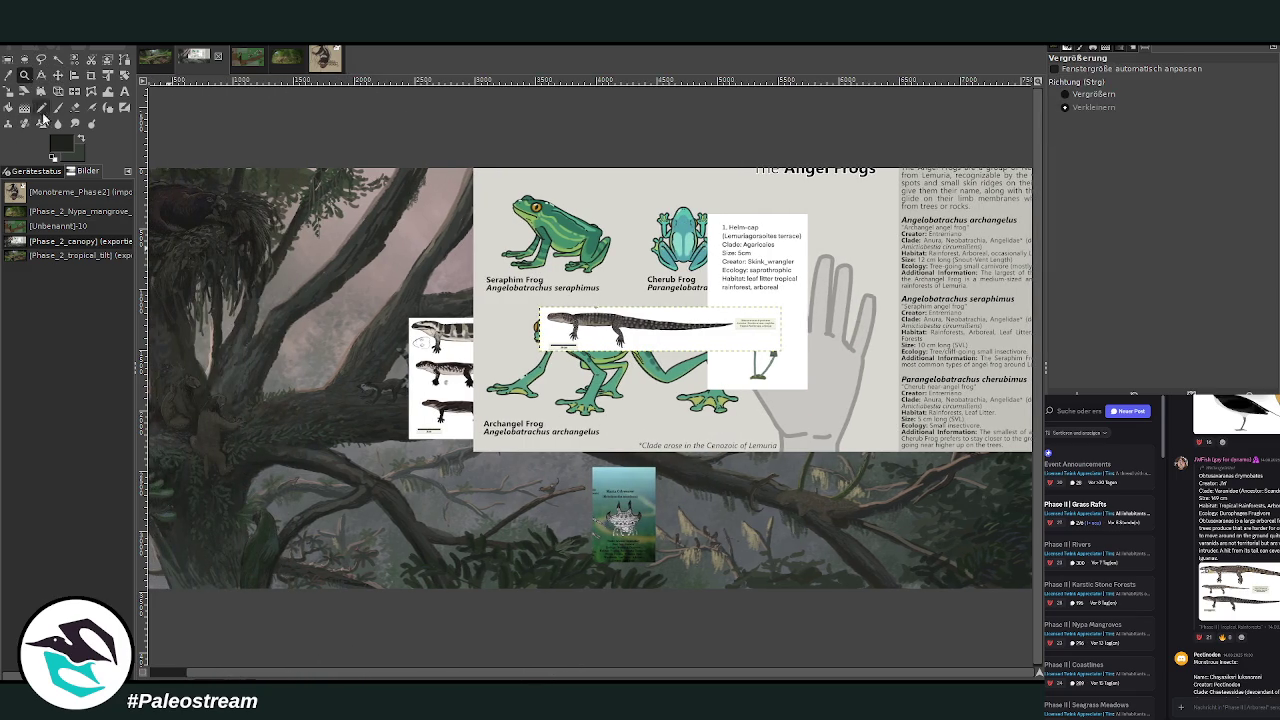
pyautogui.click(1065, 95)
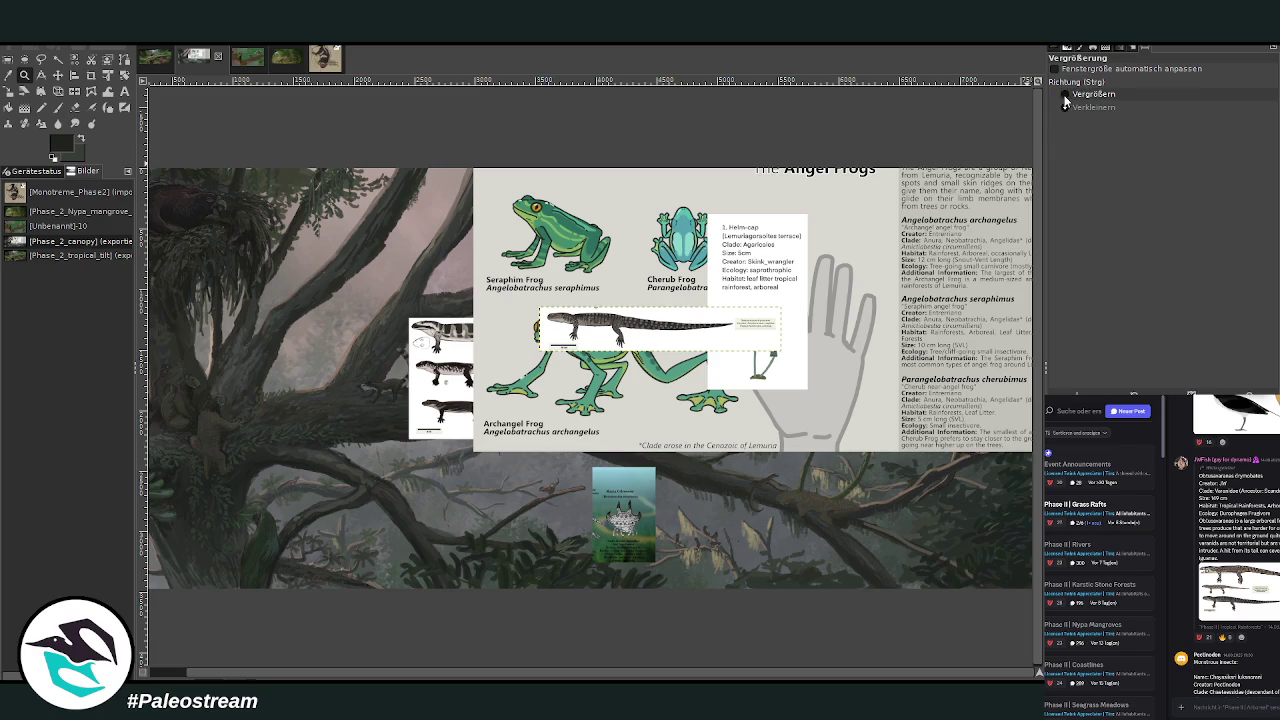
pyautogui.moveTo(546, 440); pyautogui.dragTo(718, 593)
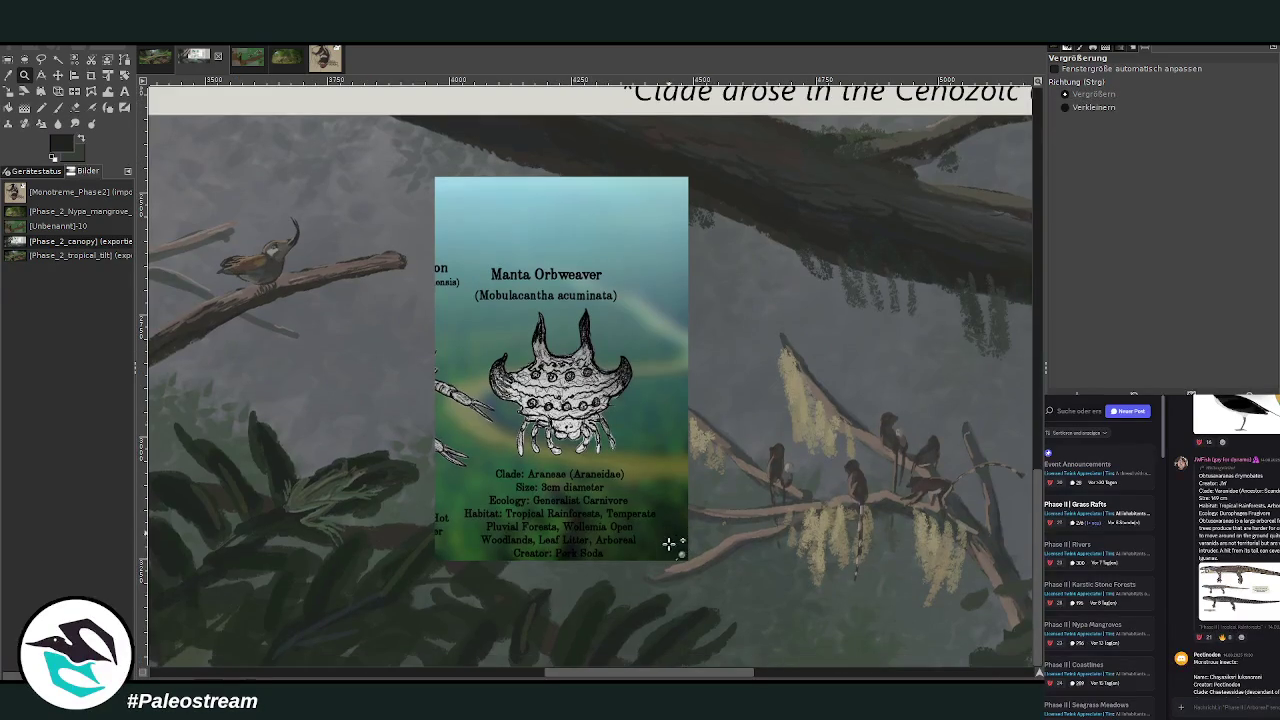
pyautogui.moveTo(377, 152); pyautogui.dragTo(758, 568)
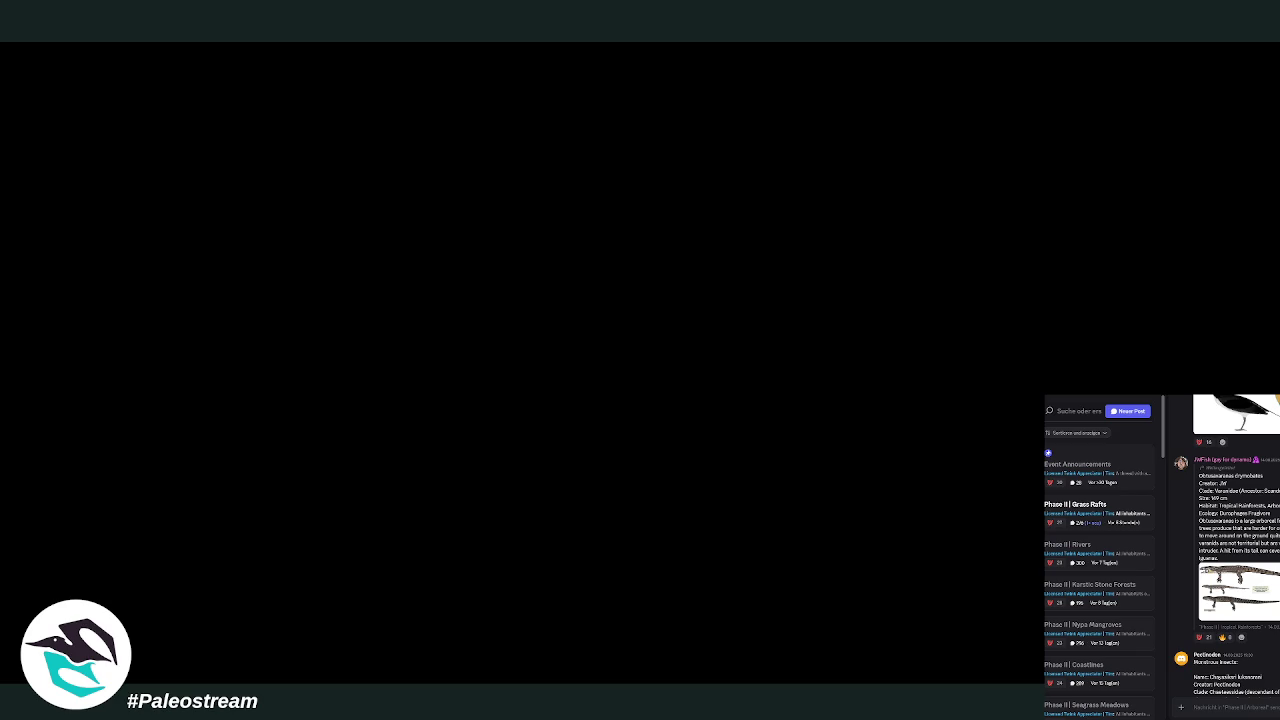
pyautogui.scroll(-2, 580, 375)
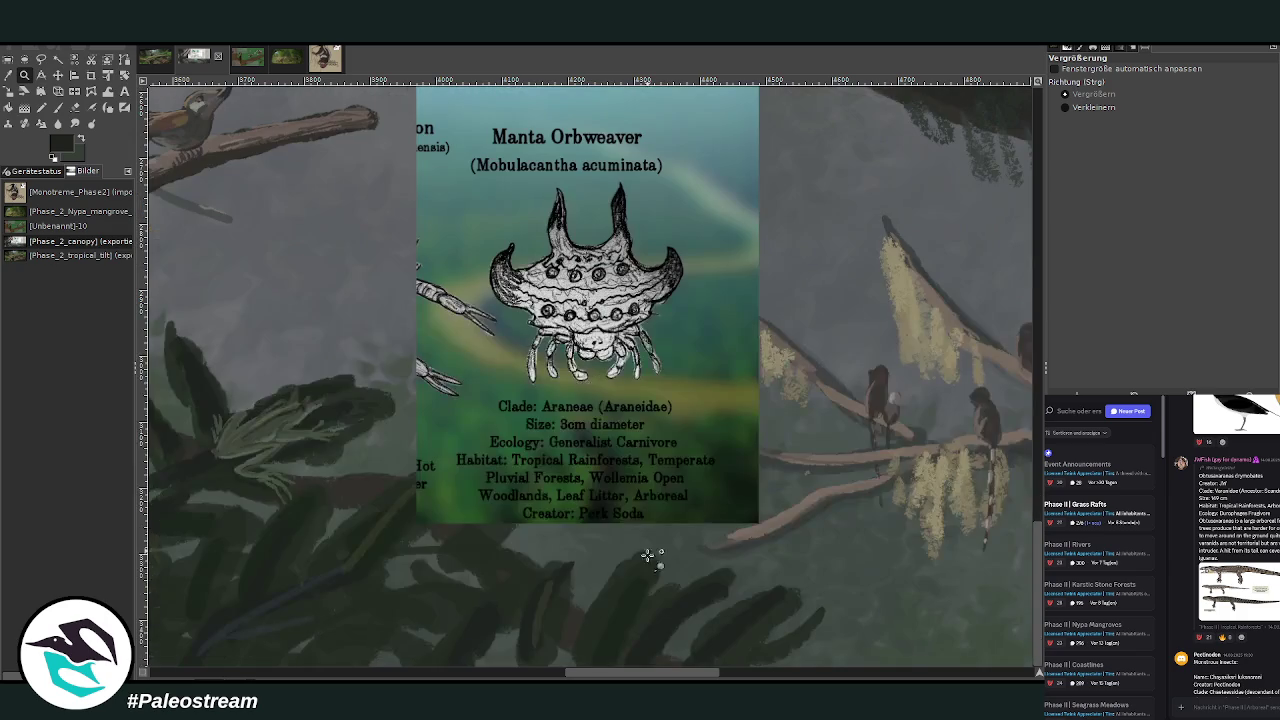
# Move the Manta Orbweaver card left to the centre over the foliage, then pick the Paintbrush.
pyautogui.moveTo(616, 677); pyautogui.dragTo(540, 677)
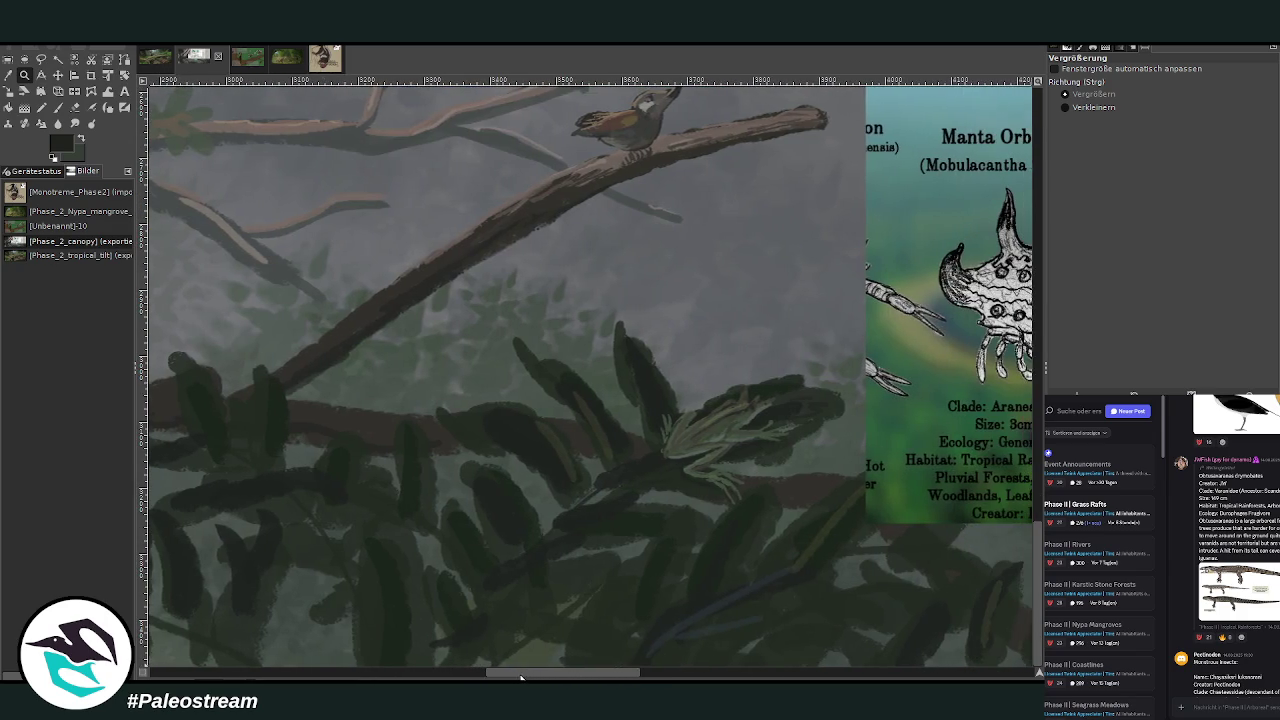
pyautogui.click(58, 75)
pyautogui.moveTo(951, 340)
pyautogui.mouseDown()
pyautogui.moveTo(505, 313)
pyautogui.moveTo(445, 269)
pyautogui.mouseUp()
pyautogui.moveTo(490, 676); pyautogui.dragTo(155, 670)
pyautogui.moveTo(295, 672); pyautogui.dragTo(477, 668)
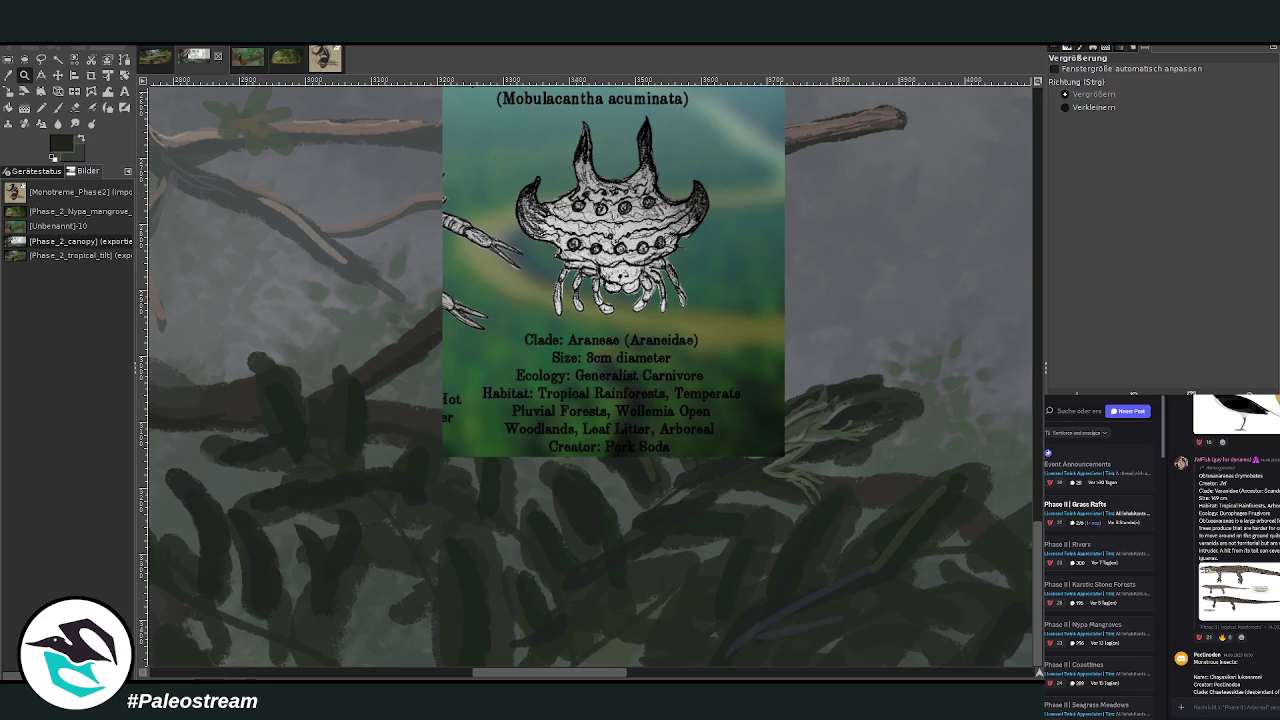
pyautogui.click(57, 108)
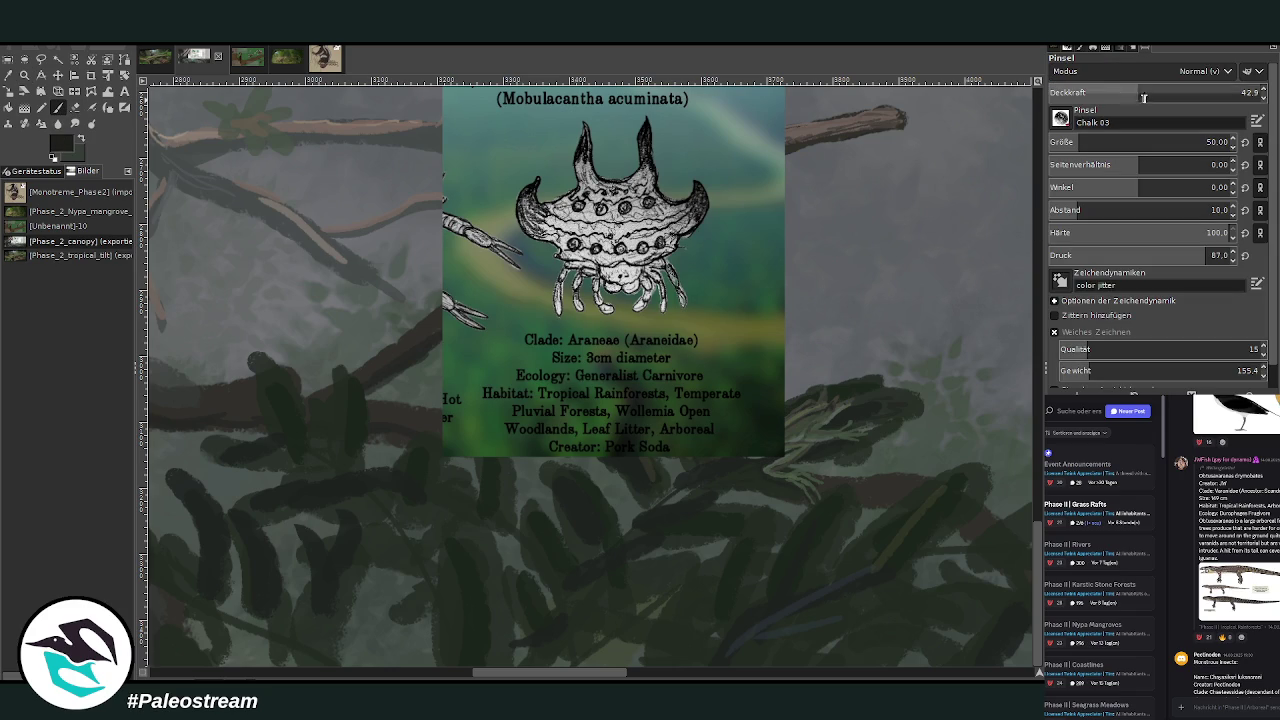
# Set the Chalk 03 brush to size 25 and opacity 77.9.
pyautogui.moveTo(1138, 96); pyautogui.dragTo(1199, 94)
pyautogui.click(1068, 142)
pyautogui.moveTo(1068, 142); pyautogui.dragTo(1075, 142)
pyautogui.moveTo(1200, 95); pyautogui.dragTo(1214, 95)
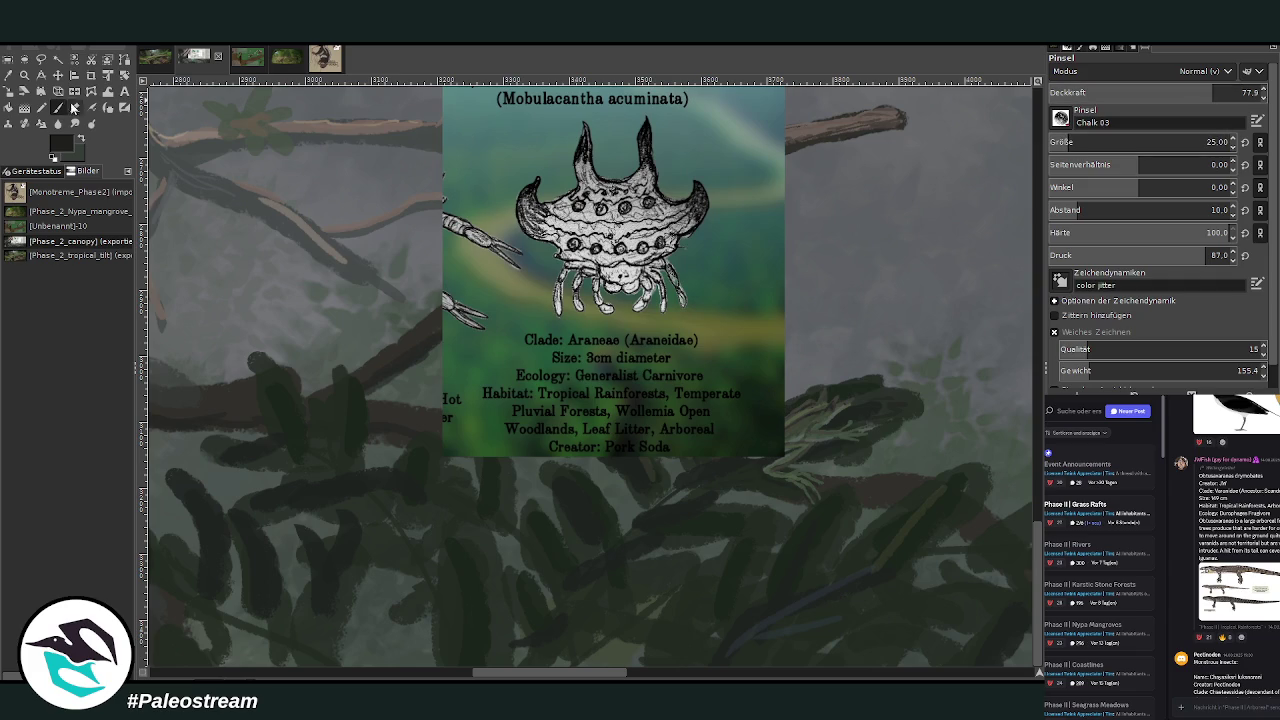
pyautogui.hscroll(-3, 483, 625)
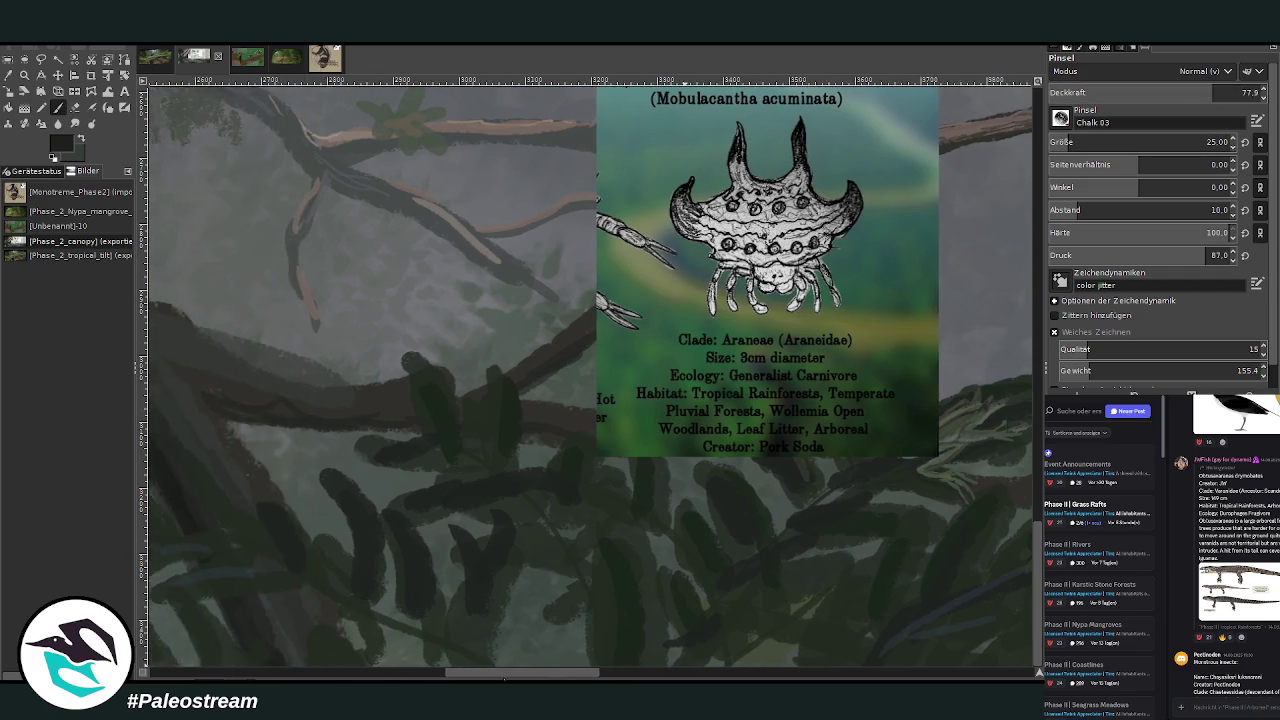
pyautogui.hscroll(-2, 483, 625)
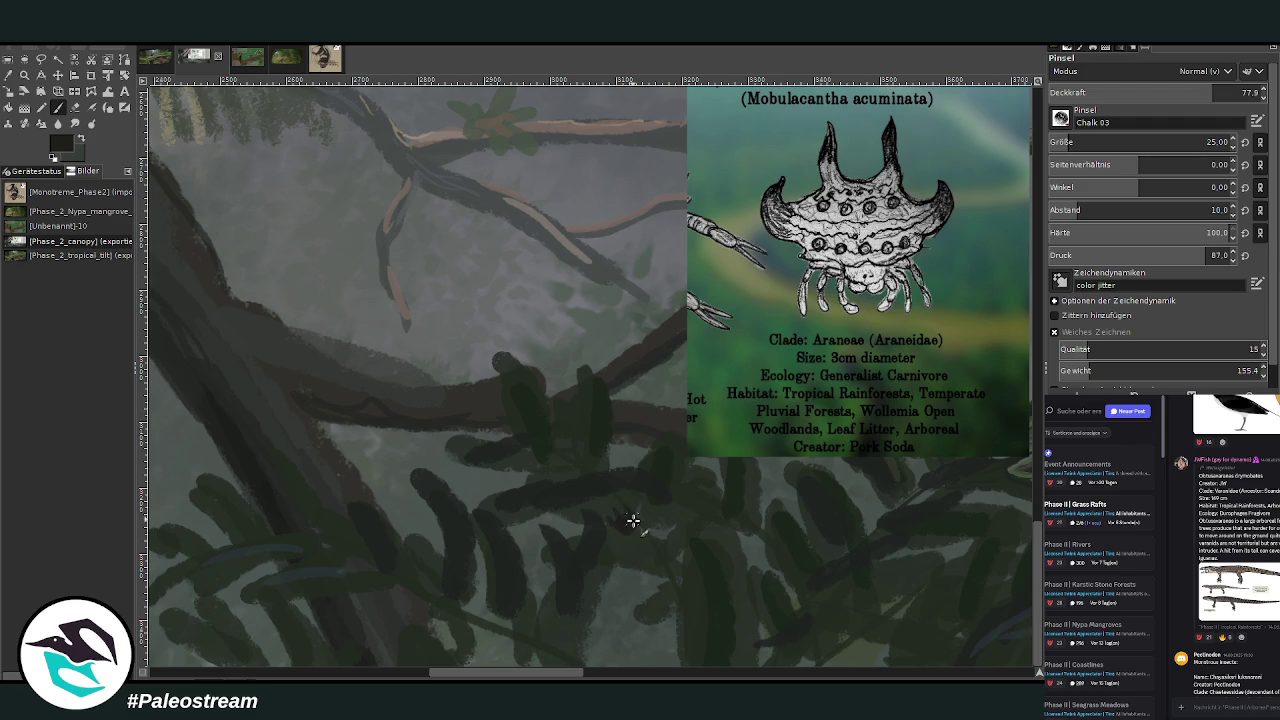
# Sketch a small spider in the foliage, lowering opacity to 64.7 then 49.8.
pyautogui.moveTo(638, 508); pyautogui.dragTo(640, 520)
pyautogui.click(1186, 92)
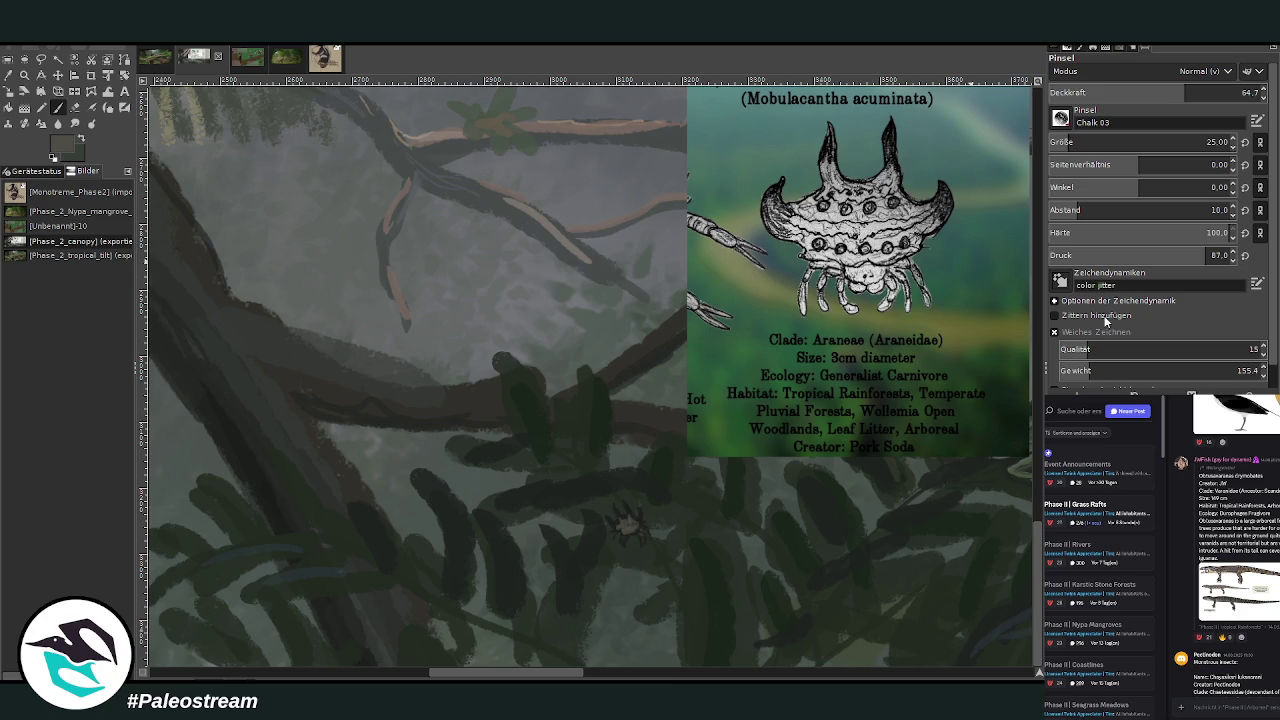
pyautogui.click(1155, 92)
pyautogui.click(24, 75)
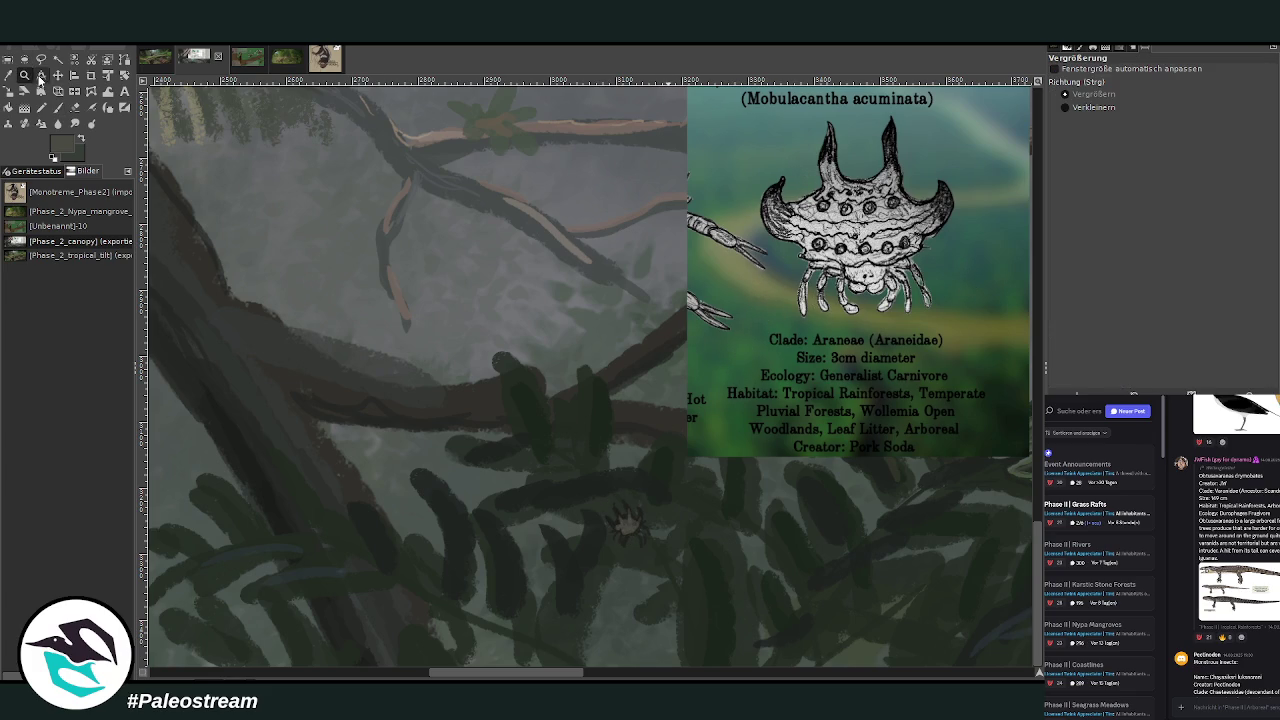
# Zoom in on the spider and dab lighter and darker chalk onto it.
pyautogui.moveTo(495, 149); pyautogui.dragTo(925, 645)
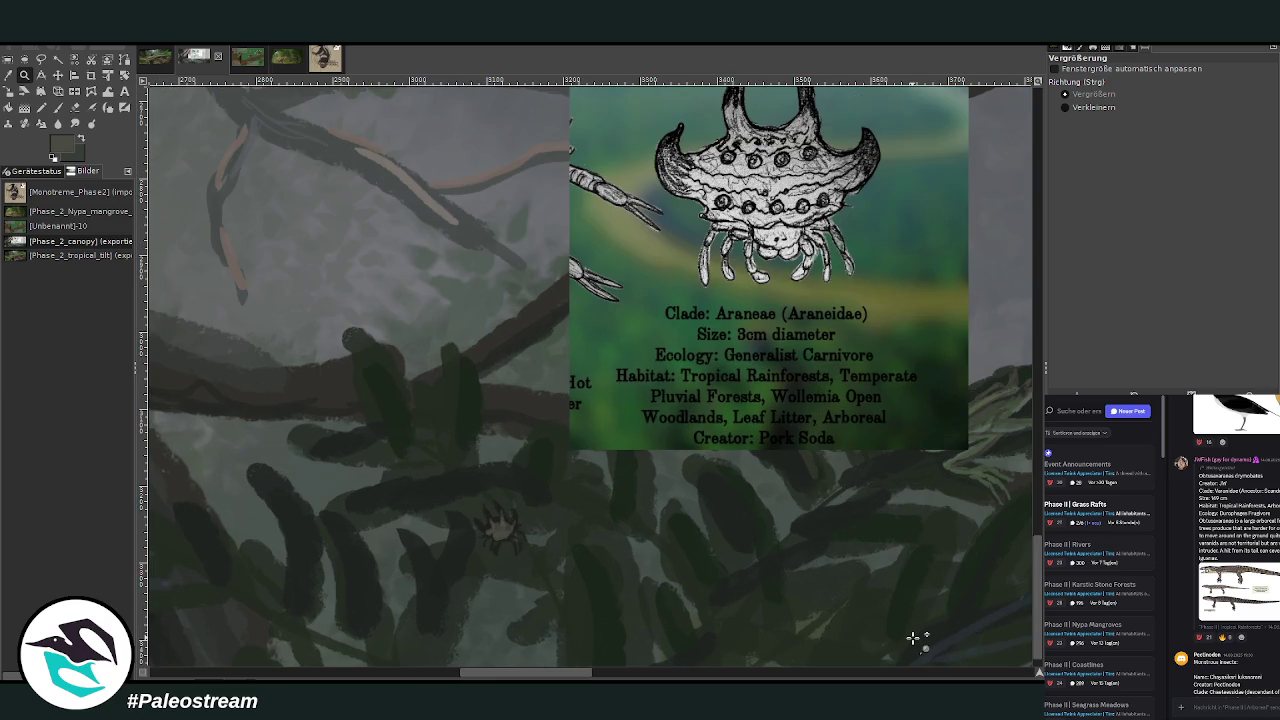
pyautogui.click(57, 107)
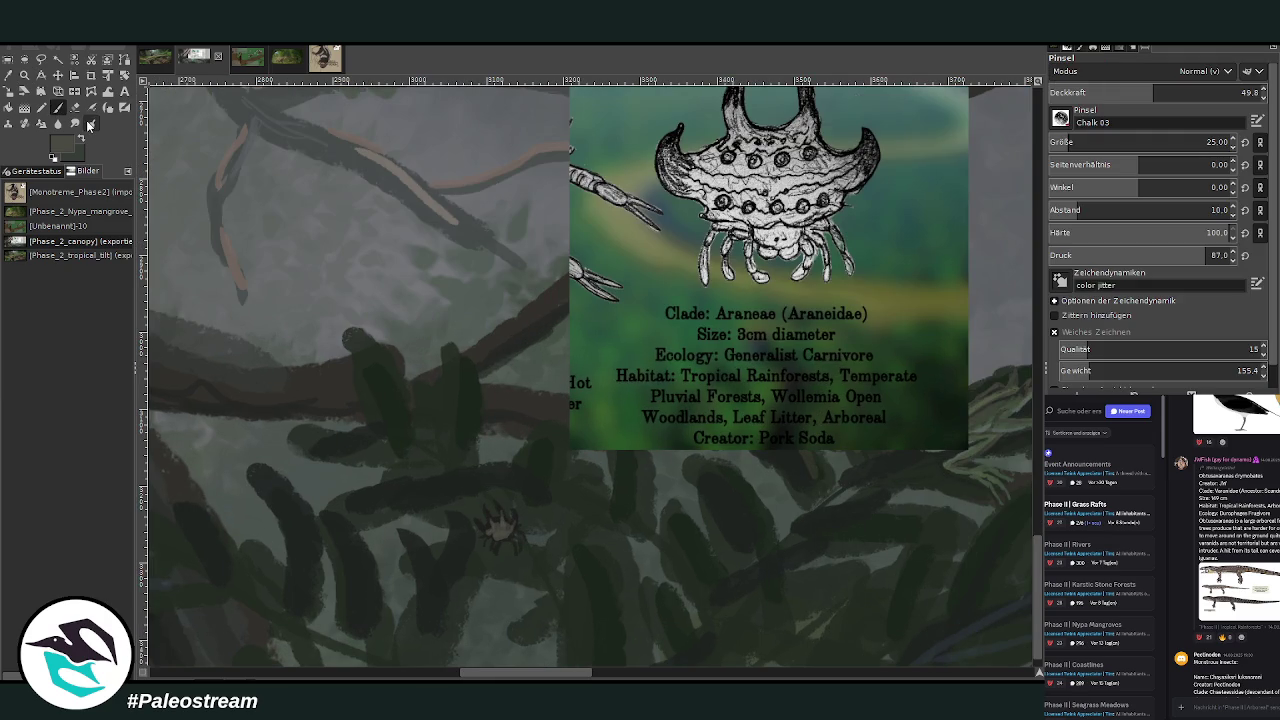
pyautogui.click(497, 535)
pyautogui.click(1197, 90)
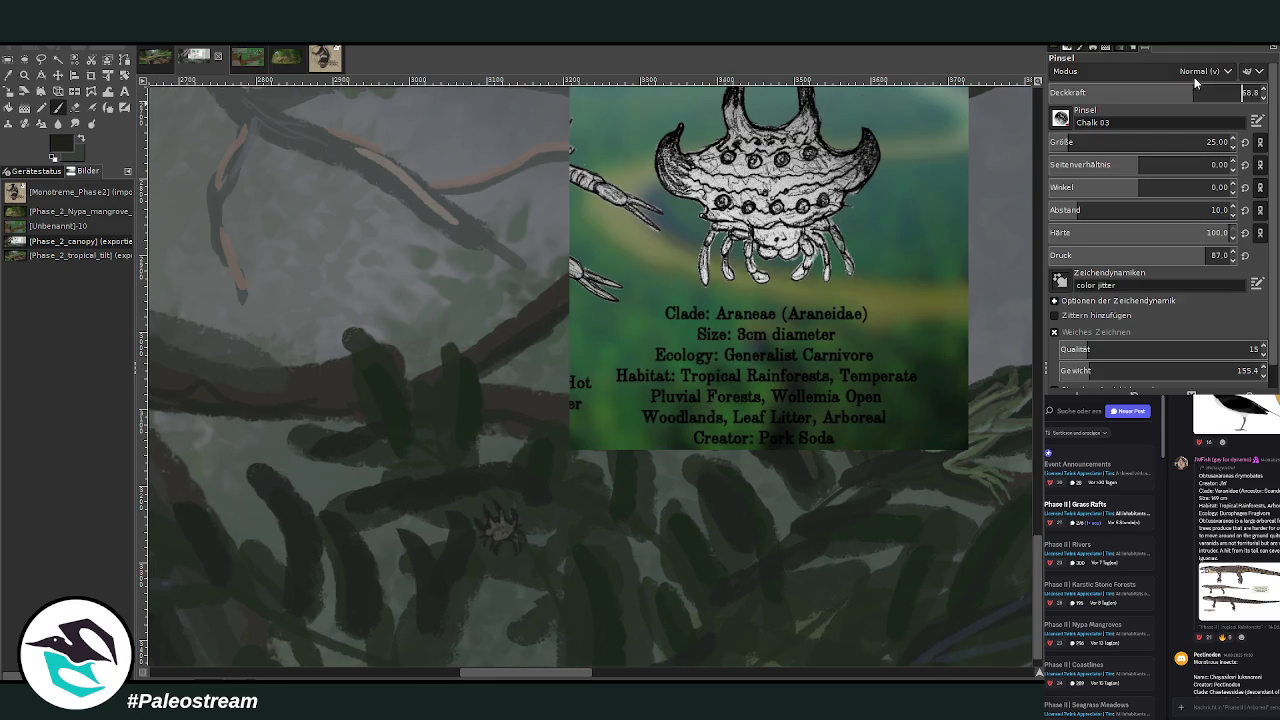
pyautogui.moveTo(500, 534); pyautogui.dragTo(500, 523)
# Paint grey-green strokes over the spider at size 14 and opacity 77.6.
pyautogui.keyDown('ctrl'); pyautogui.click(990, 309); pyautogui.keyUp('ctrl')
pyautogui.moveTo(1140, 142); pyautogui.dragTo(1110, 142)
pyautogui.moveTo(1150, 92); pyautogui.dragTo(1180, 92)
pyautogui.moveTo(502, 522)
pyautogui.mouseDown()
pyautogui.moveTo(488, 538)
pyautogui.moveTo(495, 530)
pyautogui.mouseUp()
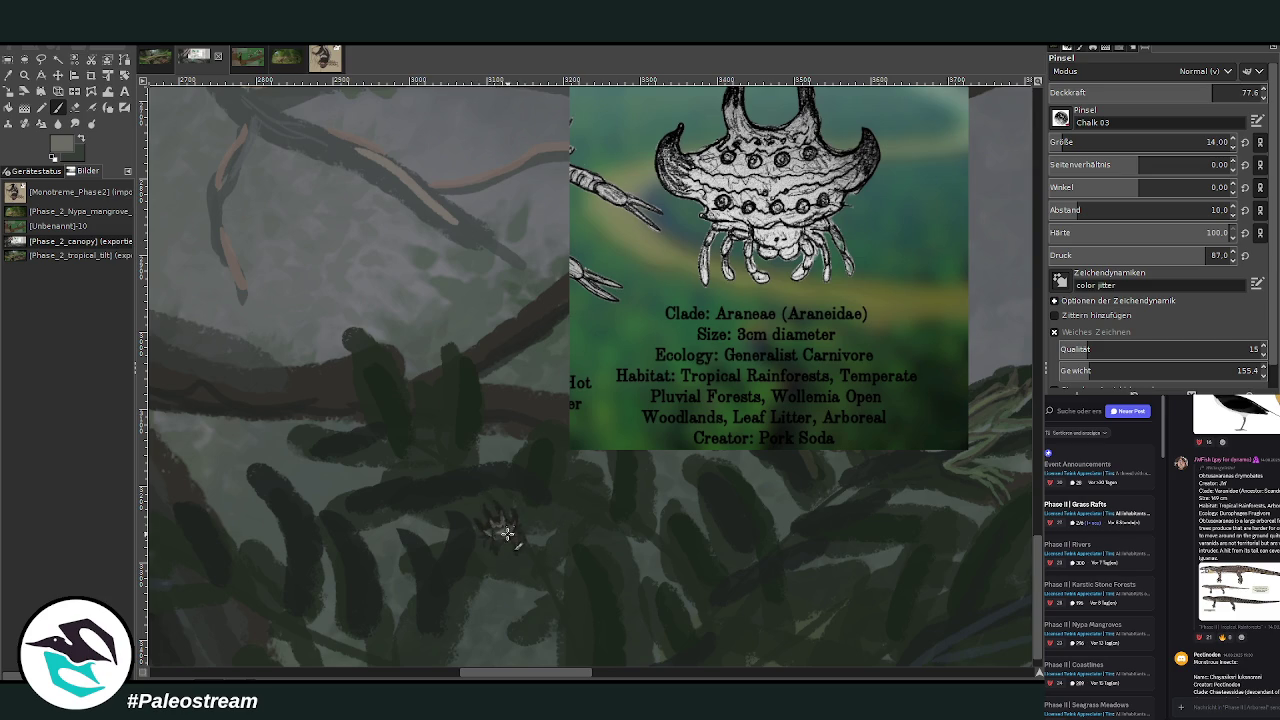
# Draw thin dark legs at brush size 9, then paste a floating copy of the spider.
pyautogui.click(1210, 142)
pyautogui.write('9')
pyautogui.press('Return')
pyautogui.moveTo(497, 534); pyautogui.dragTo(491, 549)
pyautogui.press('d')
pyautogui.hotkey('ctrl', 'v')
pyautogui.hotkey('shift', 'f')
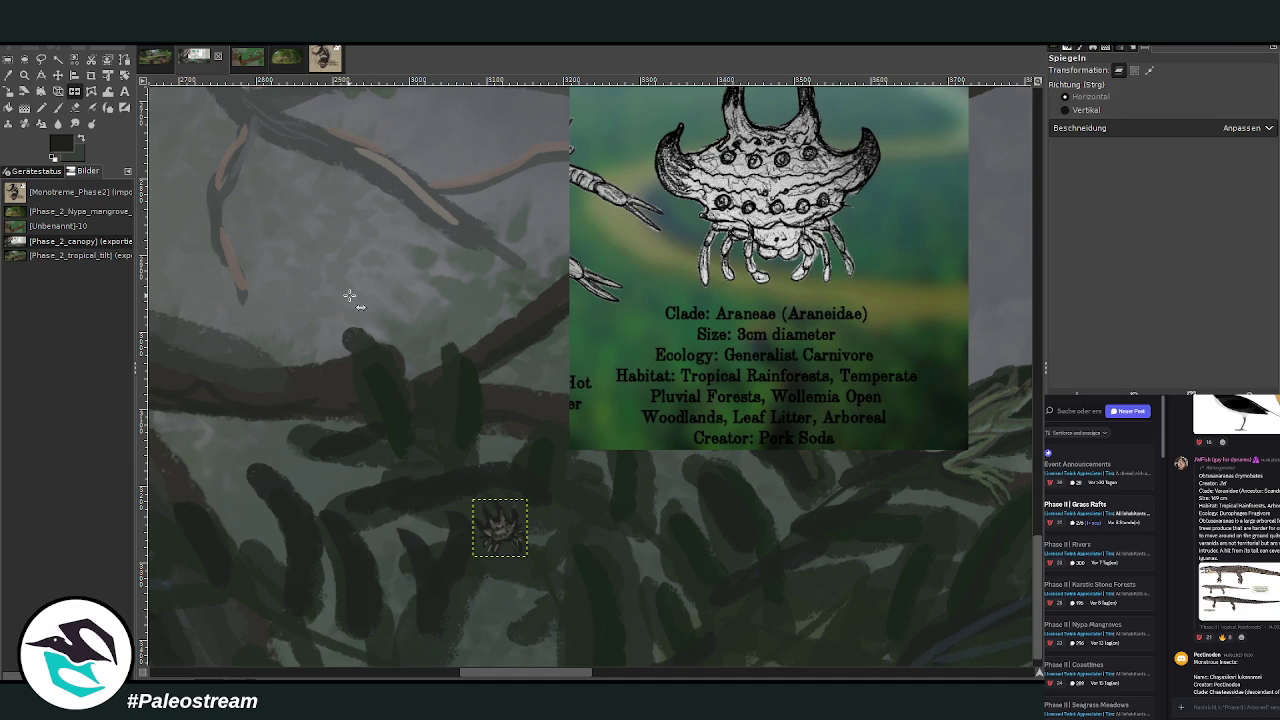
# Mirror the spider copy horizontally and move it up and right onto the leaves.
pyautogui.click(500, 528)
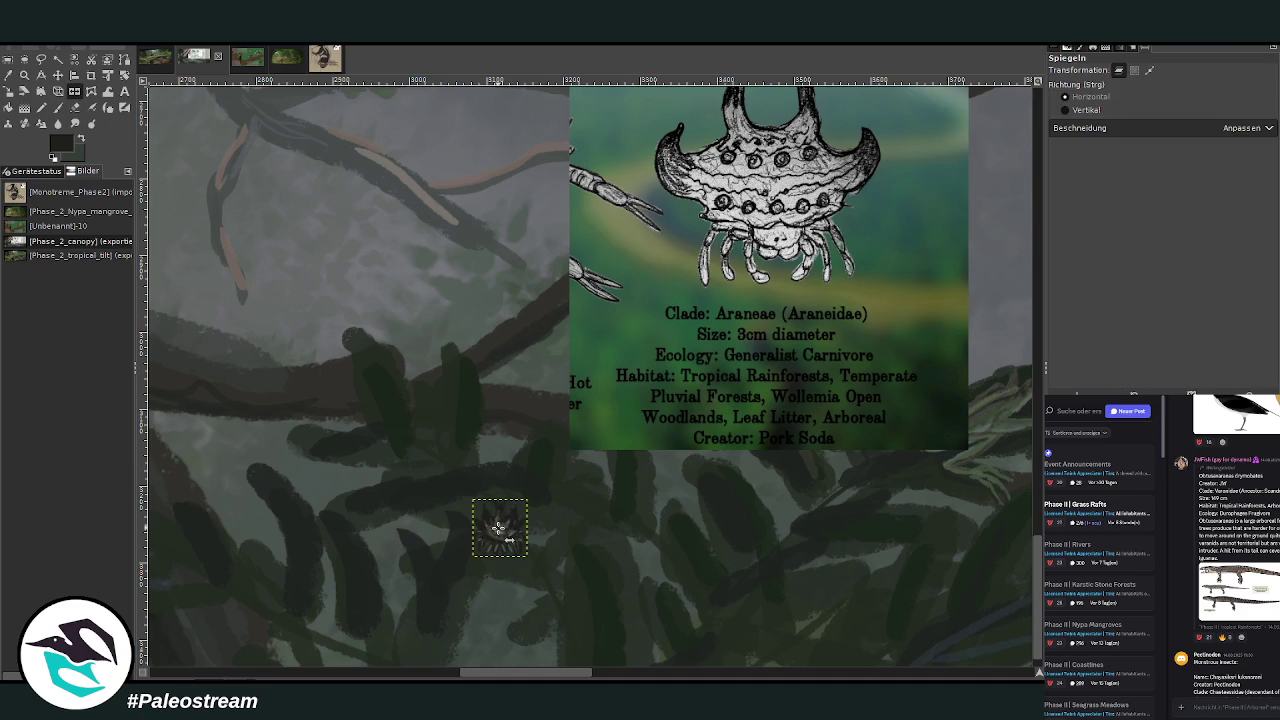
pyautogui.click(58, 75)
pyautogui.moveTo(500, 528); pyautogui.dragTo(986, 571)
pyautogui.moveTo(547, 675); pyautogui.dragTo(613, 675)
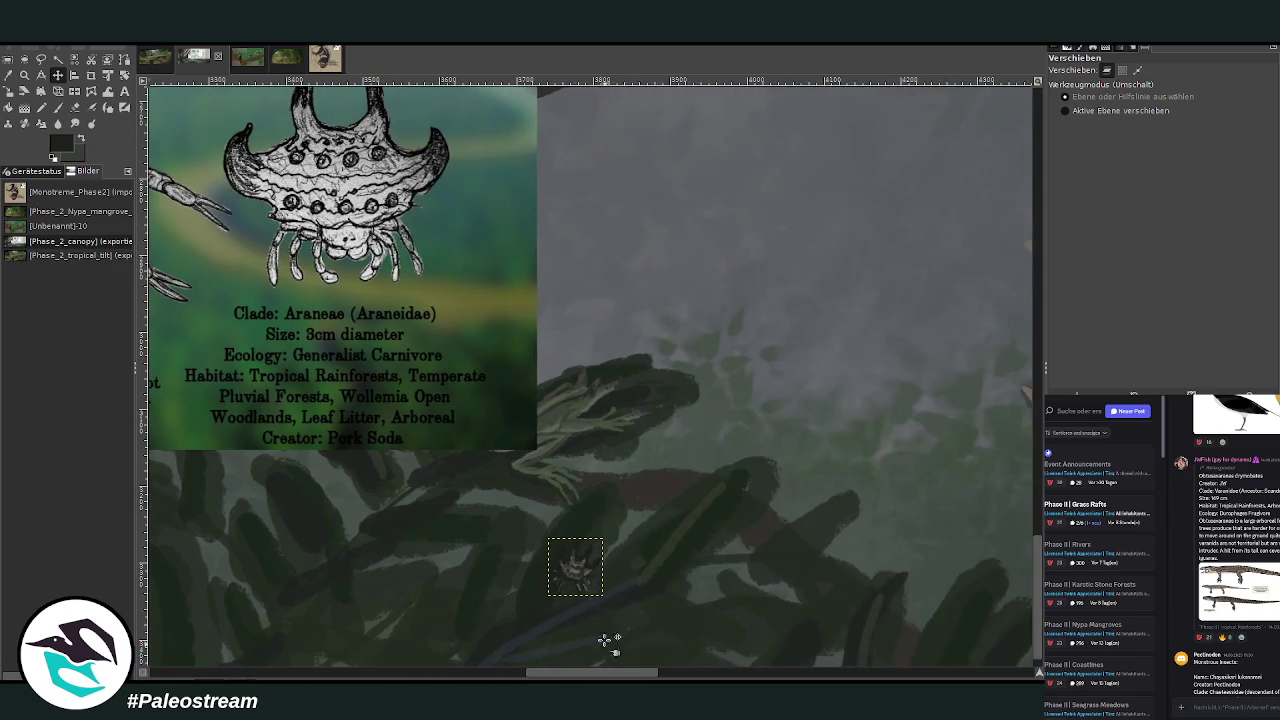
pyautogui.moveTo(573, 568); pyautogui.dragTo(759, 508)
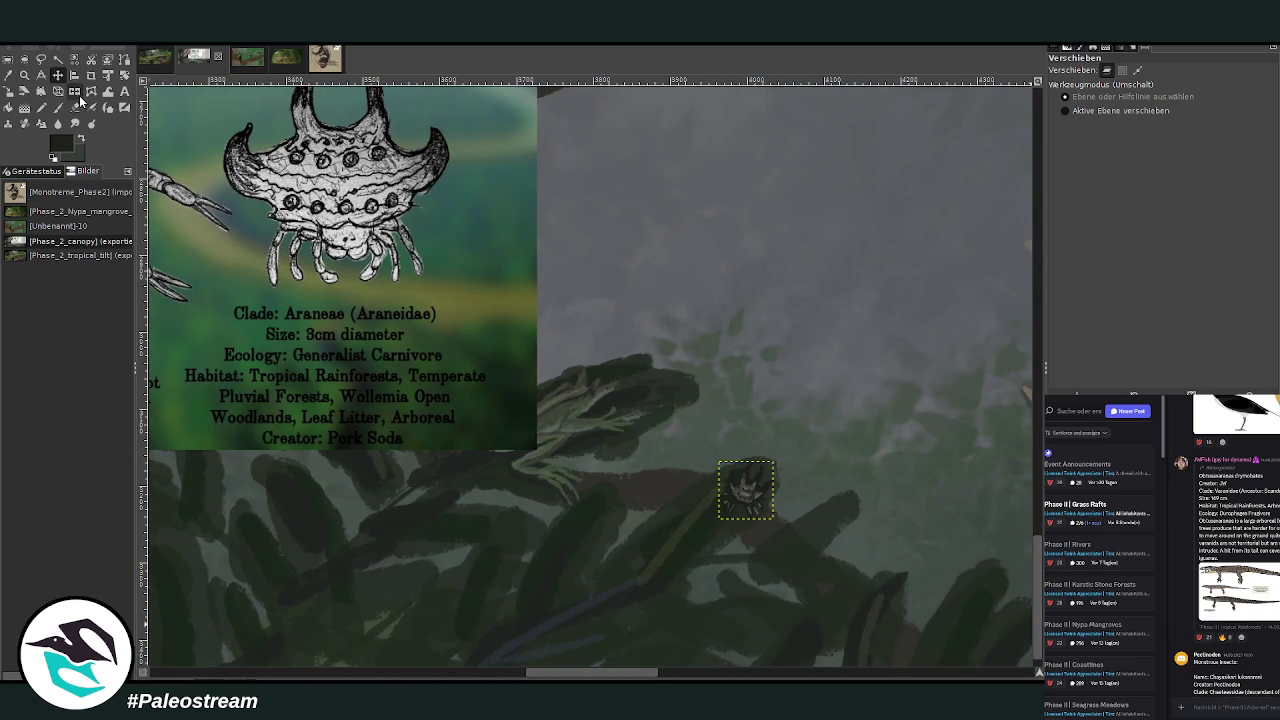
# Apply a reset, undistorted perspective transform to the spider copy.
pyautogui.click(58, 91)
pyautogui.click(747, 490)
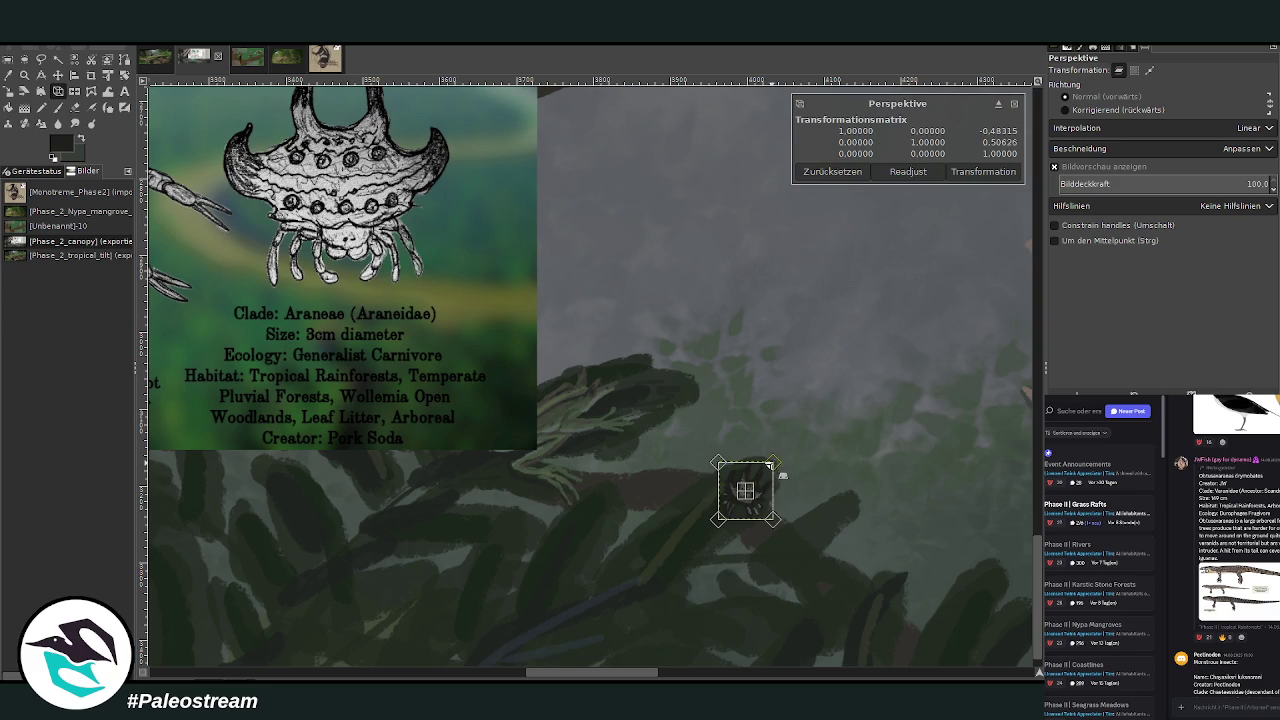
pyautogui.moveTo(726, 479); pyautogui.dragTo(729, 486)
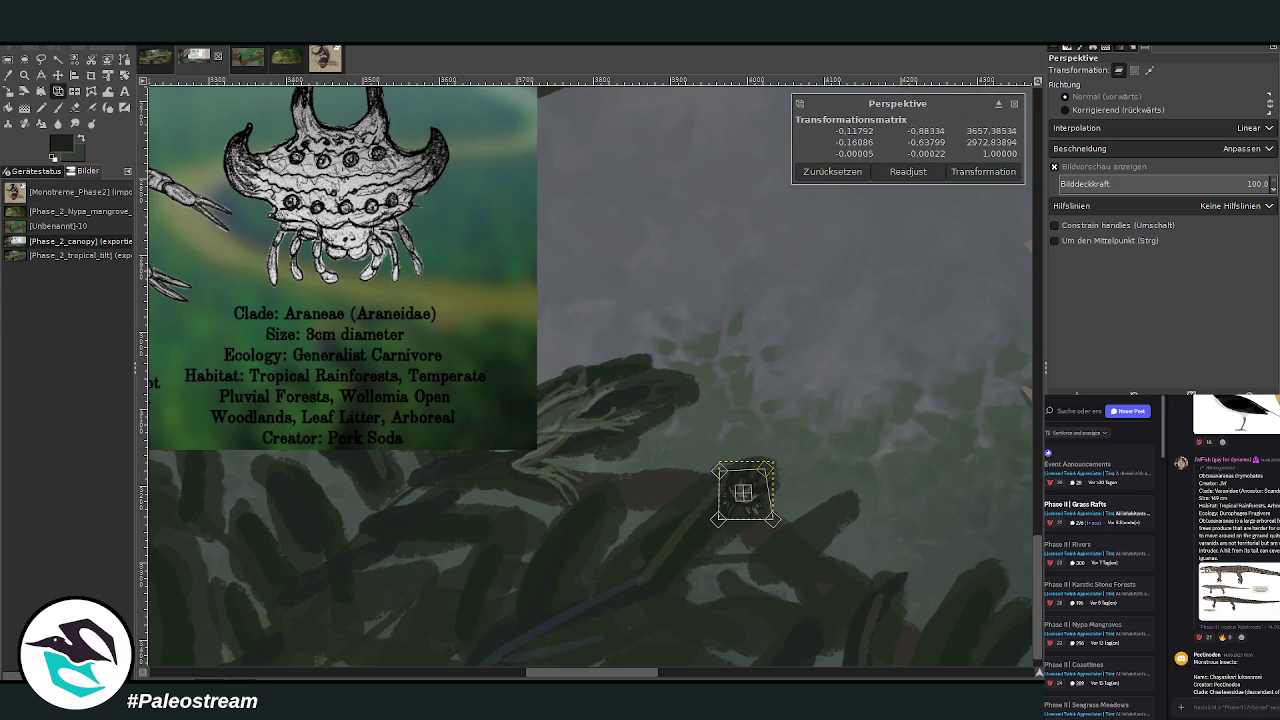
pyautogui.click(830, 173)
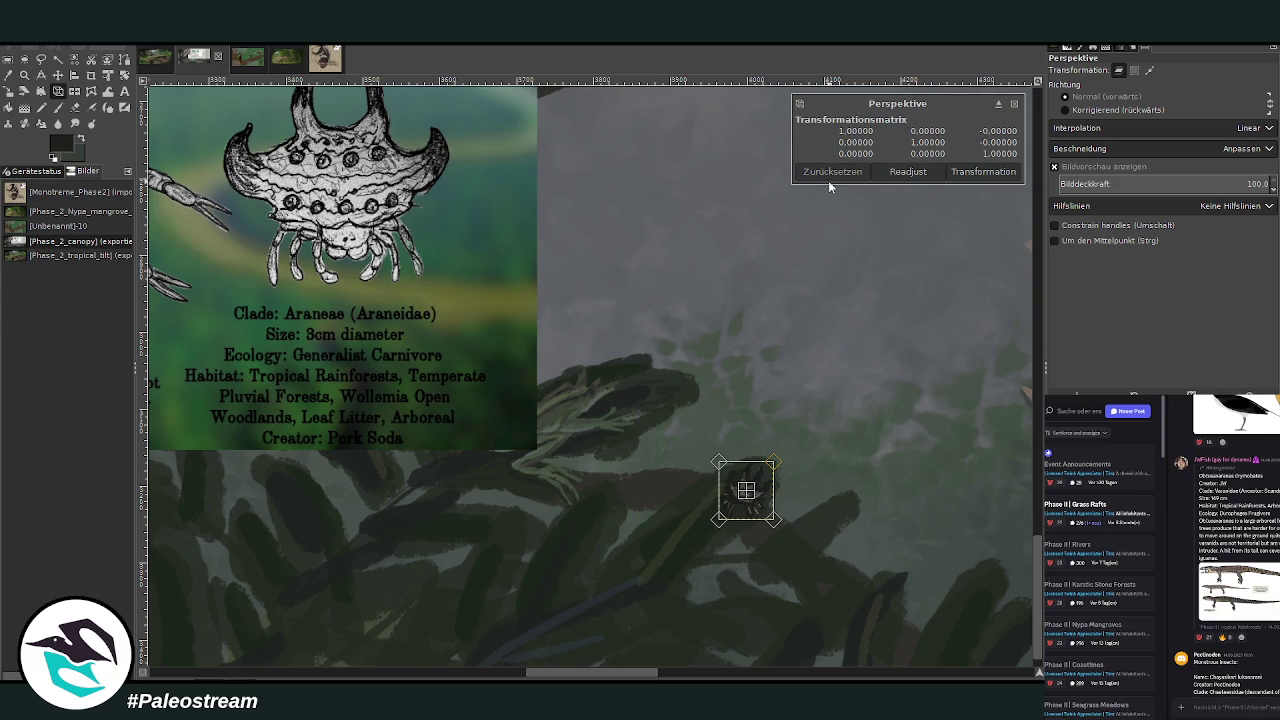
pyautogui.click(746, 490)
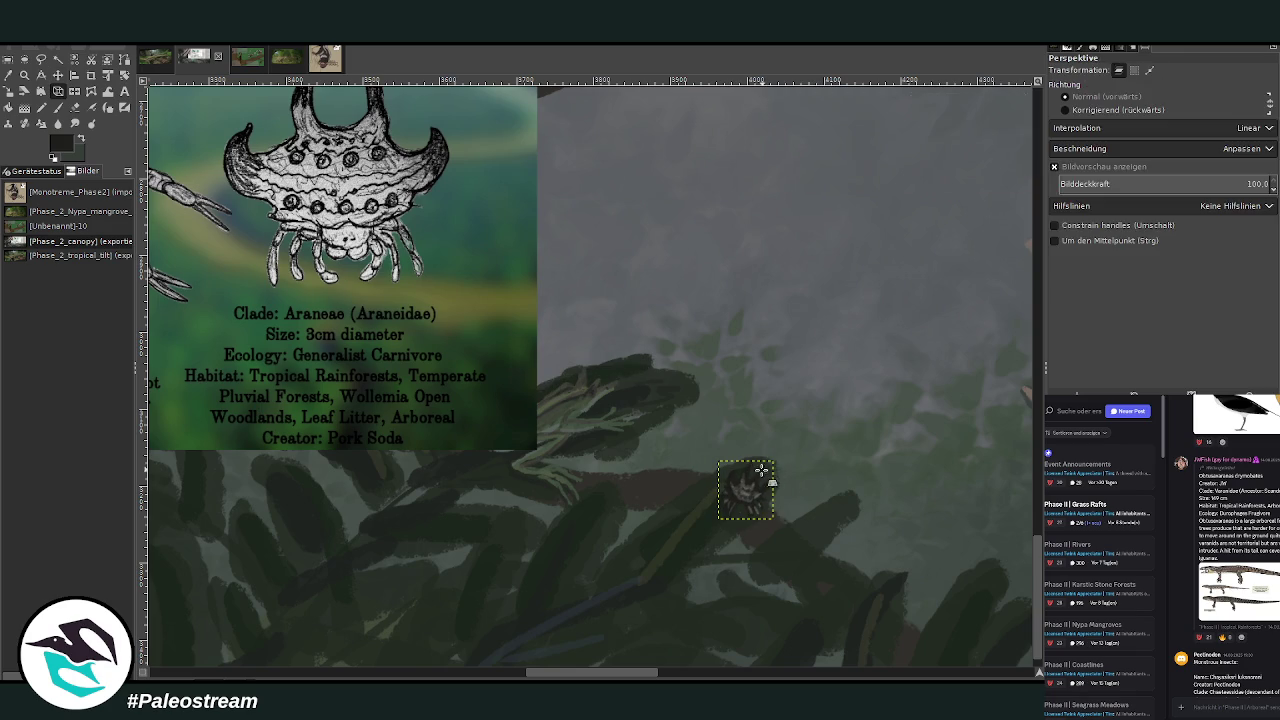
# Move the small spider copy down-left onto the dark foliage leaves.
pyautogui.click(9, 91)
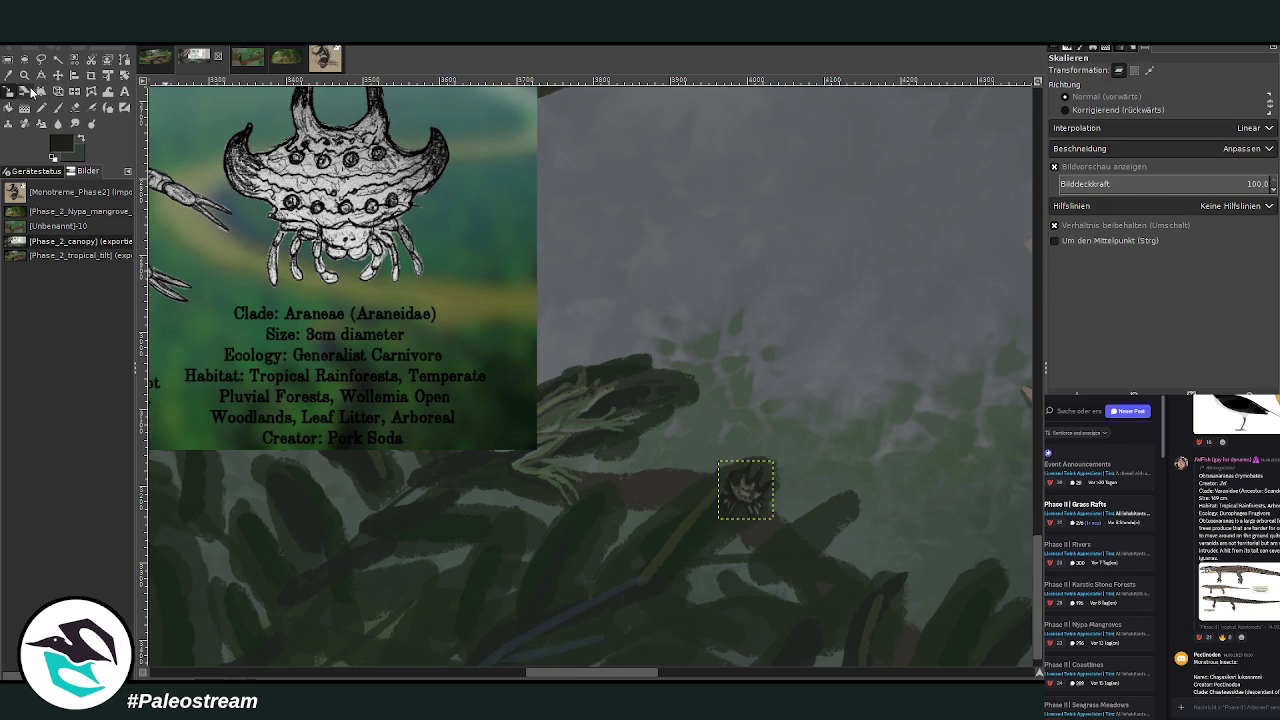
pyautogui.click(58, 75)
pyautogui.moveTo(740, 490); pyautogui.dragTo(565, 581)
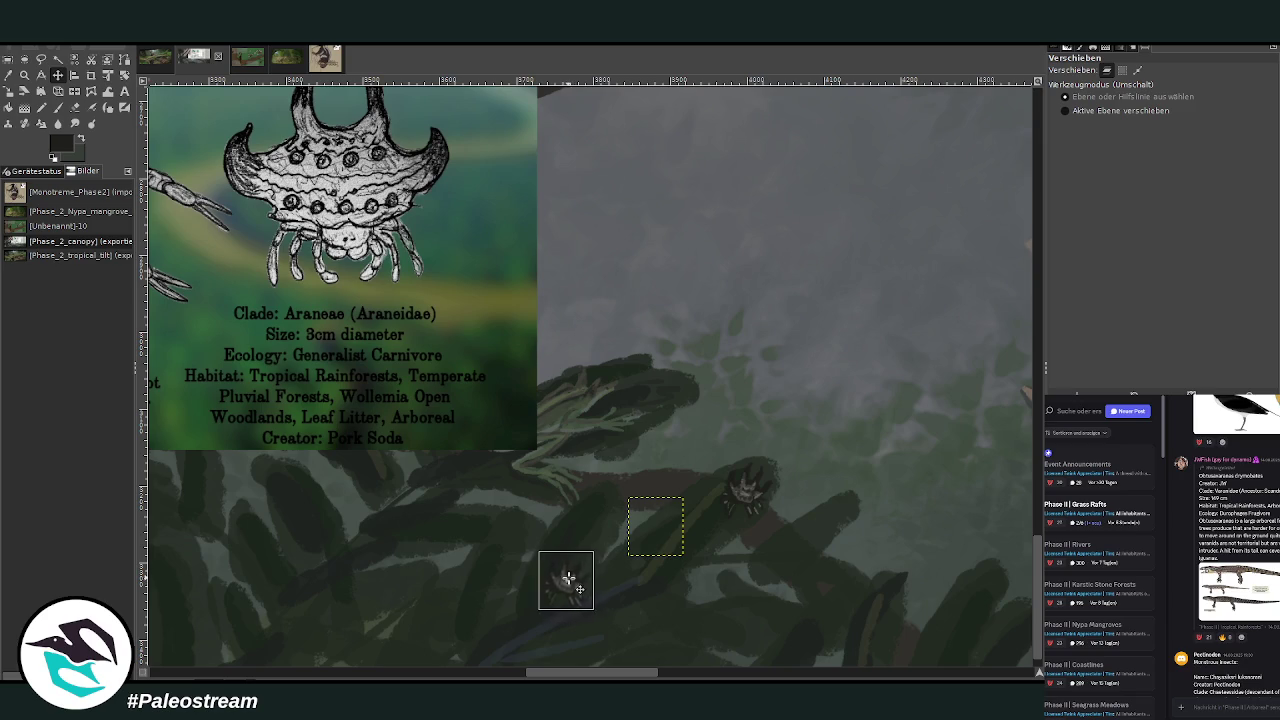
pyautogui.hotkey('shift', 'f')
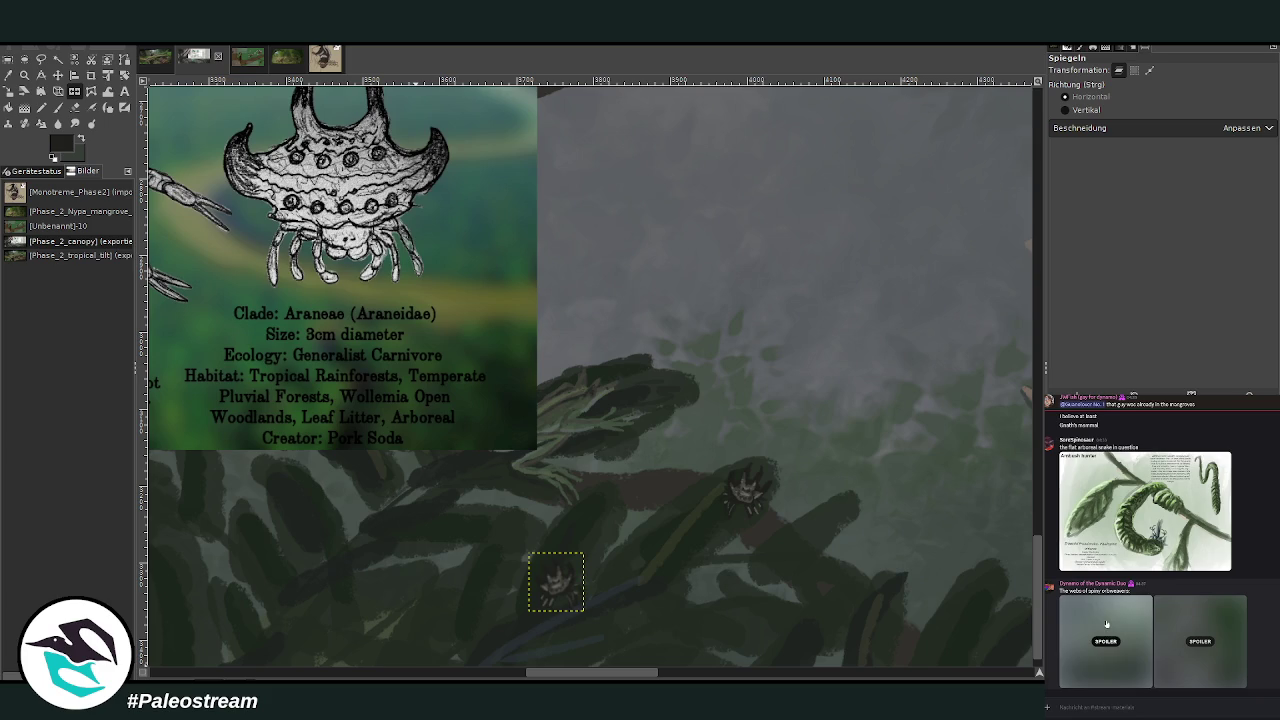
pyautogui.click(1187, 629)
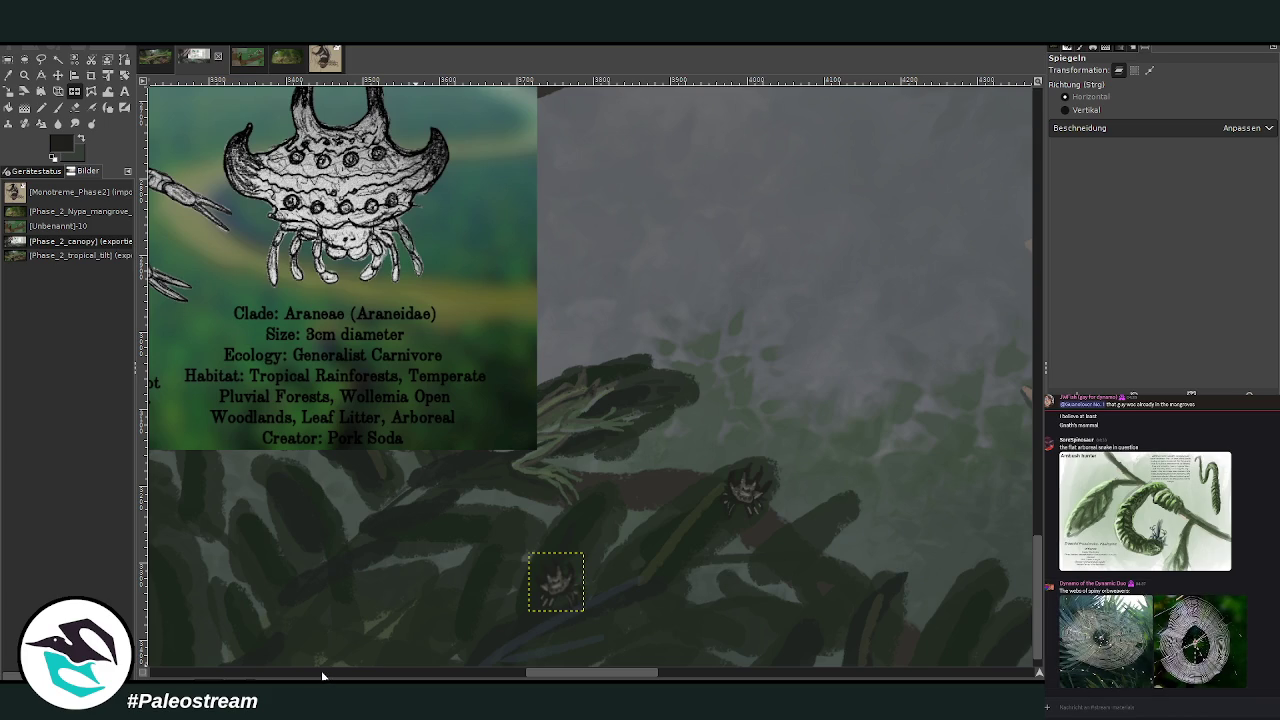
# Zoom out to the whole painting, then zoom into its lower part.
pyautogui.press('-')
pyautogui.press('-')
pyautogui.press('-')
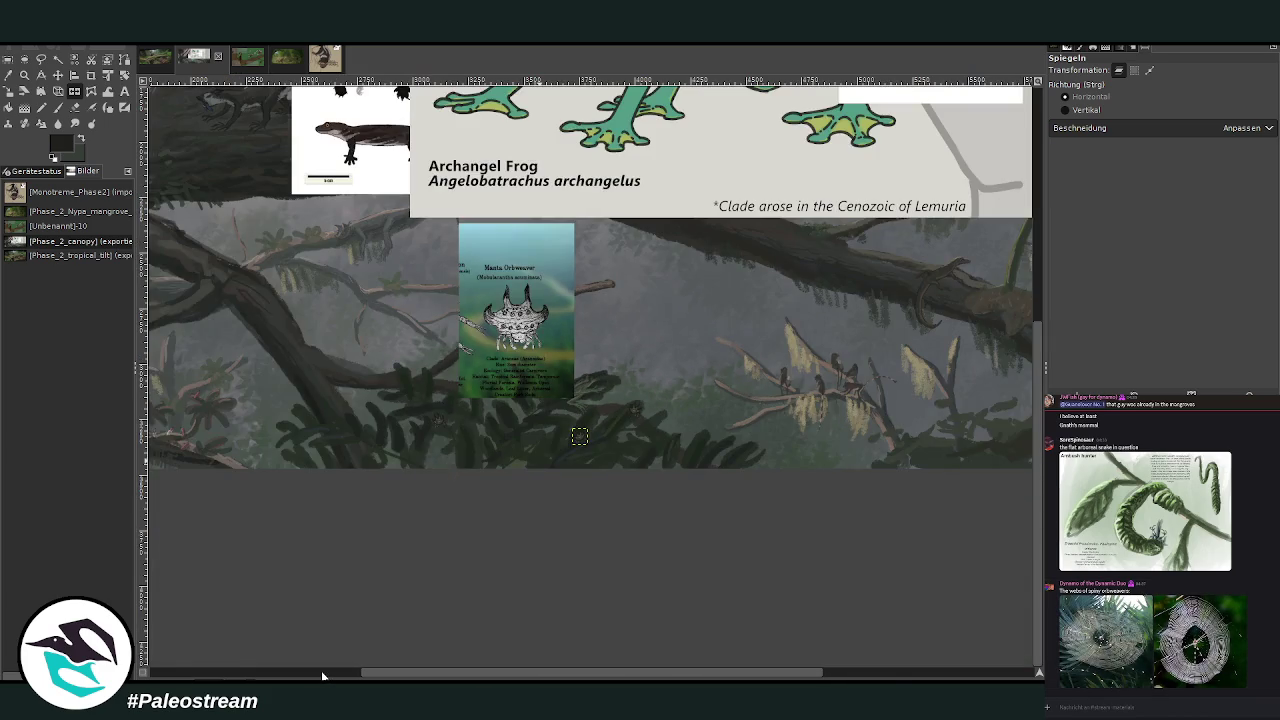
pyautogui.press('-')
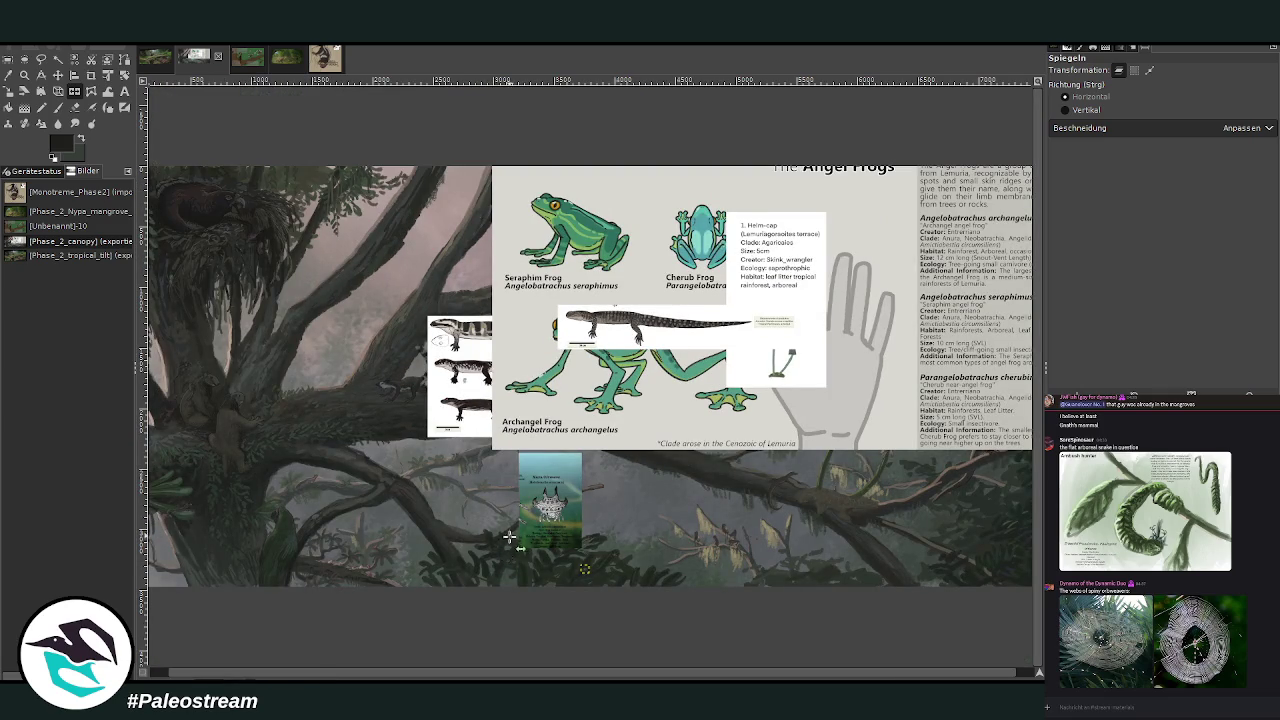
pyautogui.click(24, 75)
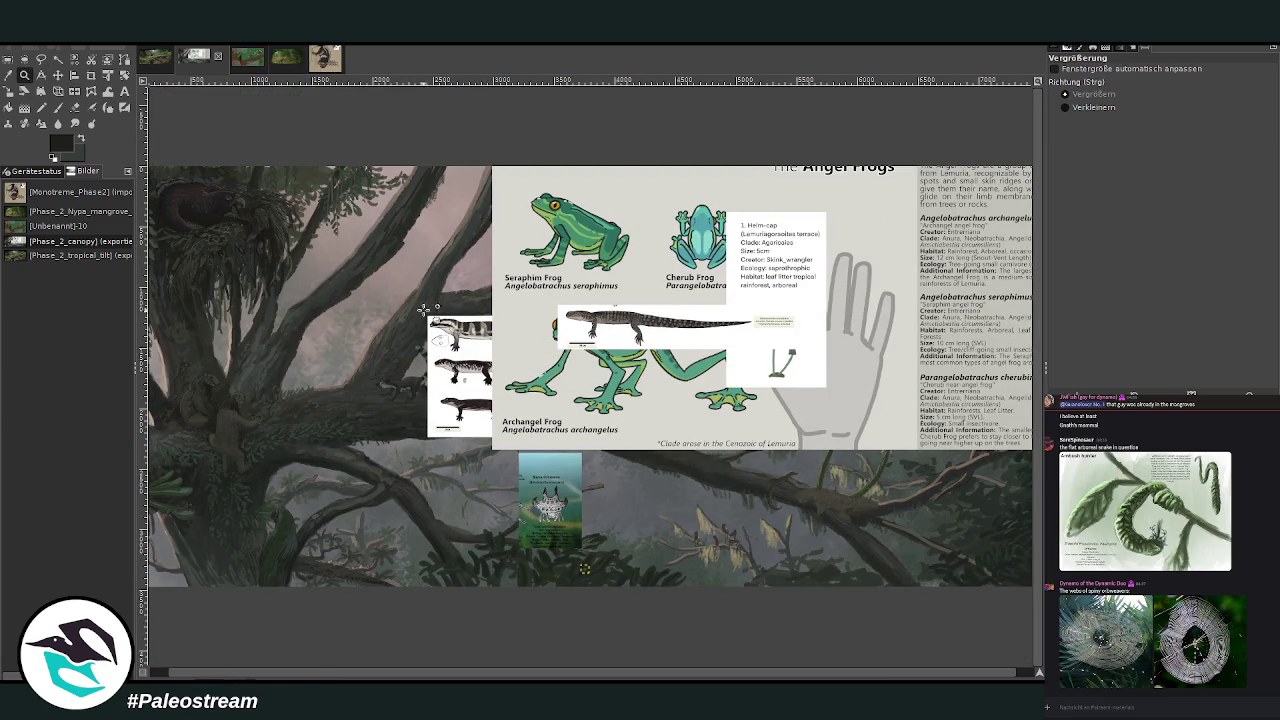
pyautogui.click(476, 584)
pyautogui.moveTo(499, 675)
pyautogui.mouseDown()
pyautogui.moveTo(394, 658)
pyautogui.moveTo(471, 654)
pyautogui.mouseUp()
pyautogui.moveTo(1032, 565); pyautogui.dragTo(1032, 487)
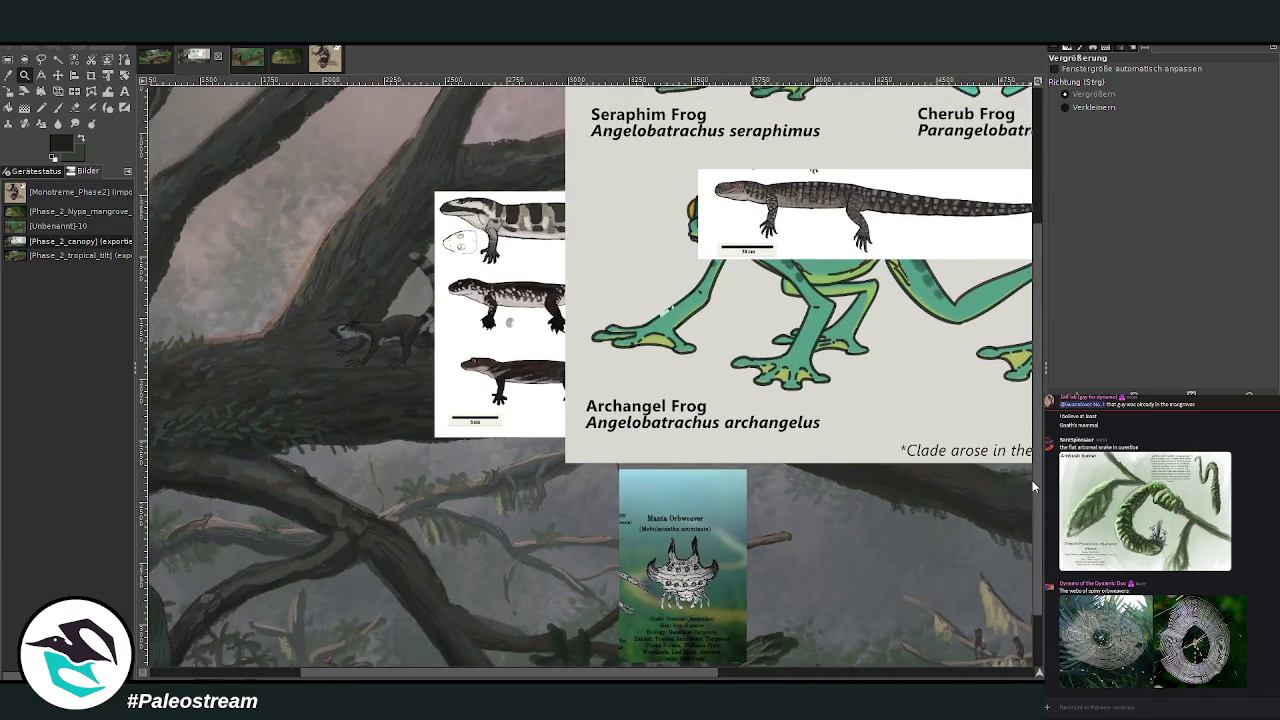
pyautogui.moveTo(543, 676)
pyautogui.mouseDown()
pyautogui.moveTo(773, 676)
pyautogui.moveTo(548, 670)
pyautogui.mouseUp()
# Move the Helm-cap mushroom card over the branches and shift the lizard image off it.
pyautogui.press('m')
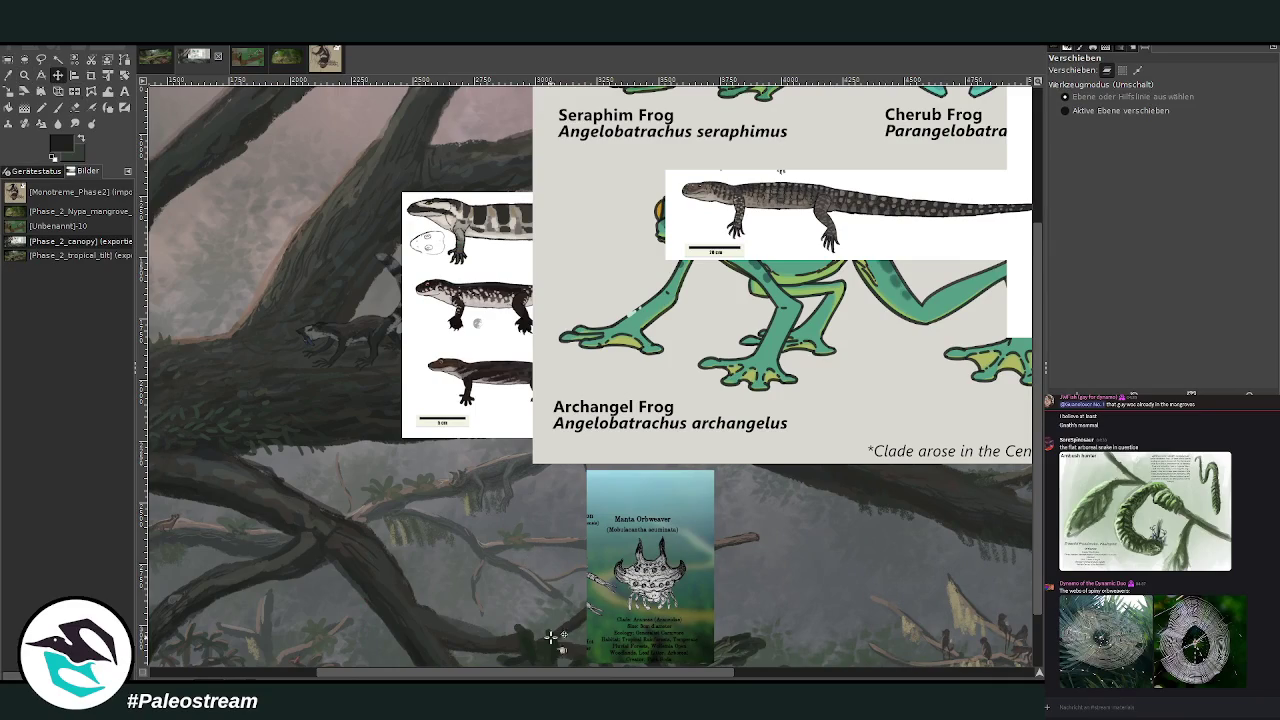
pyautogui.click(746, 677)
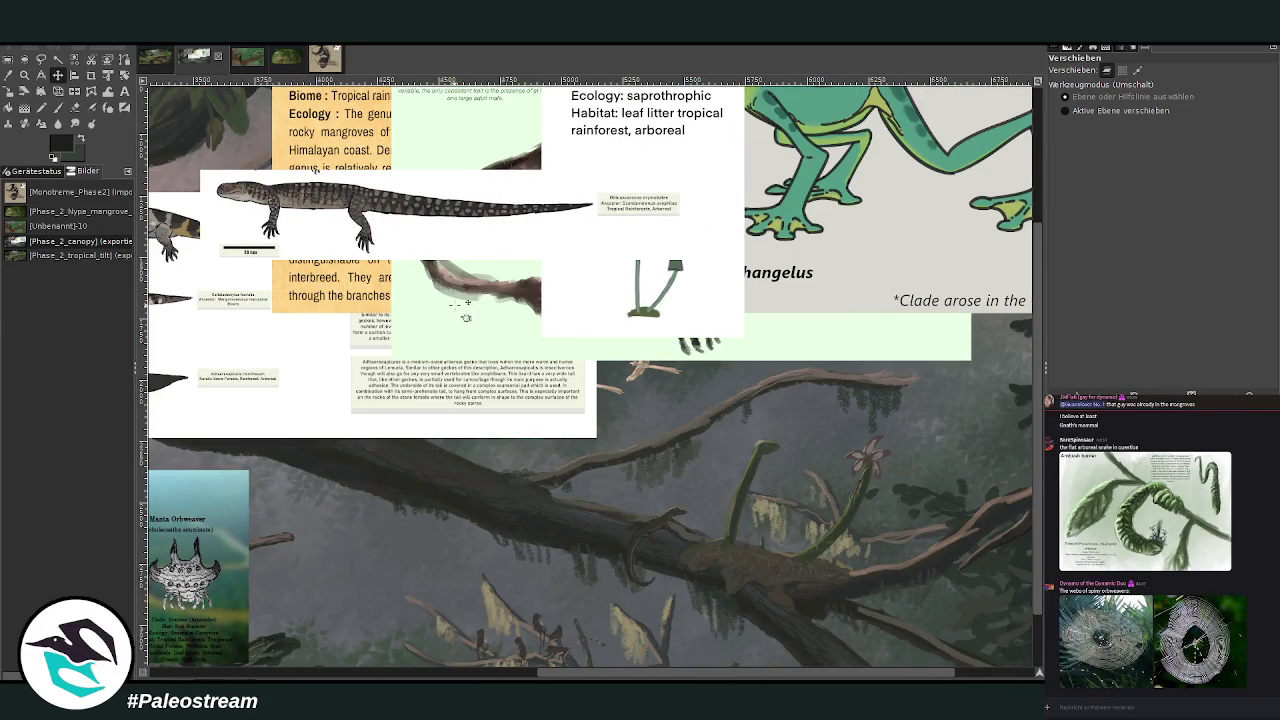
pyautogui.moveTo(469, 318); pyautogui.dragTo(492, 513)
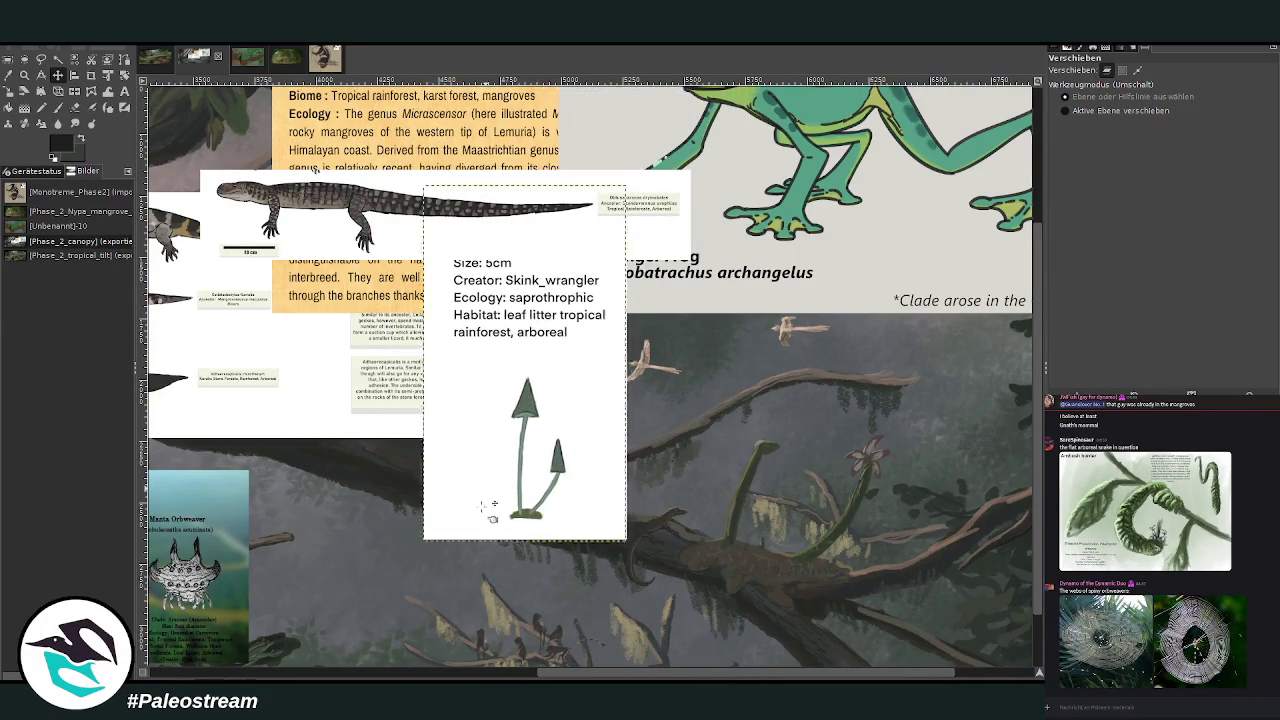
pyautogui.moveTo(326, 233); pyautogui.dragTo(781, 143)
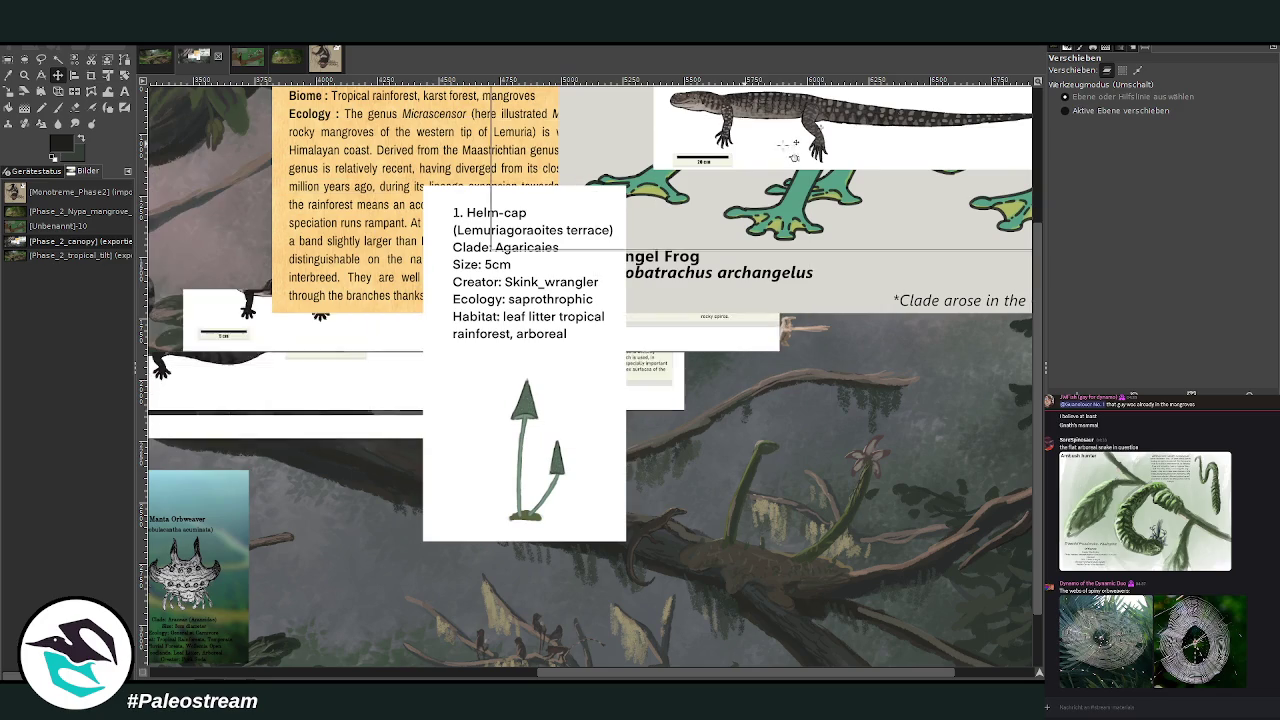
pyautogui.moveTo(483, 408)
pyautogui.mouseDown()
pyautogui.moveTo(451, 380)
pyautogui.moveTo(861, 430)
pyautogui.moveTo(497, 370)
pyautogui.mouseUp()
pyautogui.moveTo(405, 677); pyautogui.dragTo(292, 677)
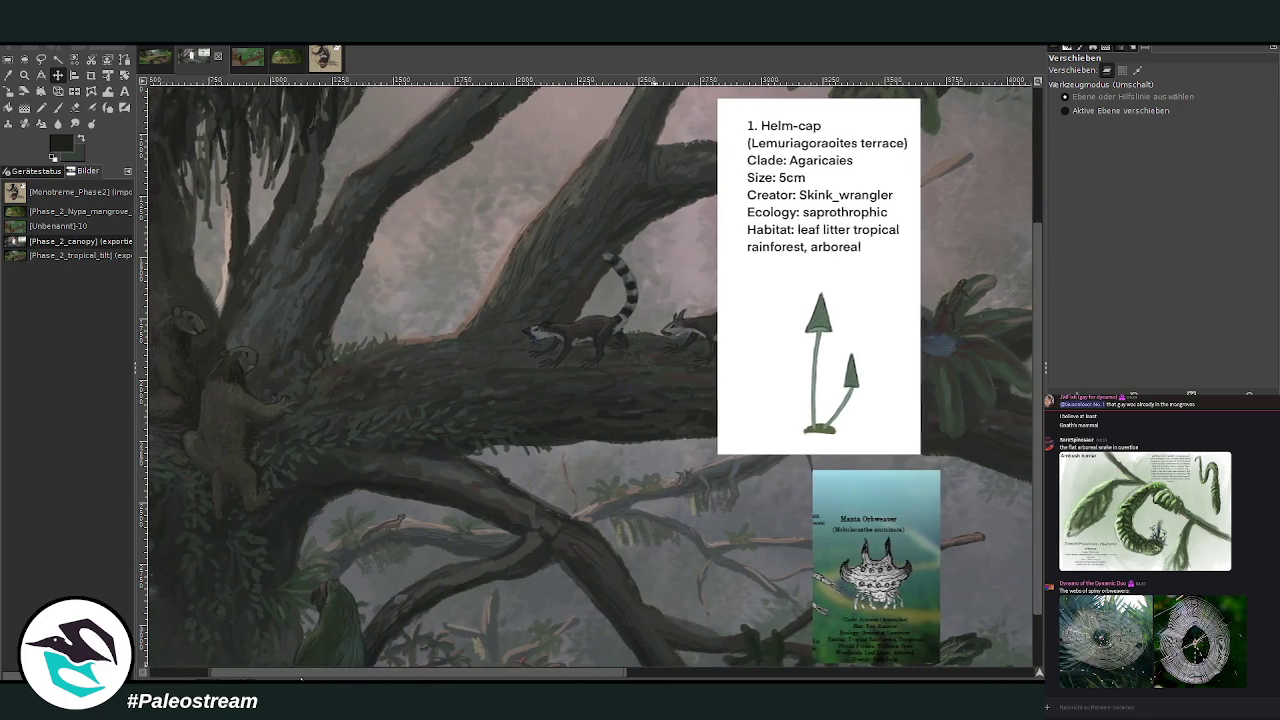
pyautogui.press('z')
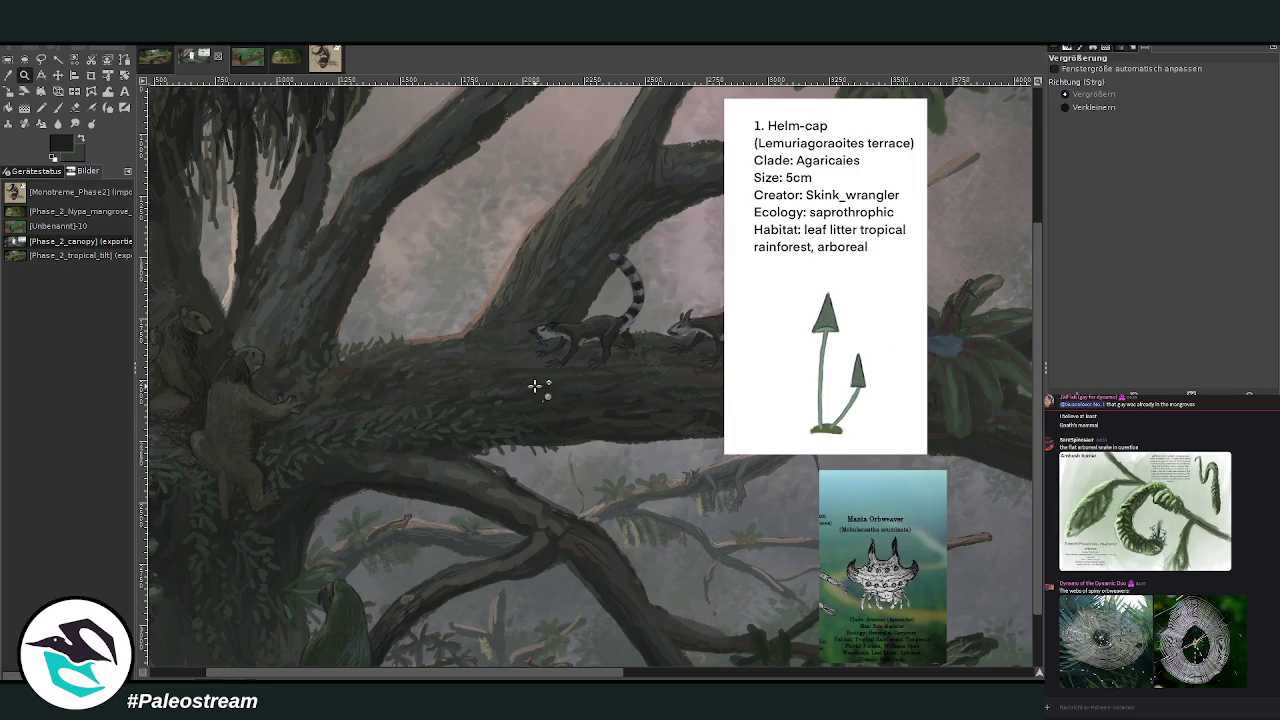
# Zoom in on the Helm-cap card and the ring-tailed creature's branch.
pyautogui.moveTo(713, 112); pyautogui.dragTo(904, 543)
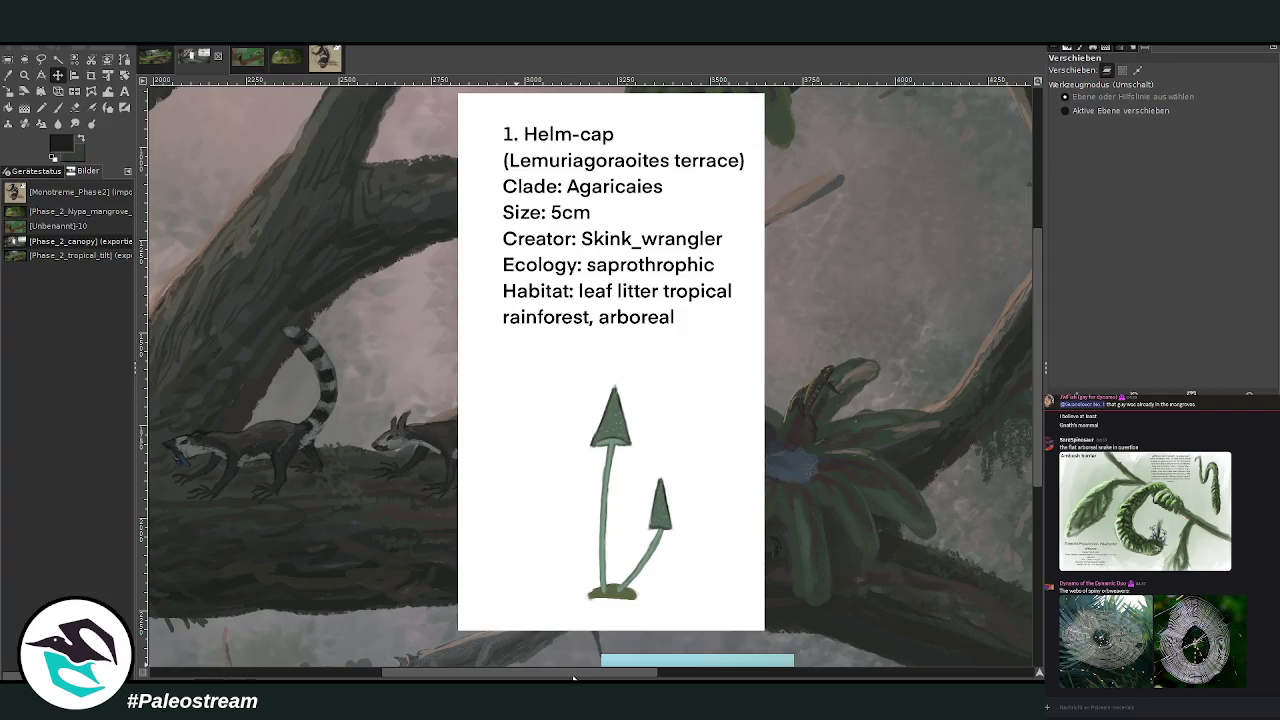
pyautogui.hscroll(-2, 537, 679)
pyautogui.moveTo(537, 679); pyautogui.dragTo(483, 679)
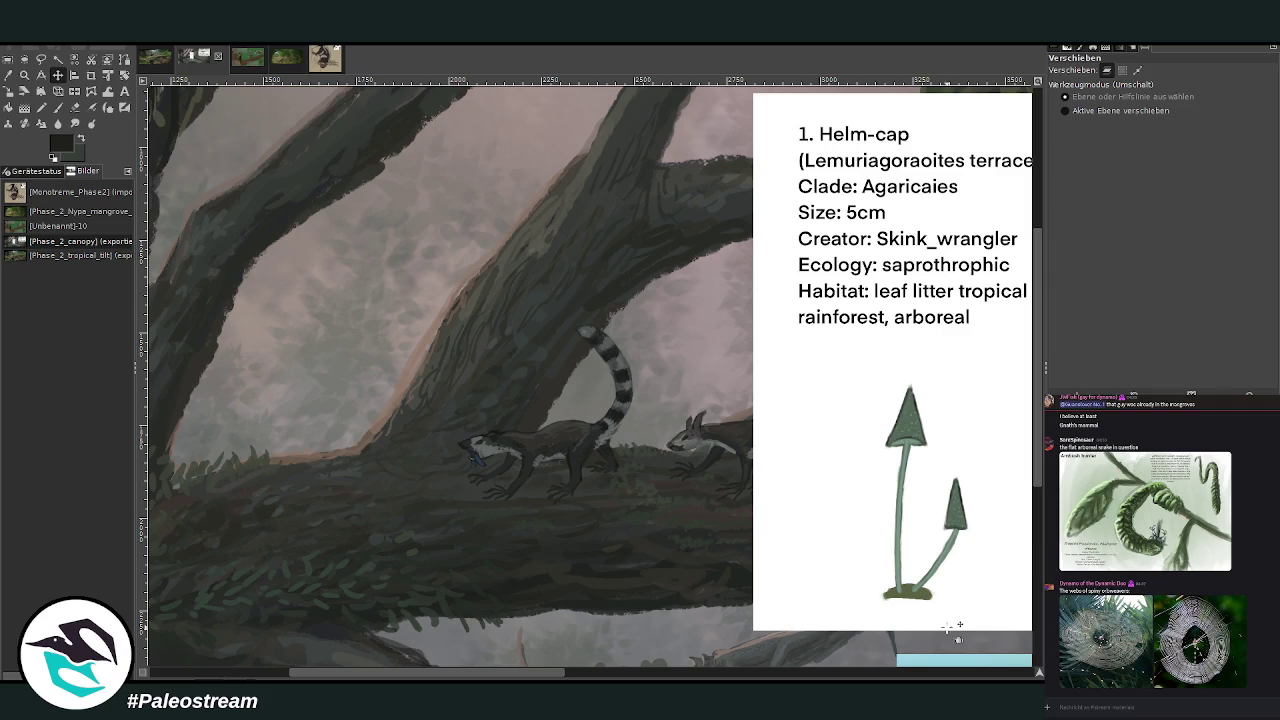
# Zoom in on the upper branch and sample grey and pinkish-brown colours from it.
pyautogui.click(24, 74)
pyautogui.moveTo(517, 672); pyautogui.dragTo(460, 676)
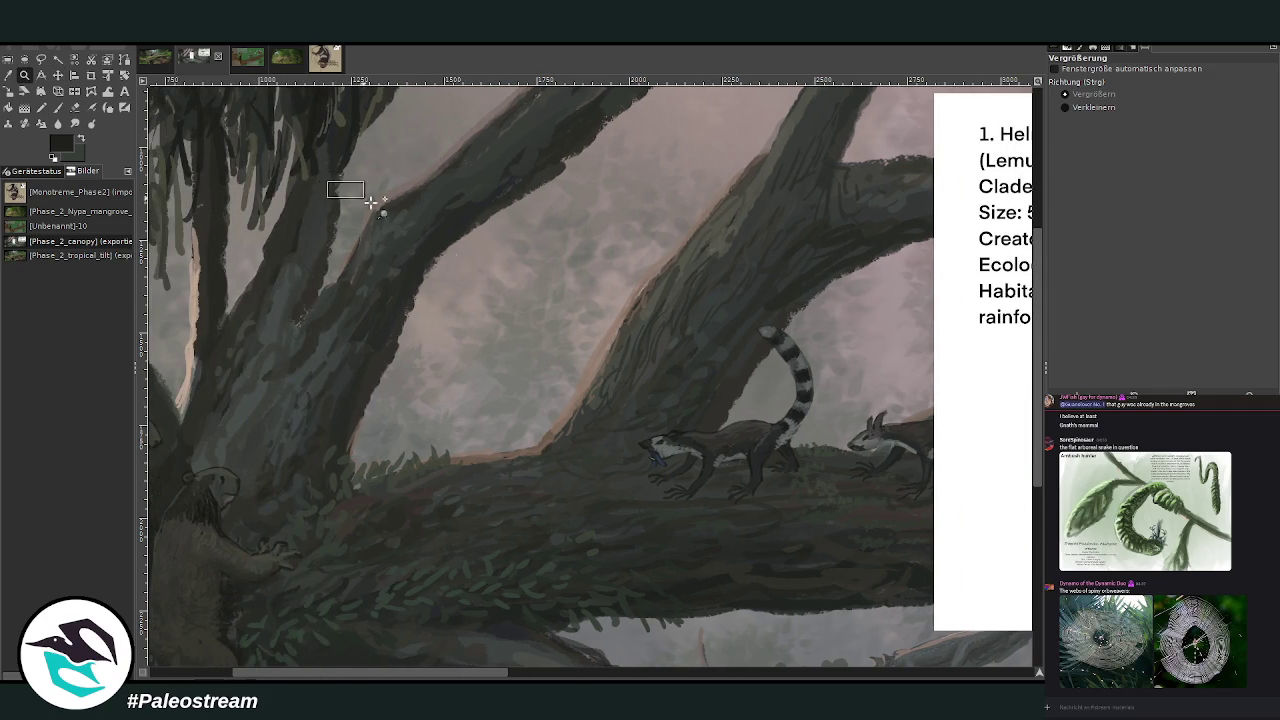
pyautogui.moveTo(326, 181); pyautogui.dragTo(790, 620)
pyautogui.press('p')
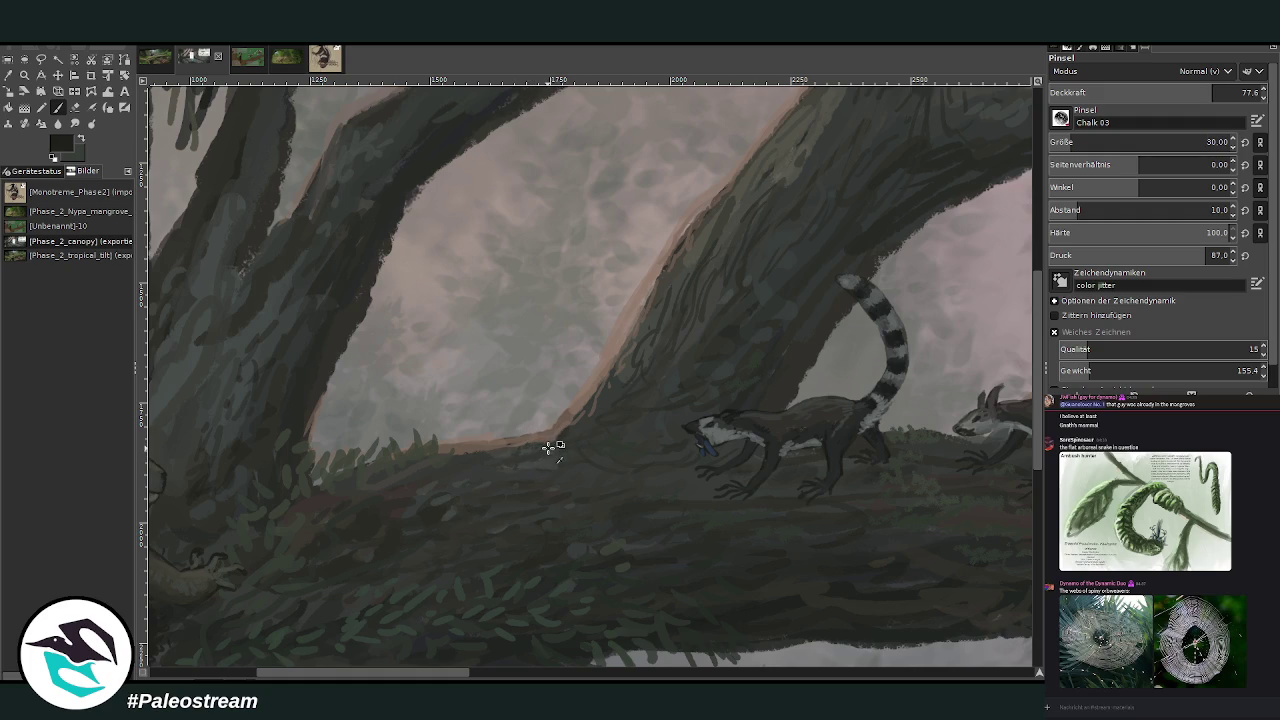
pyautogui.keyDown('ctrl'); pyautogui.click(548, 440); pyautogui.keyUp('ctrl')
pyautogui.keyDown('ctrl'); pyautogui.click(558, 433); pyautogui.keyUp('ctrl')
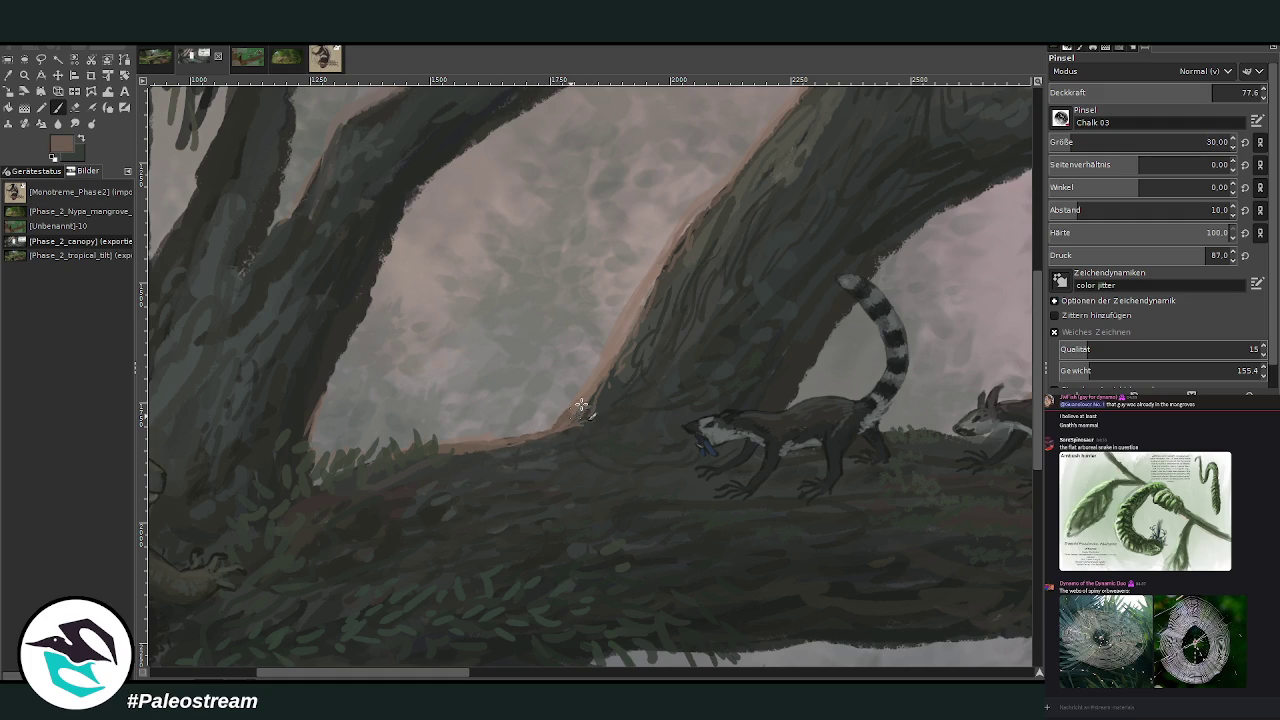
pyautogui.keyDown('ctrl'); pyautogui.click(488, 452); pyautogui.keyUp('ctrl')
pyautogui.keyDown('ctrl'); pyautogui.click(632, 349); pyautogui.keyUp('ctrl')
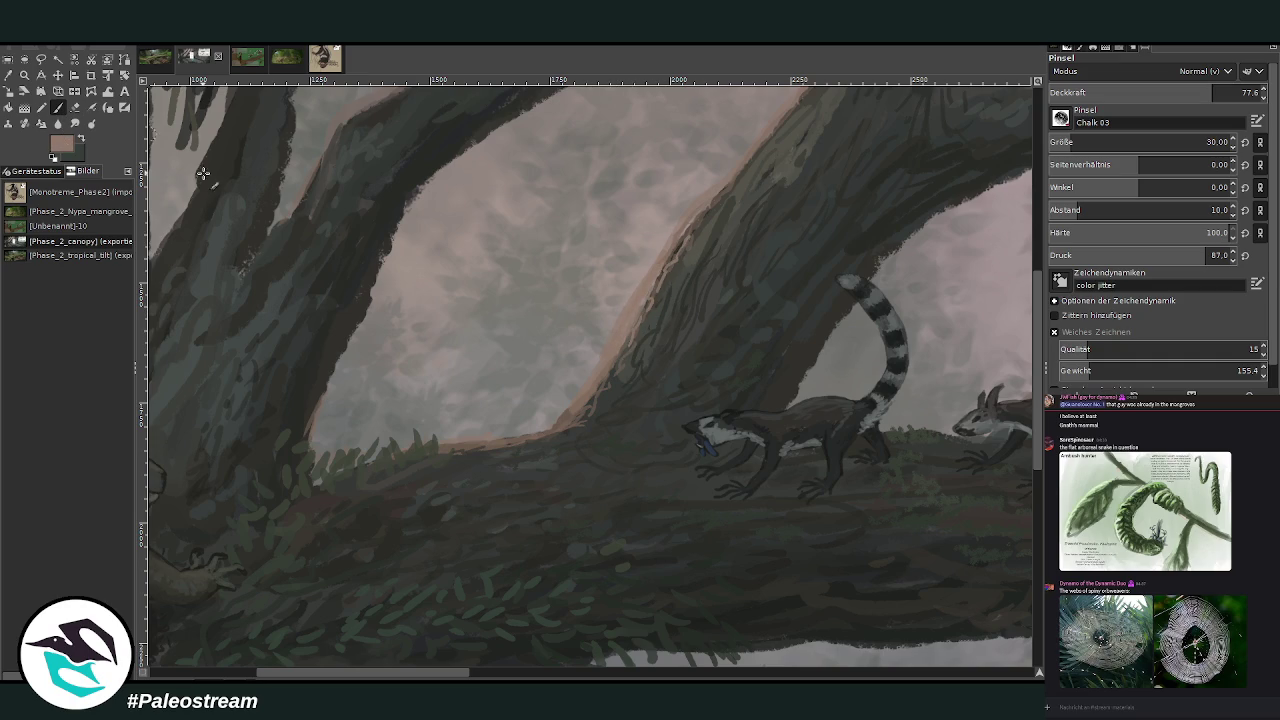
# Sample a dark grey-green colour and set the brush size to 45.
pyautogui.moveTo(400, 672); pyautogui.dragTo(486, 672)
pyautogui.keyDown('ctrl'); pyautogui.click(213, 596); pyautogui.keyUp('ctrl')
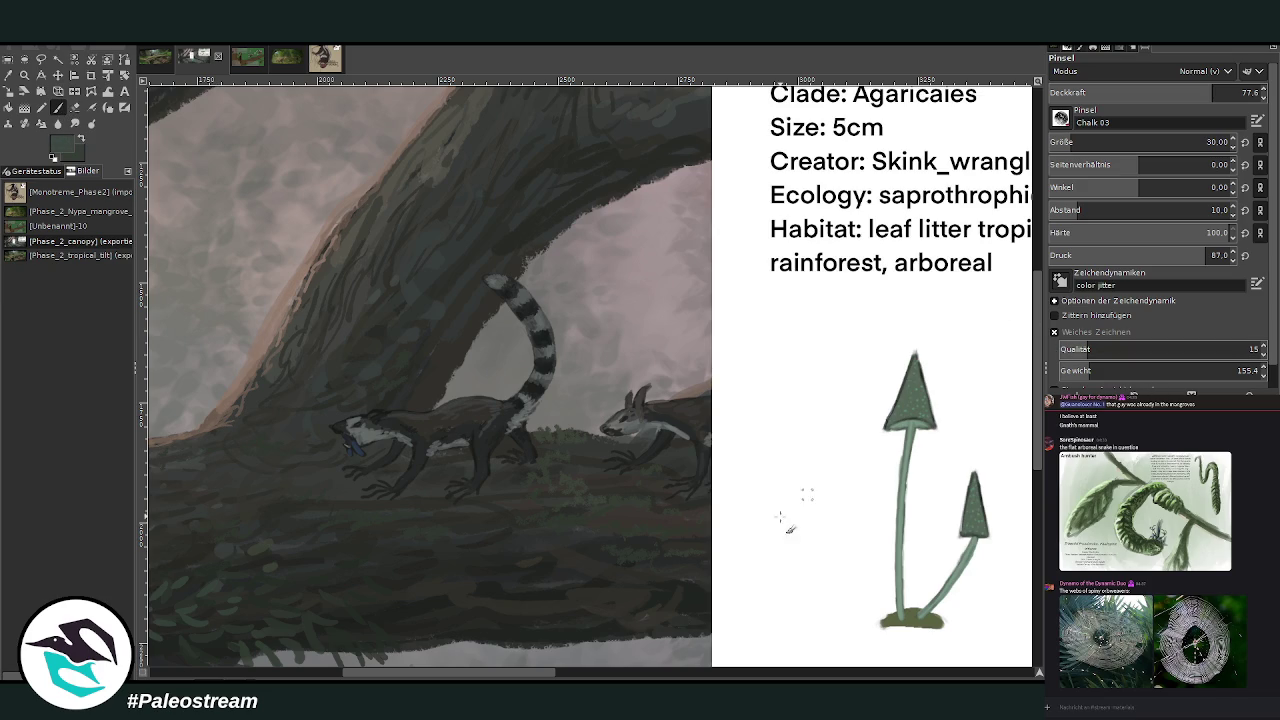
pyautogui.moveTo(474, 672); pyautogui.dragTo(421, 672)
pyautogui.scroll(-5, 1150, 142)
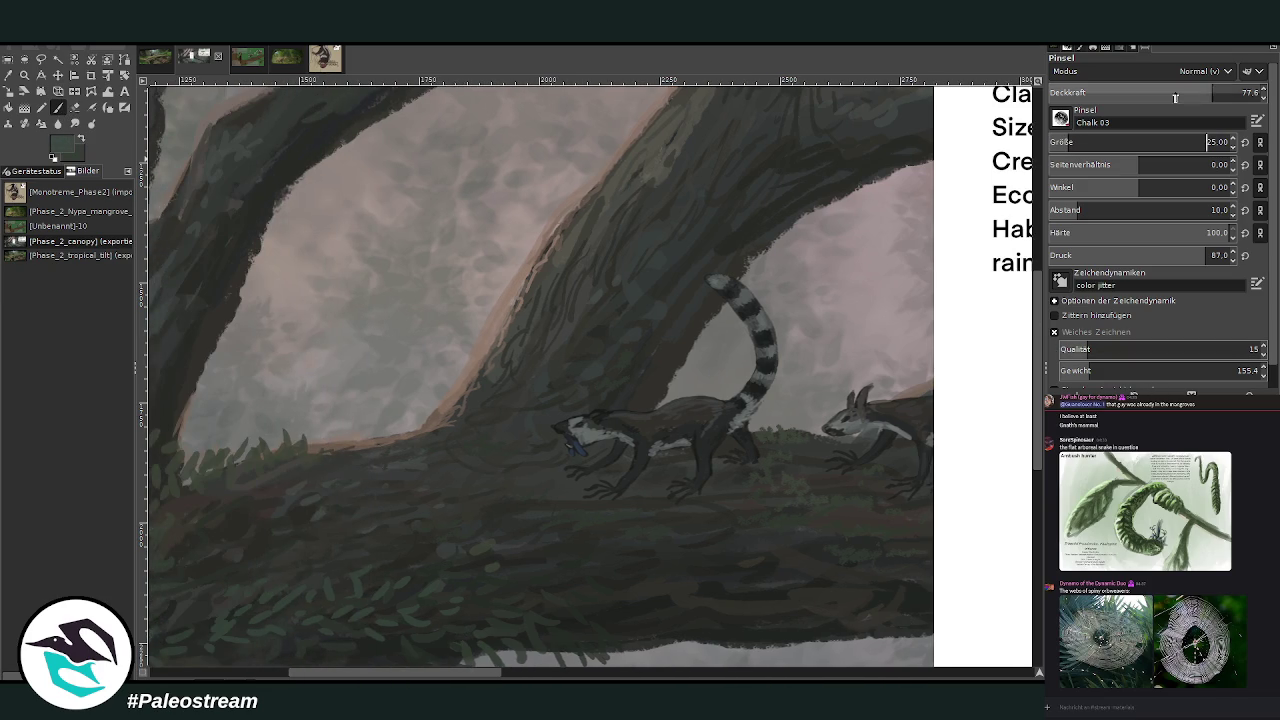
pyautogui.scroll(-10, 1150, 142)
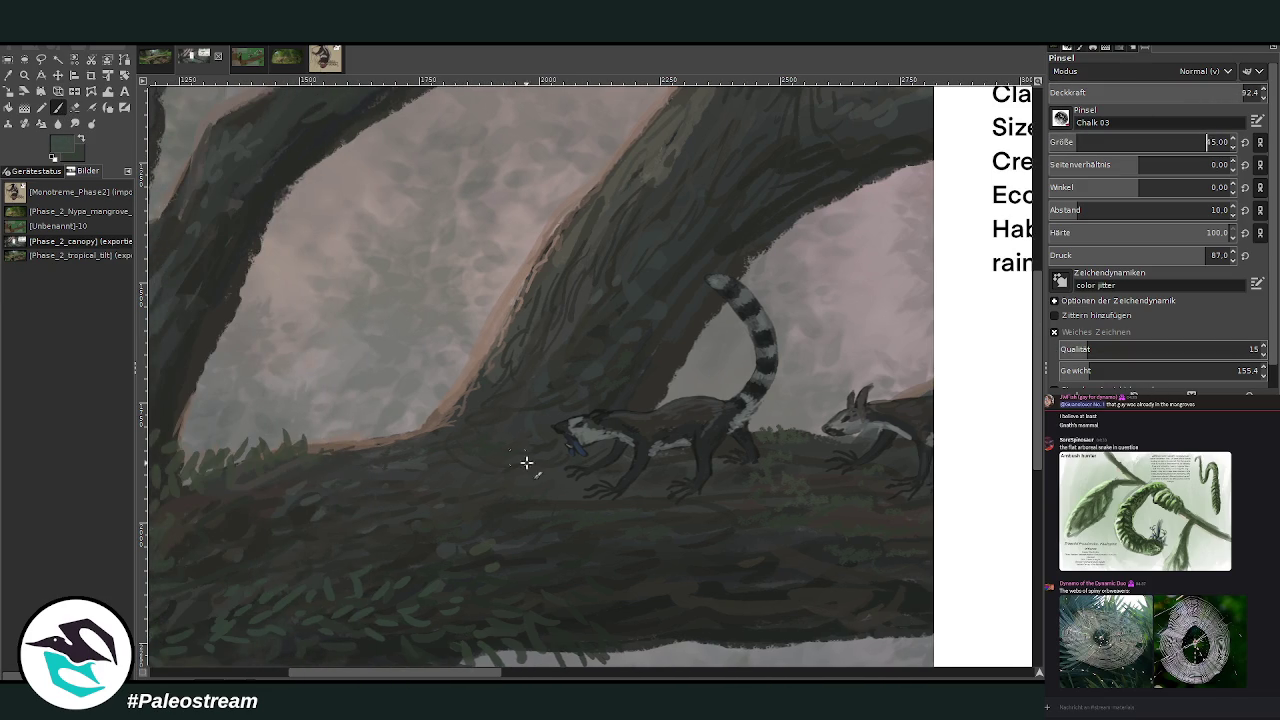
pyautogui.write('45')
pyautogui.press('Return')
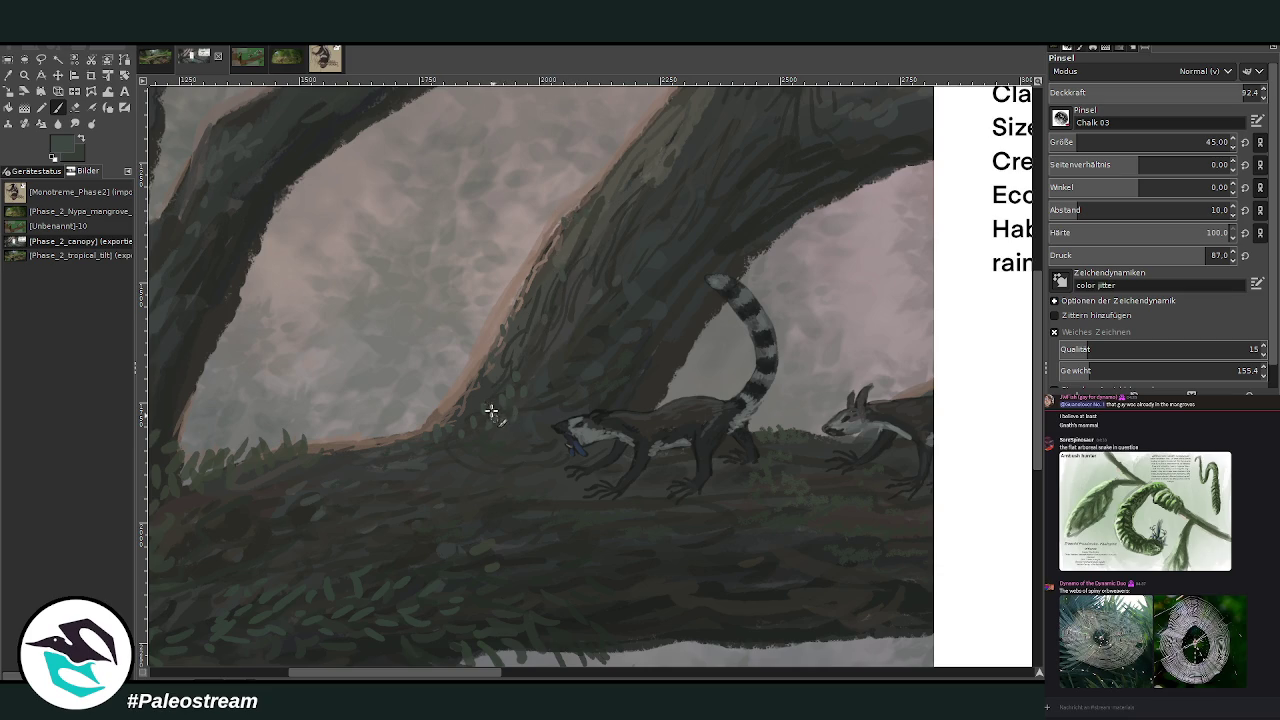
# Dab dark moss along the branch edges, reducing the brush to size 25.
pyautogui.hscroll(-3, 402, 672)
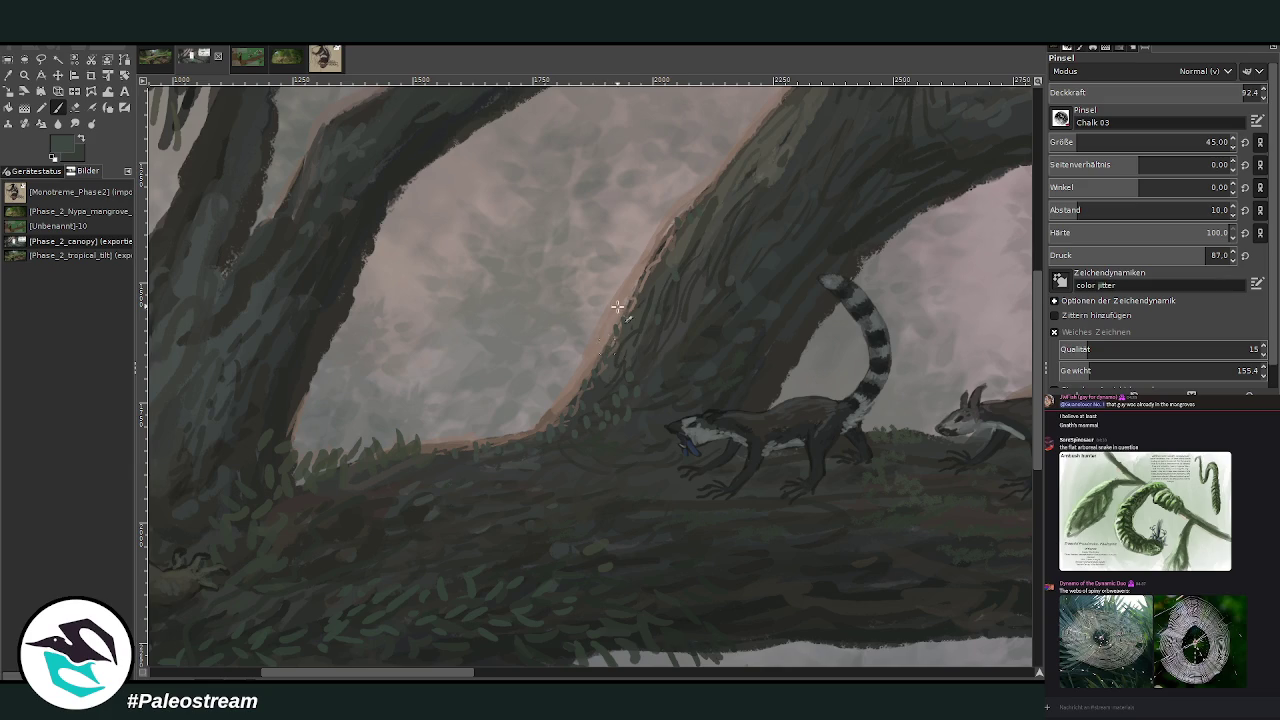
pyautogui.click(696, 188)
pyautogui.click(708, 174)
pyautogui.hscroll(-3, 590, 370)
pyautogui.scroll(3, 1041, 428)
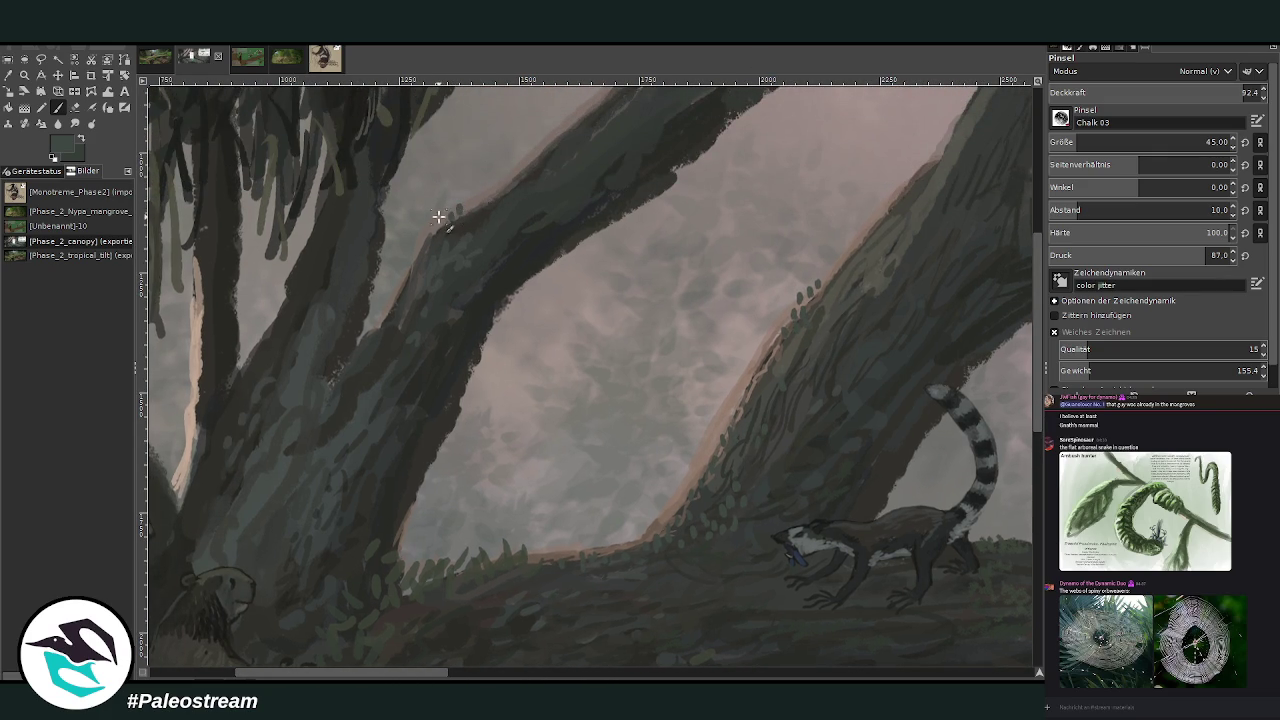
pyautogui.moveTo(443, 223); pyautogui.dragTo(443, 209)
pyautogui.moveTo(1150, 145); pyautogui.dragTo(1100, 145)
pyautogui.click(491, 190)
pyautogui.click(440, 224)
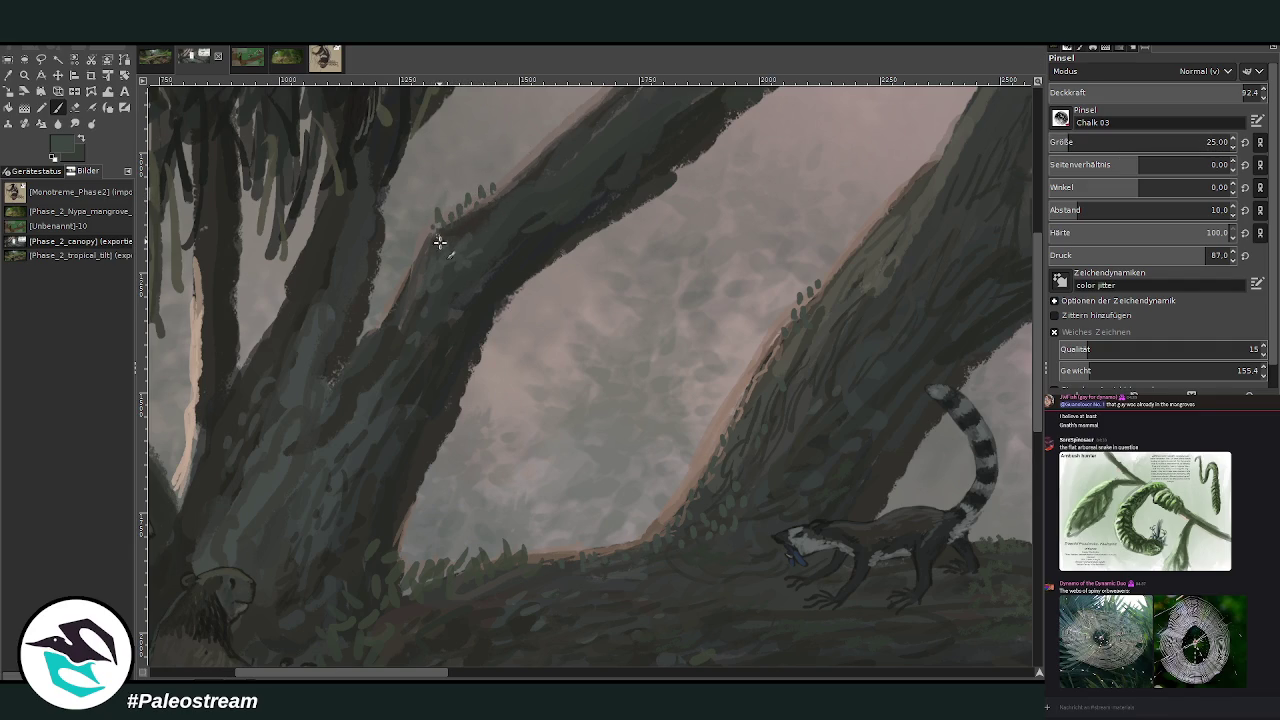
pyautogui.click(803, 298)
pyautogui.scroll(-2, 1033, 450)
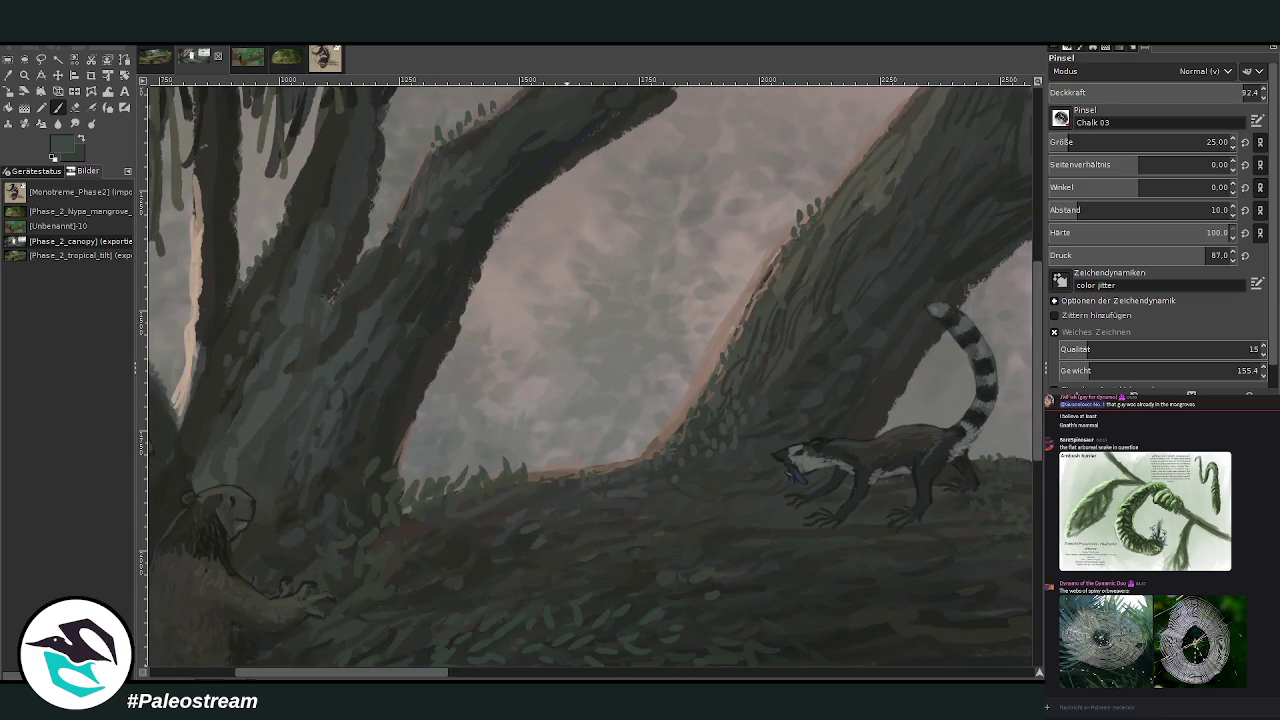
# Add a light dab at the trunk edge and sample the pinkish-brown sky colour.
pyautogui.moveTo(432, 677); pyautogui.dragTo(322, 631)
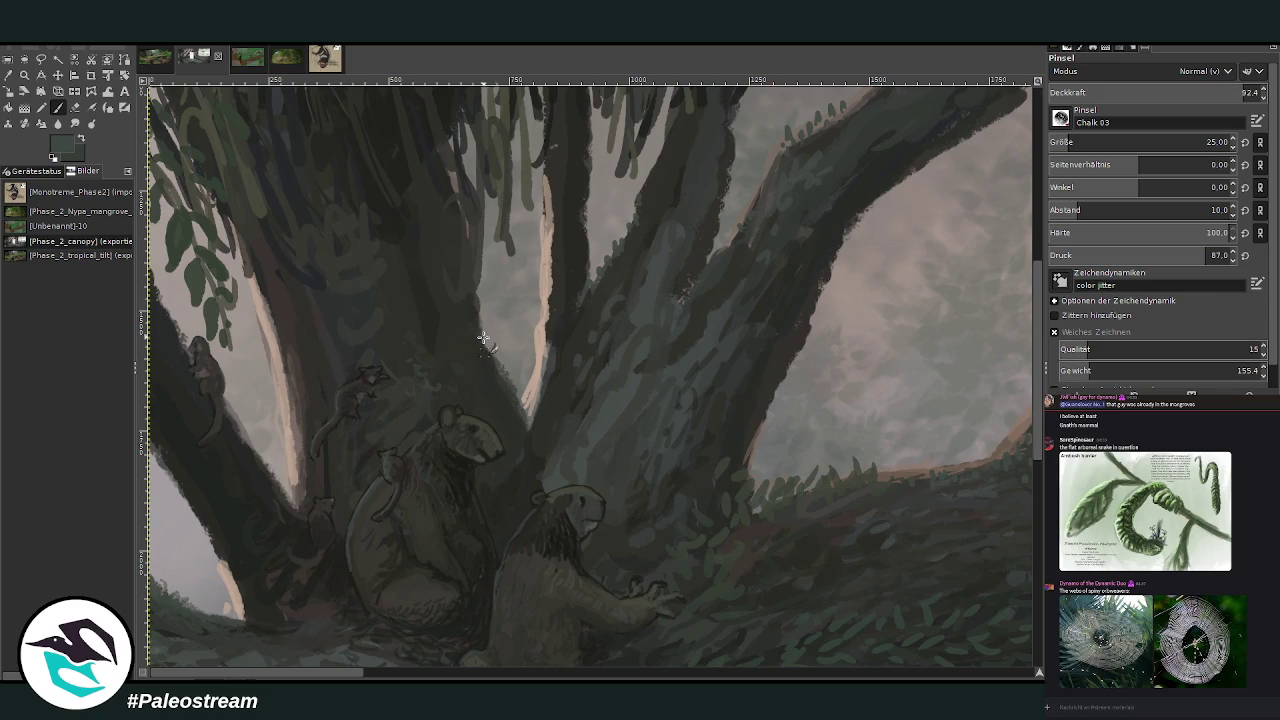
pyautogui.moveTo(494, 334); pyautogui.dragTo(492, 344)
pyautogui.hscroll(5, 448, 630)
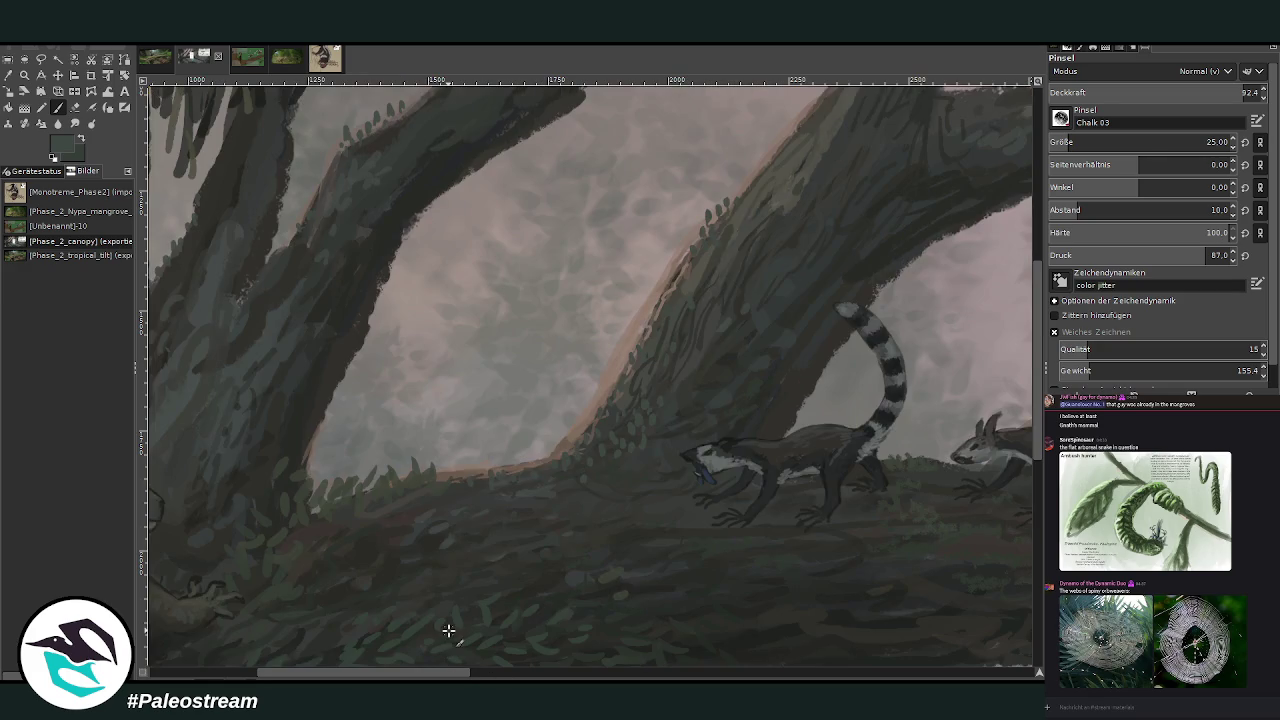
pyautogui.press('o')
pyautogui.click(638, 313)
pyautogui.press('p')
# Dab pale moss along the sloping branch at size 18, opacity 55.5, then zoom out.
pyautogui.moveTo(700, 248); pyautogui.dragTo(718, 226)
pyautogui.press('[')
pyautogui.press('[')
pyautogui.press('[')
pyautogui.moveTo(712, 207); pyautogui.dragTo(741, 202)
pyautogui.moveTo(662, 304)
pyautogui.mouseDown()
pyautogui.moveTo(683, 303)
pyautogui.moveTo(690, 285)
pyautogui.moveTo(664, 343)
pyautogui.moveTo(640, 345)
pyautogui.moveTo(630, 373)
pyautogui.mouseUp()
pyautogui.click(1167, 92)
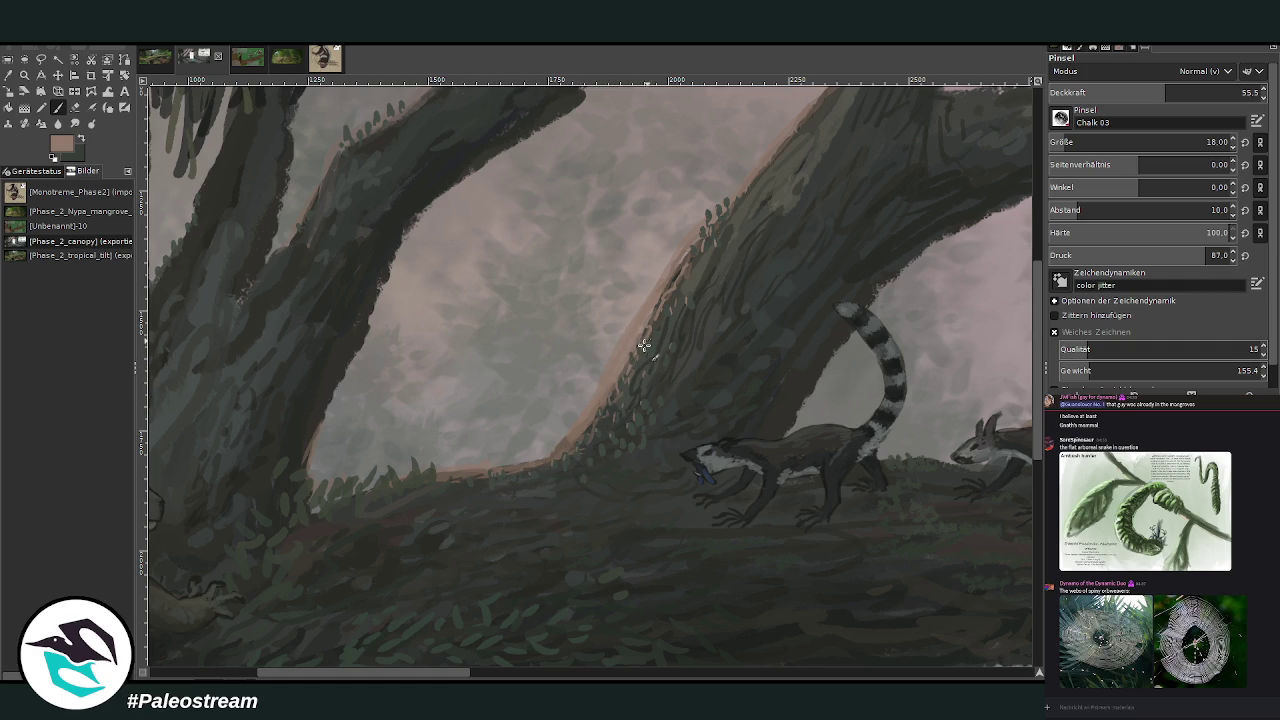
pyautogui.scroll(-2, 640, 345)
pyautogui.scroll(-2, 630, 348)
pyautogui.scroll(-2, 622, 350)
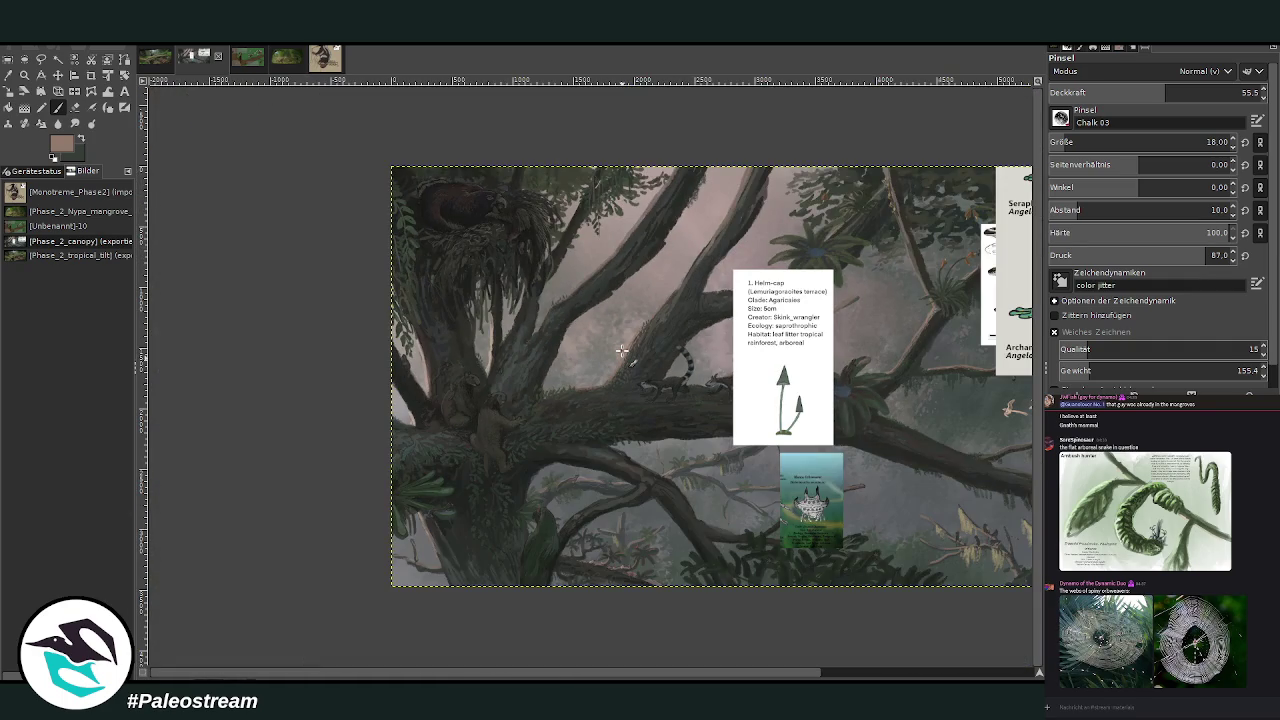
# Zoom in closely on the lemur-like animals beside the Helm-cap card.
pyautogui.press('z')
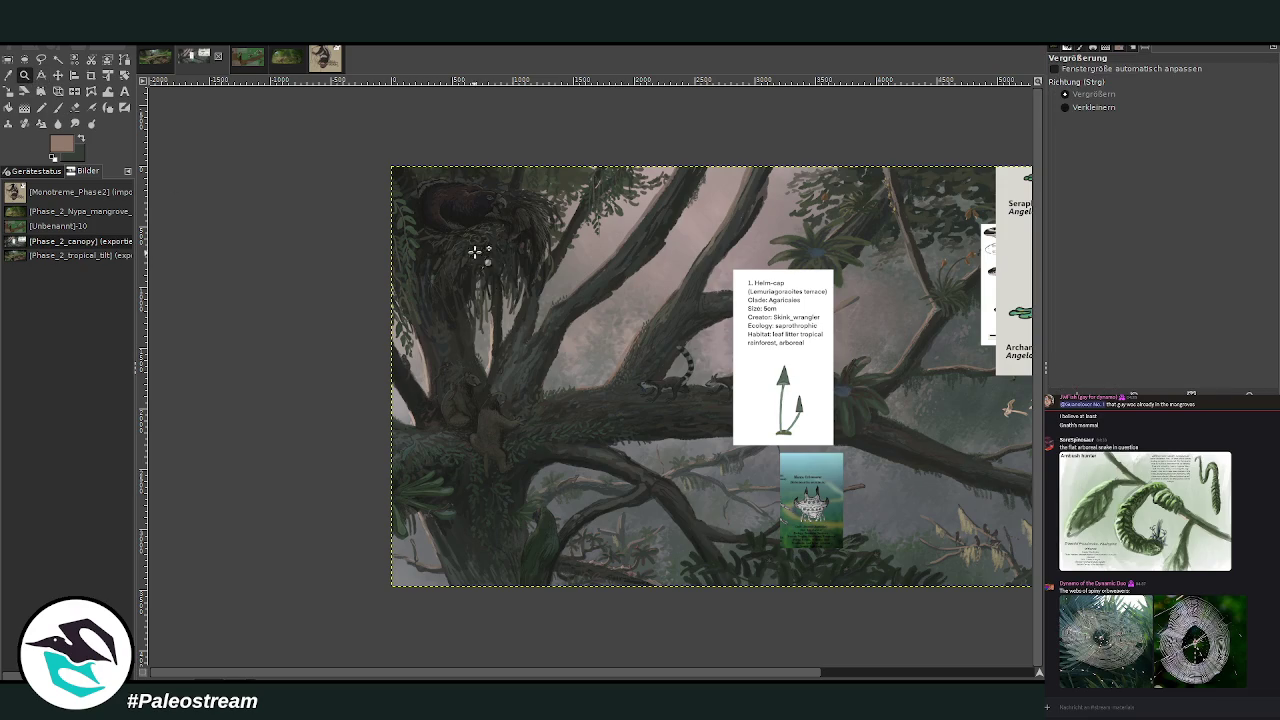
pyautogui.moveTo(470, 256); pyautogui.dragTo(750, 524)
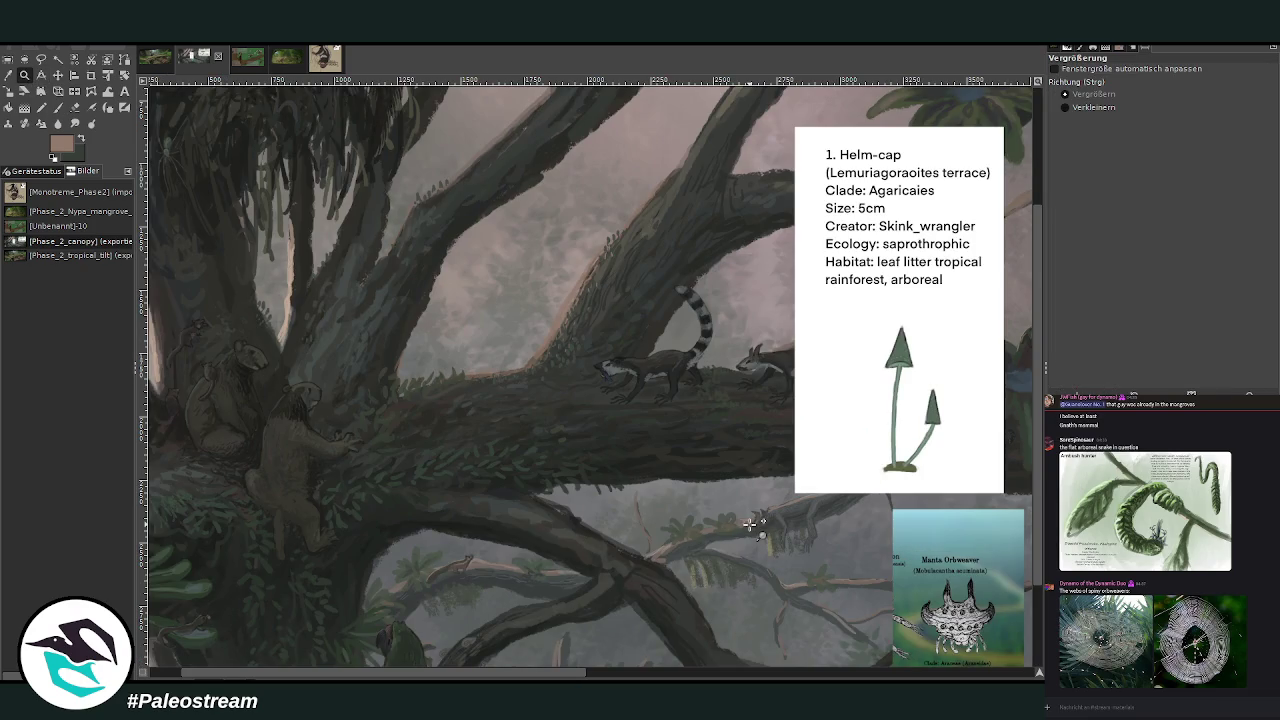
pyautogui.moveTo(706, 432); pyautogui.dragTo(706, 432)
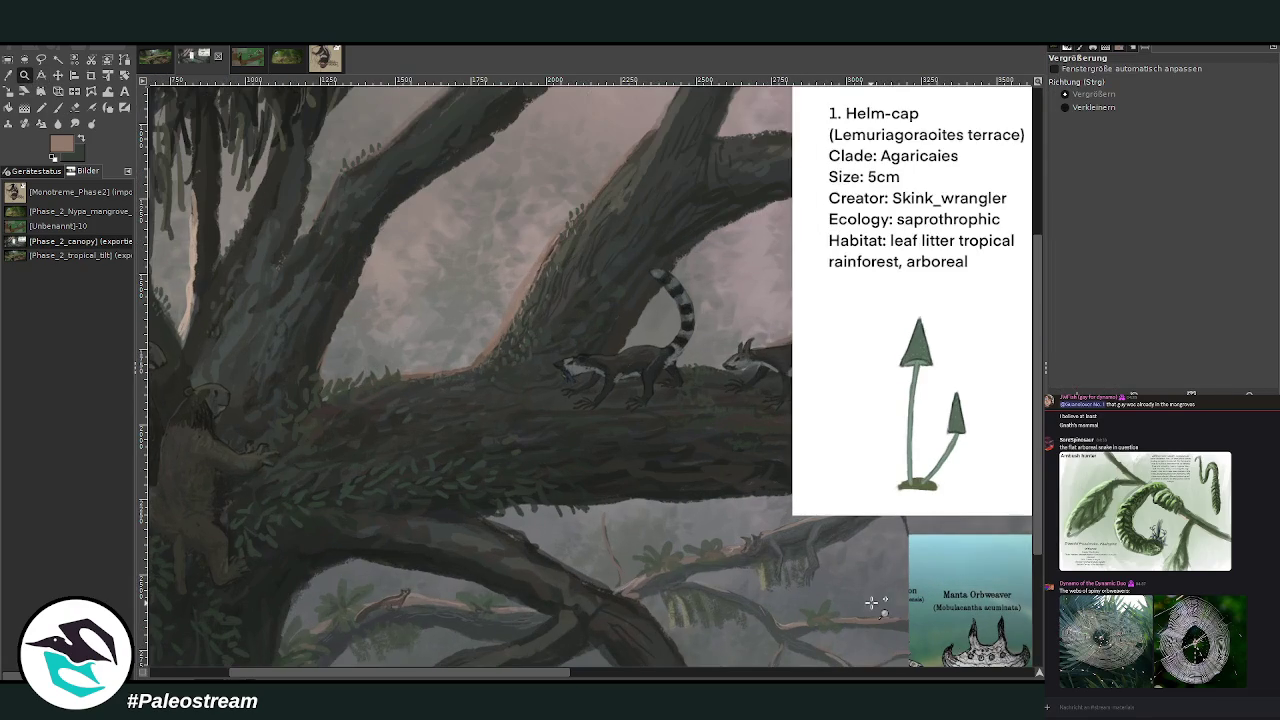
pyautogui.moveTo(331, 183); pyautogui.dragTo(747, 608)
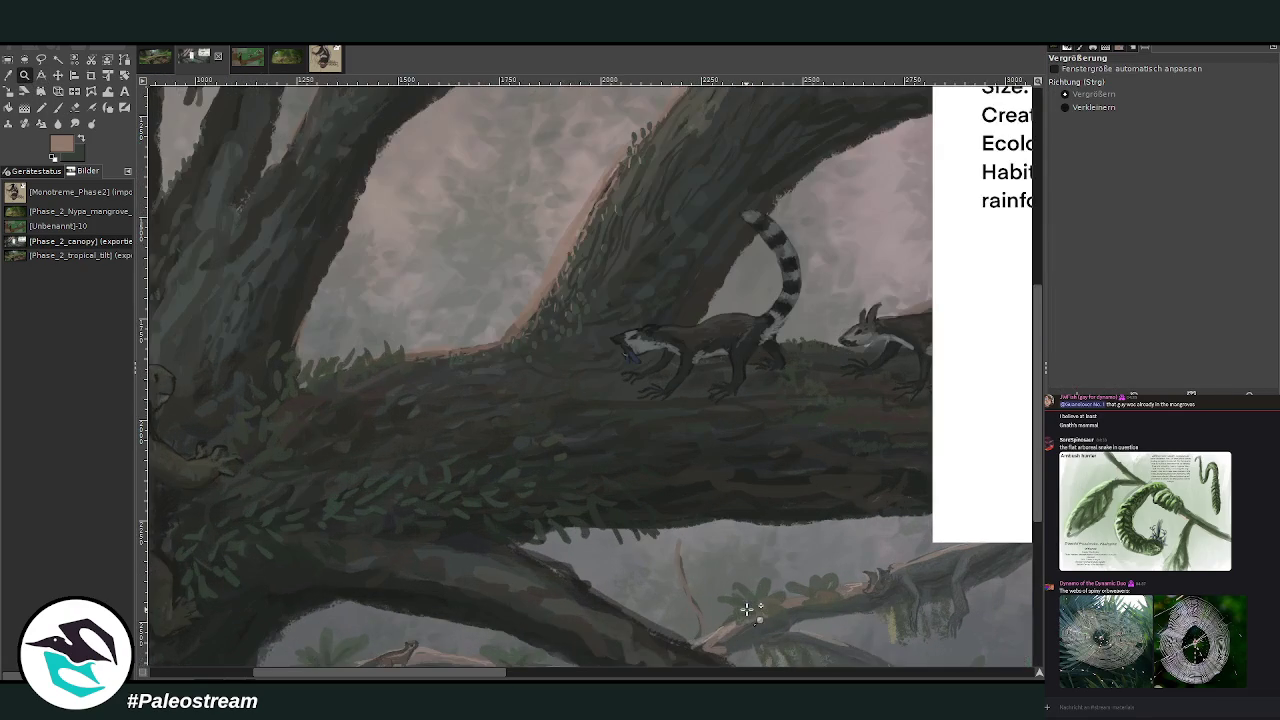
# Darken the branch bark at size 26 and fill the light gap where branches cross.
pyautogui.press('p')
pyautogui.keyDown('ctrl'); pyautogui.click(678, 492); pyautogui.keyUp('ctrl')
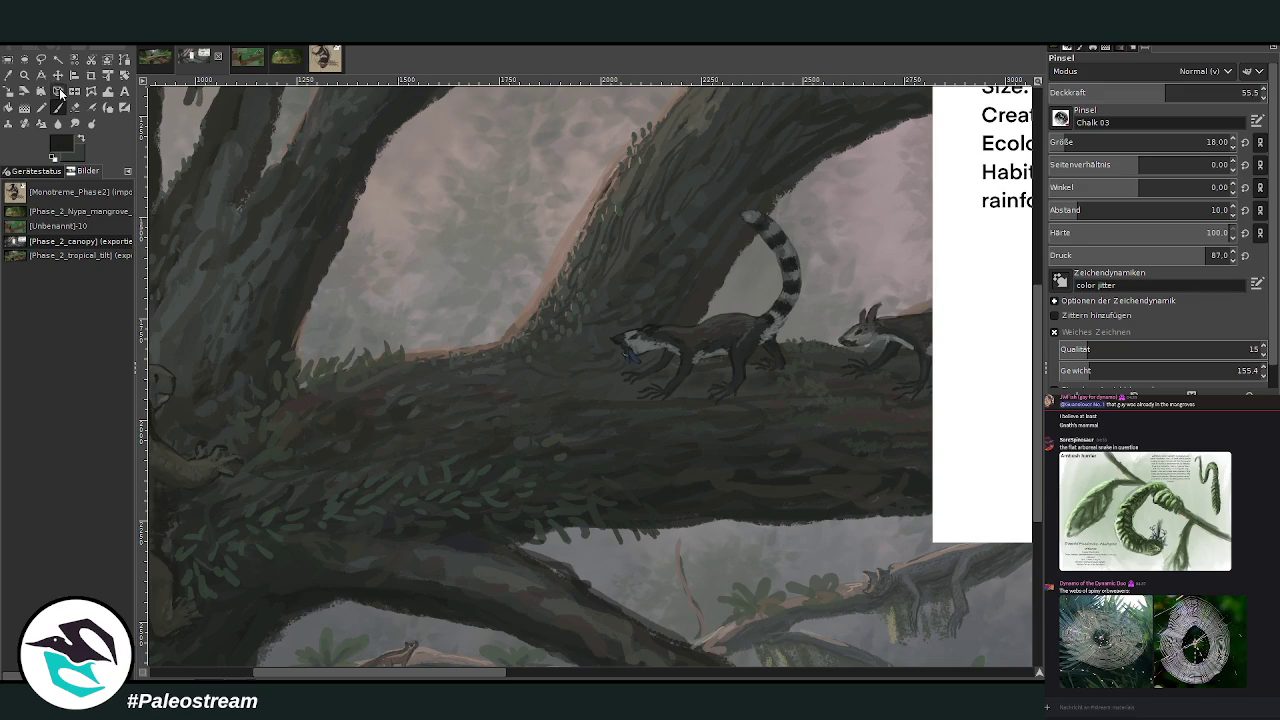
pyautogui.moveTo(548, 378); pyautogui.dragTo(528, 398)
pyautogui.press(']')
pyautogui.press(']')
pyautogui.press(']')
pyautogui.scroll(2, 1150, 142)
pyautogui.scroll(-3, 595, 491)
pyautogui.moveTo(640, 565); pyautogui.dragTo(620, 603)
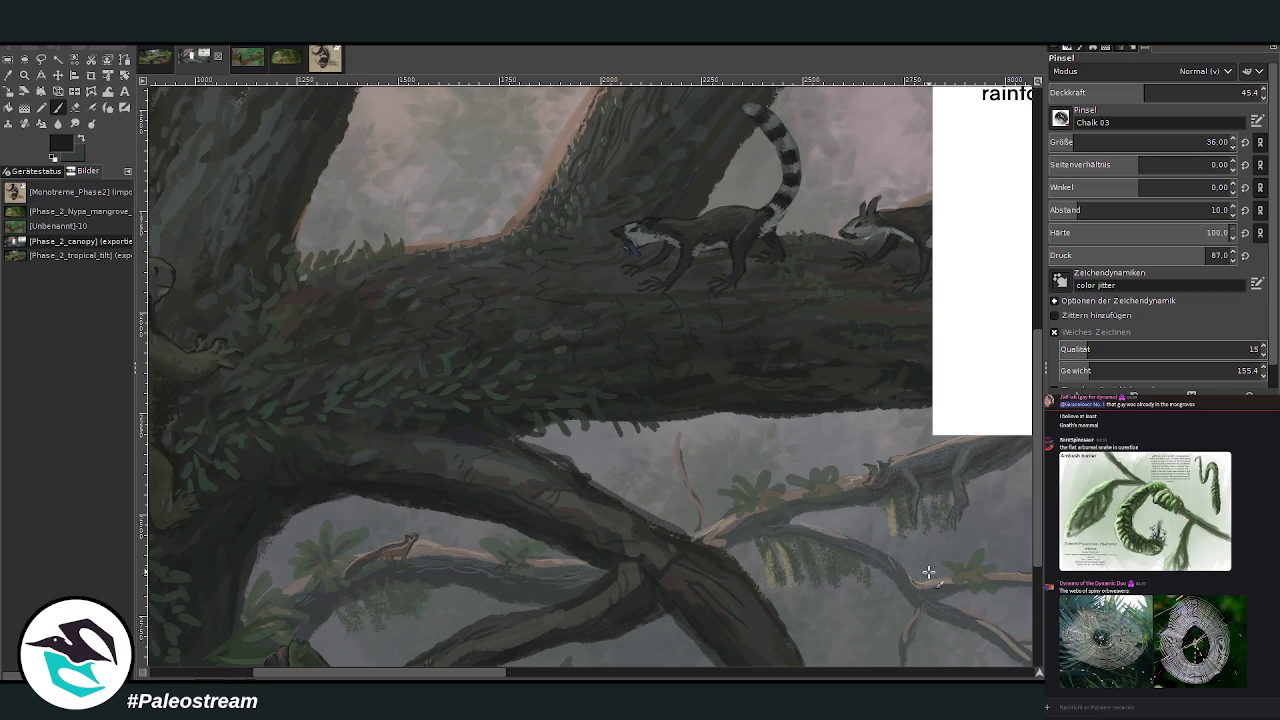
pyautogui.scroll(-1, 929, 572)
pyautogui.scroll(-4, 929, 572)
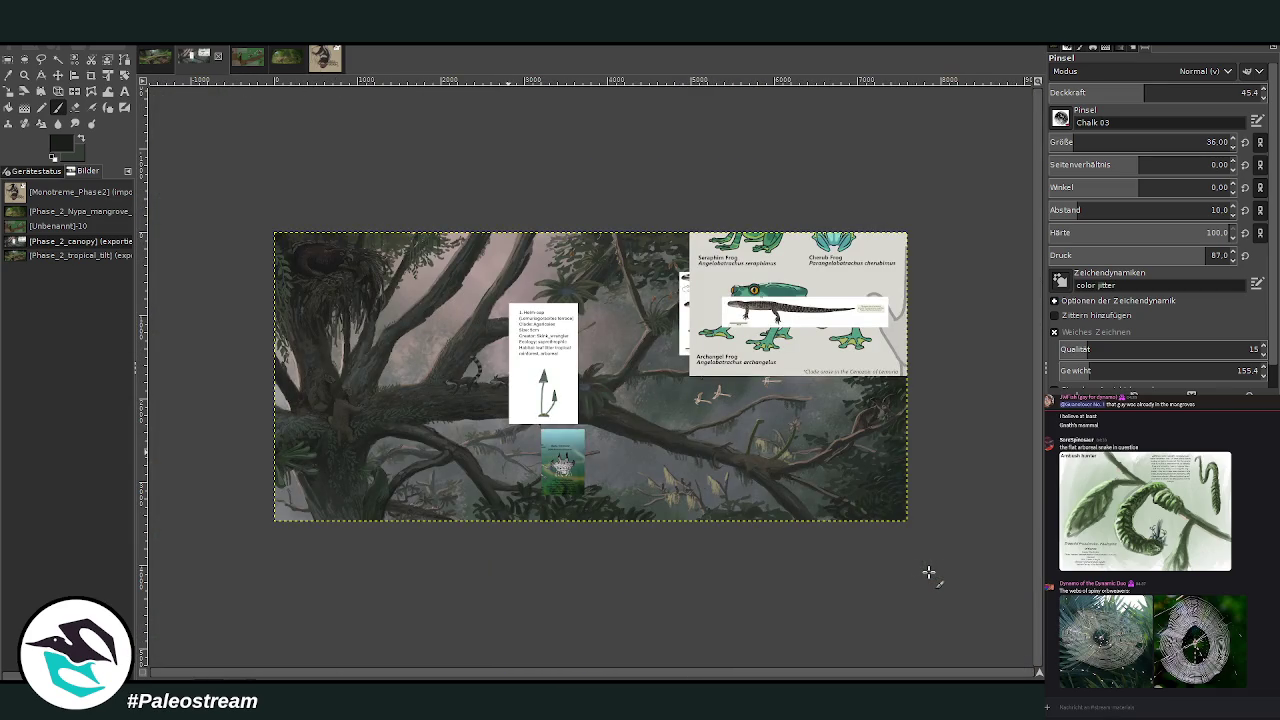
# Hide the Helm-cap and small orbweaver reference card layers.
pyautogui.click(24, 74)
pyautogui.moveTo(370, 232); pyautogui.dragTo(650, 528)
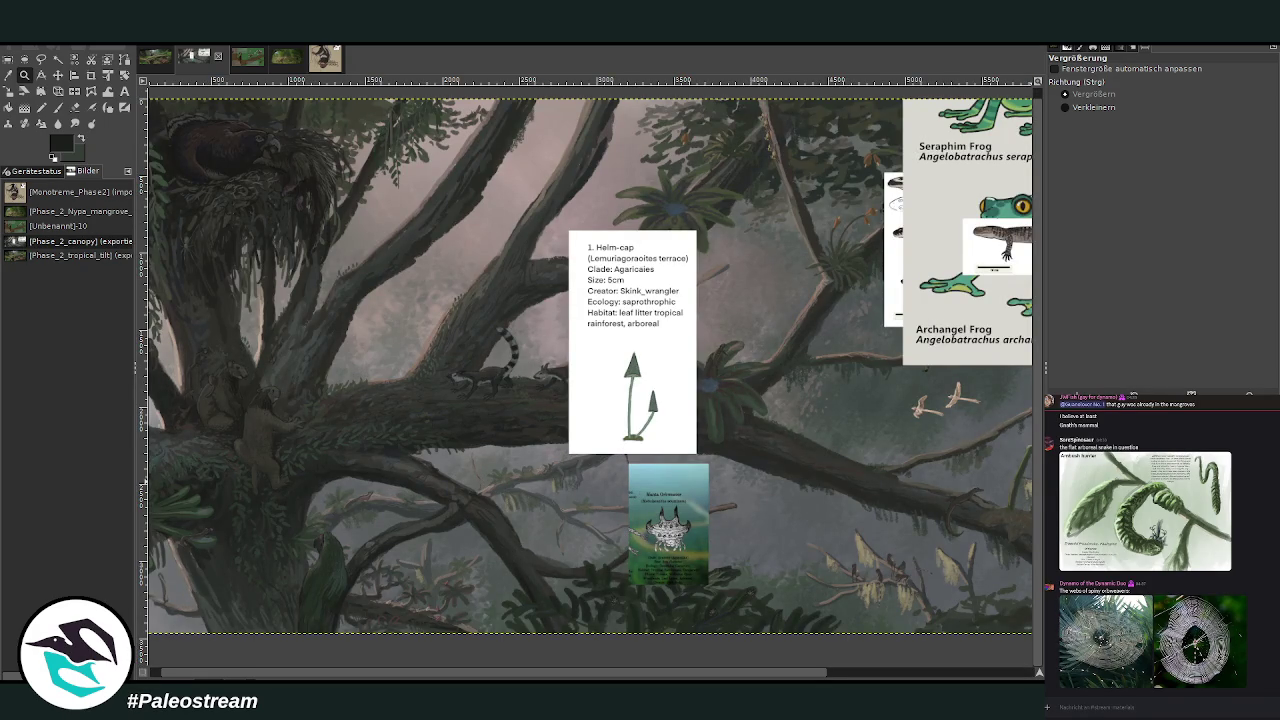
pyautogui.press('pageup')
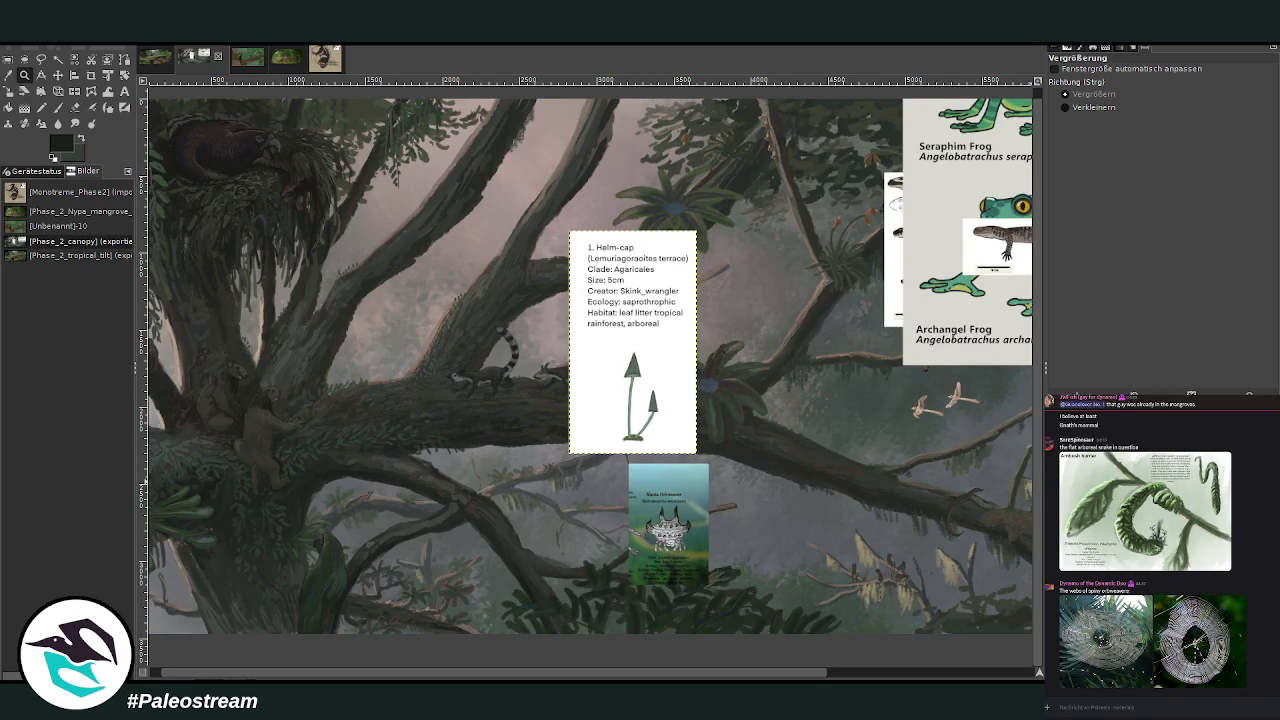
pyautogui.press('Delete')
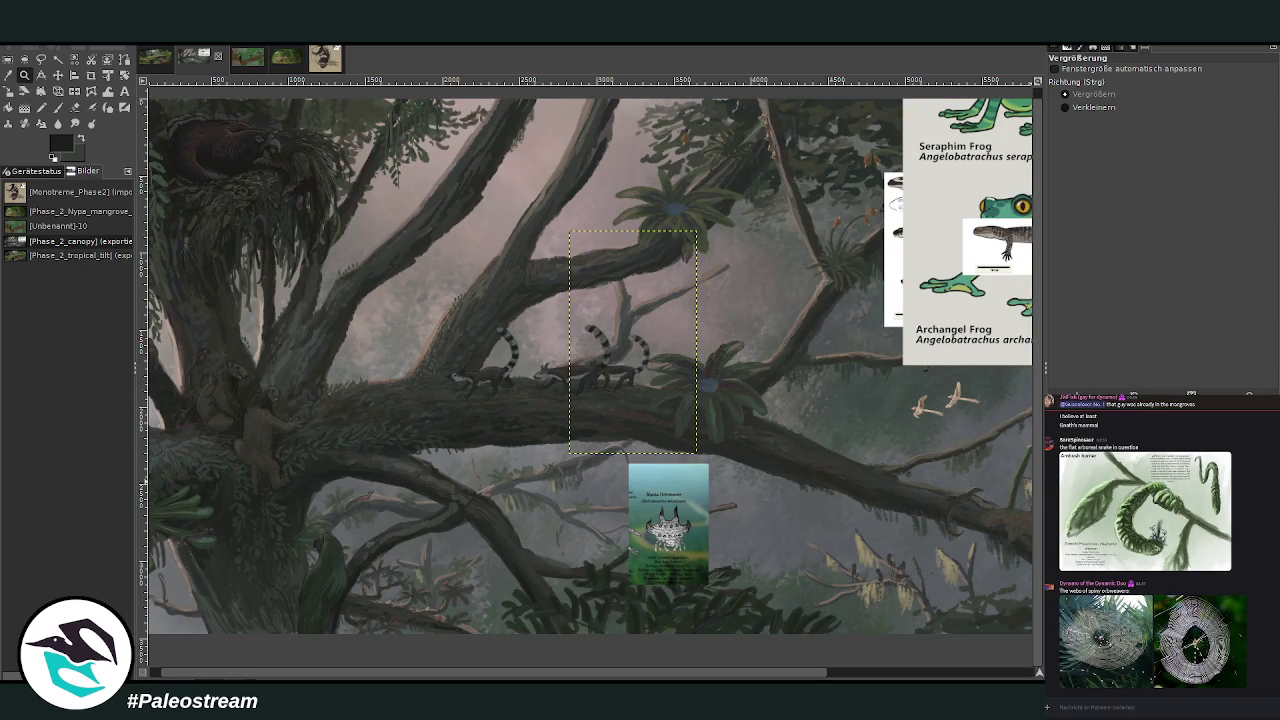
pyautogui.press('-')
pyautogui.press('-')
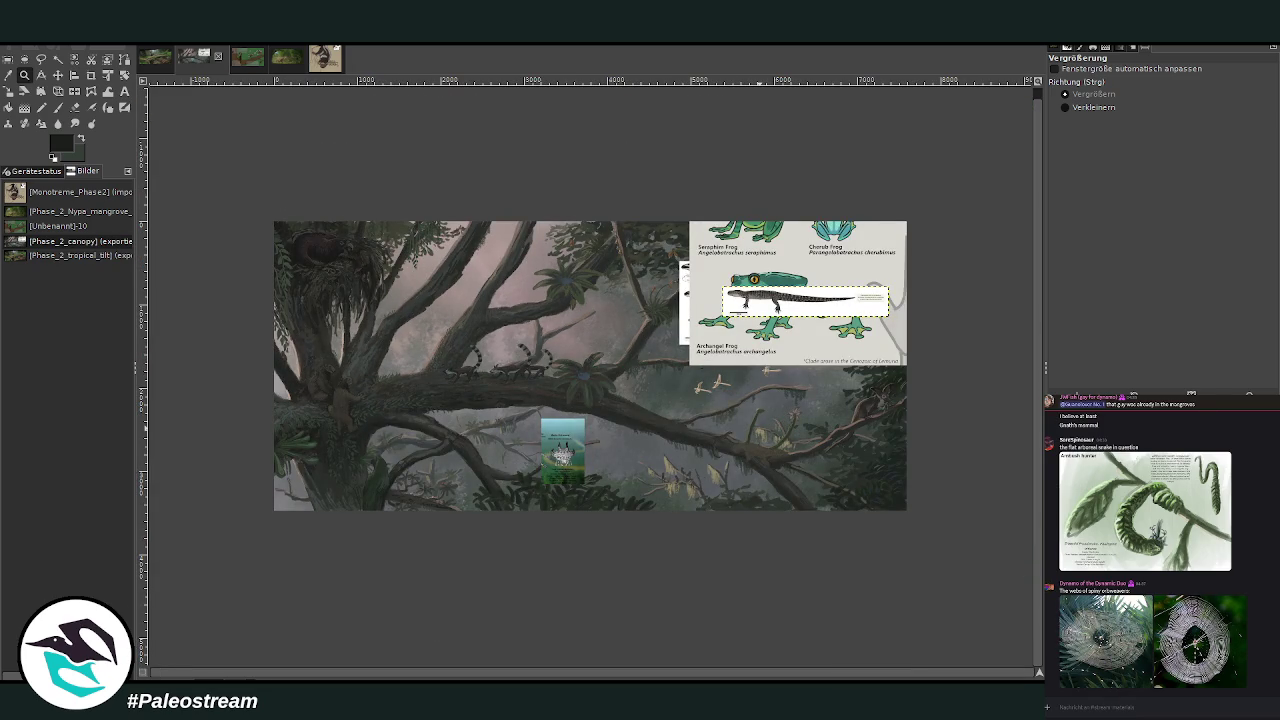
pyautogui.press('pageup')
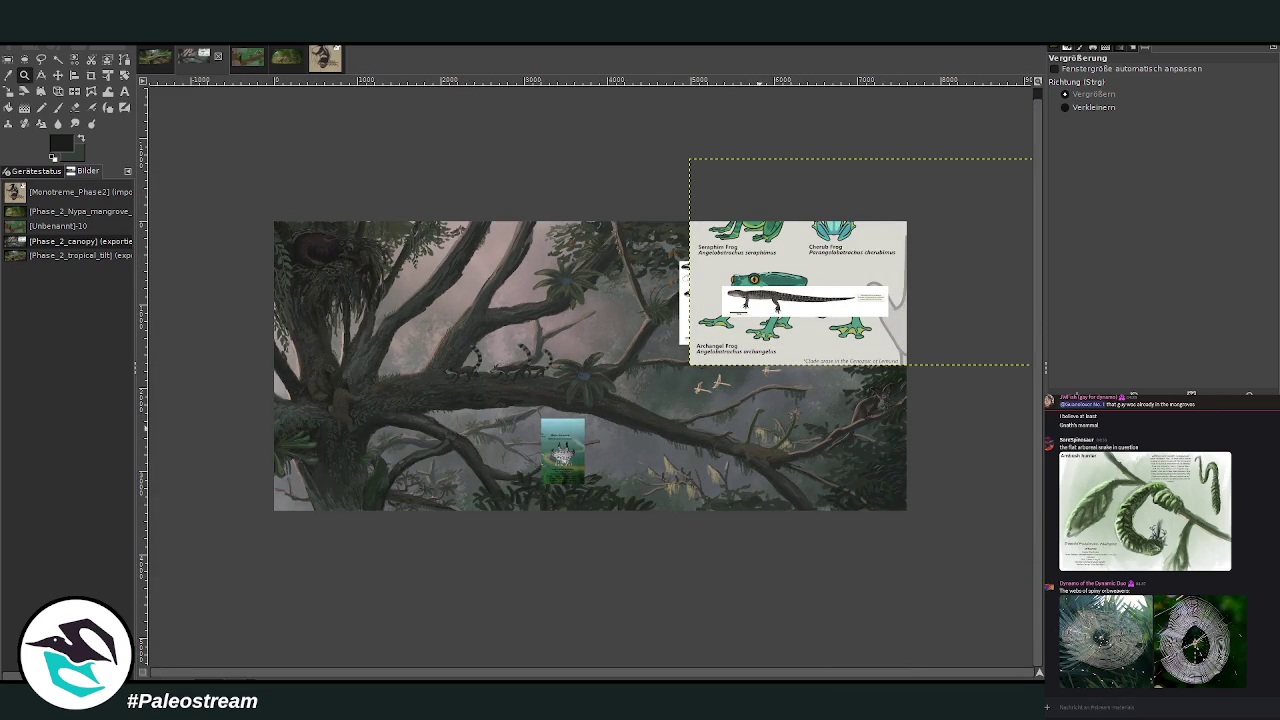
pyautogui.press('pageup')
pyautogui.press('pageup')
pyautogui.press('Delete')
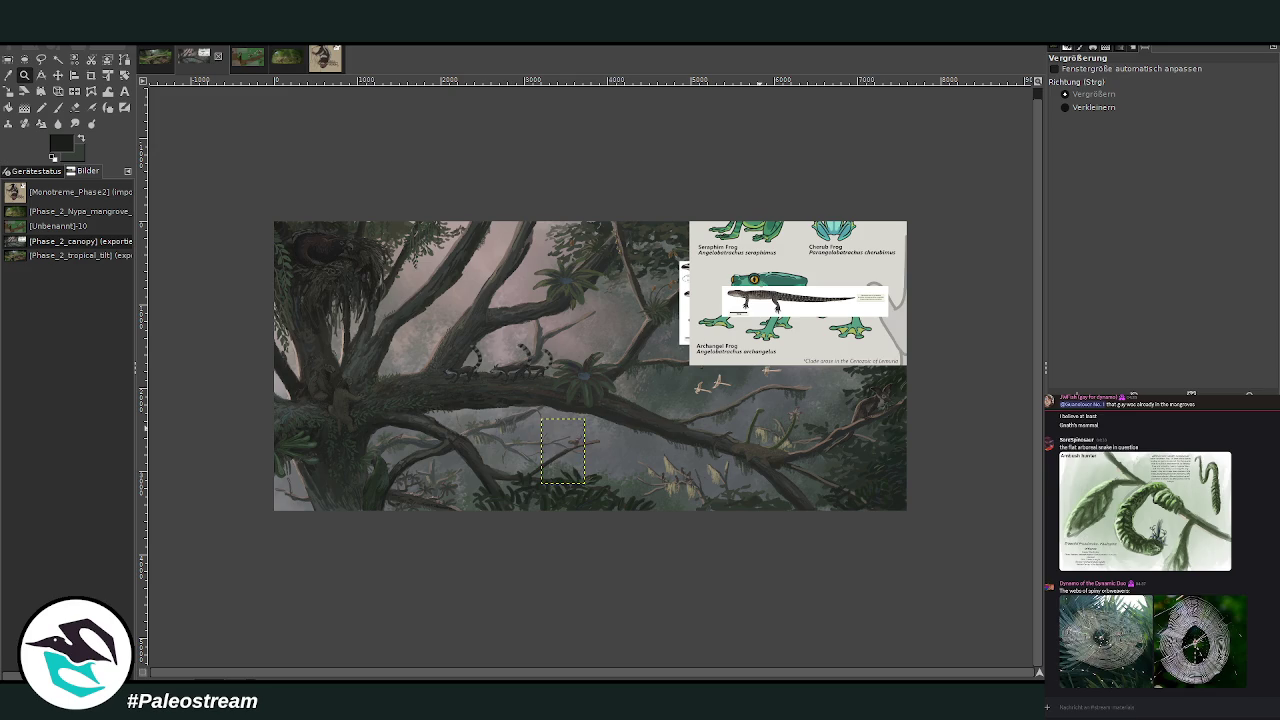
# Move the lizard reference strip onto the centre-left branches.
pyautogui.press('pagedown')
pyautogui.press('pagedown')
pyautogui.press('pagedown')
pyautogui.moveTo(322, 200); pyautogui.dragTo(706, 524)
pyautogui.press('m')
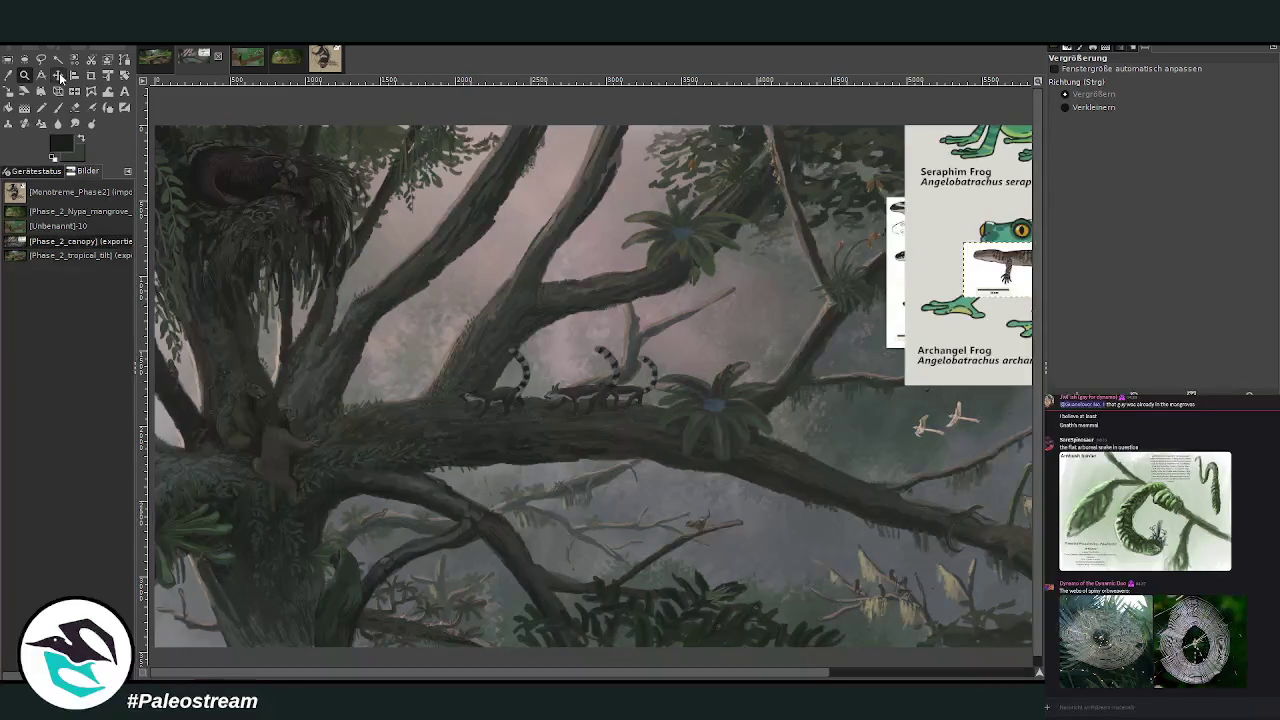
pyautogui.moveTo(960, 277)
pyautogui.mouseDown()
pyautogui.moveTo(540, 322)
pyautogui.moveTo(449, 289)
pyautogui.mouseUp()
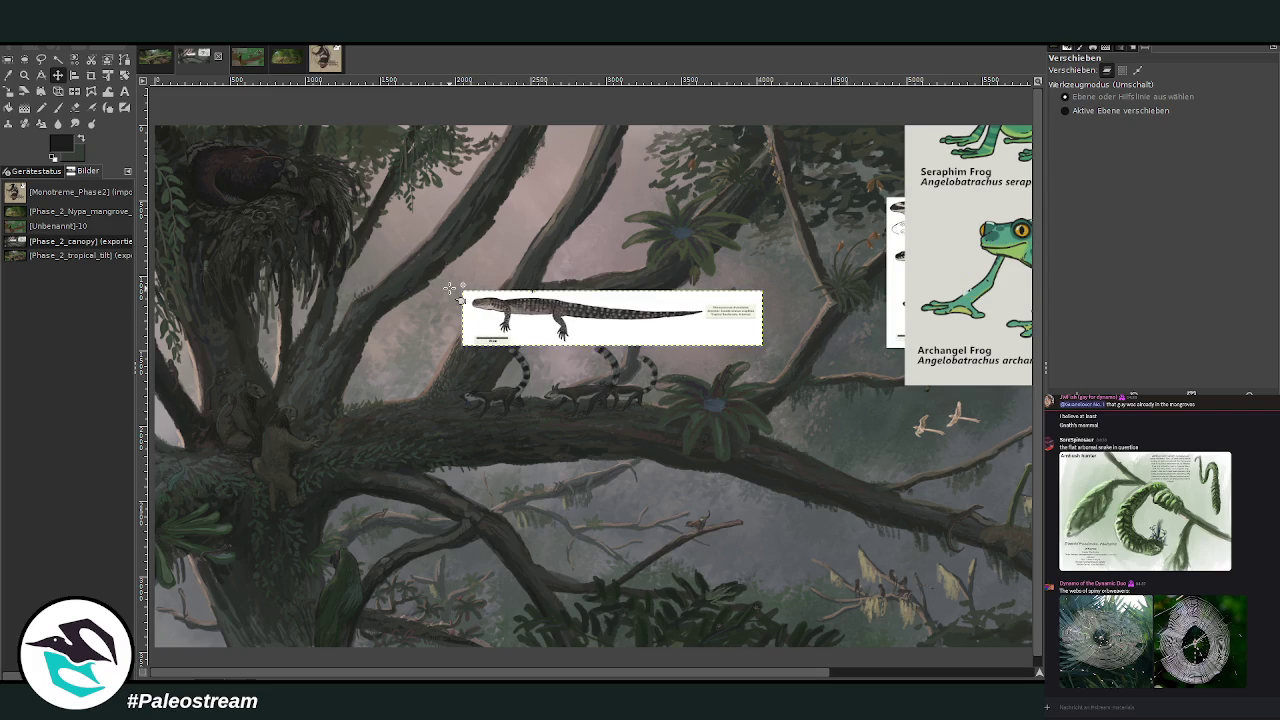
# Zoom in on the lizard strip and the upper-left branches above it.
pyautogui.press('z')
pyautogui.moveTo(335, 140); pyautogui.dragTo(672, 432)
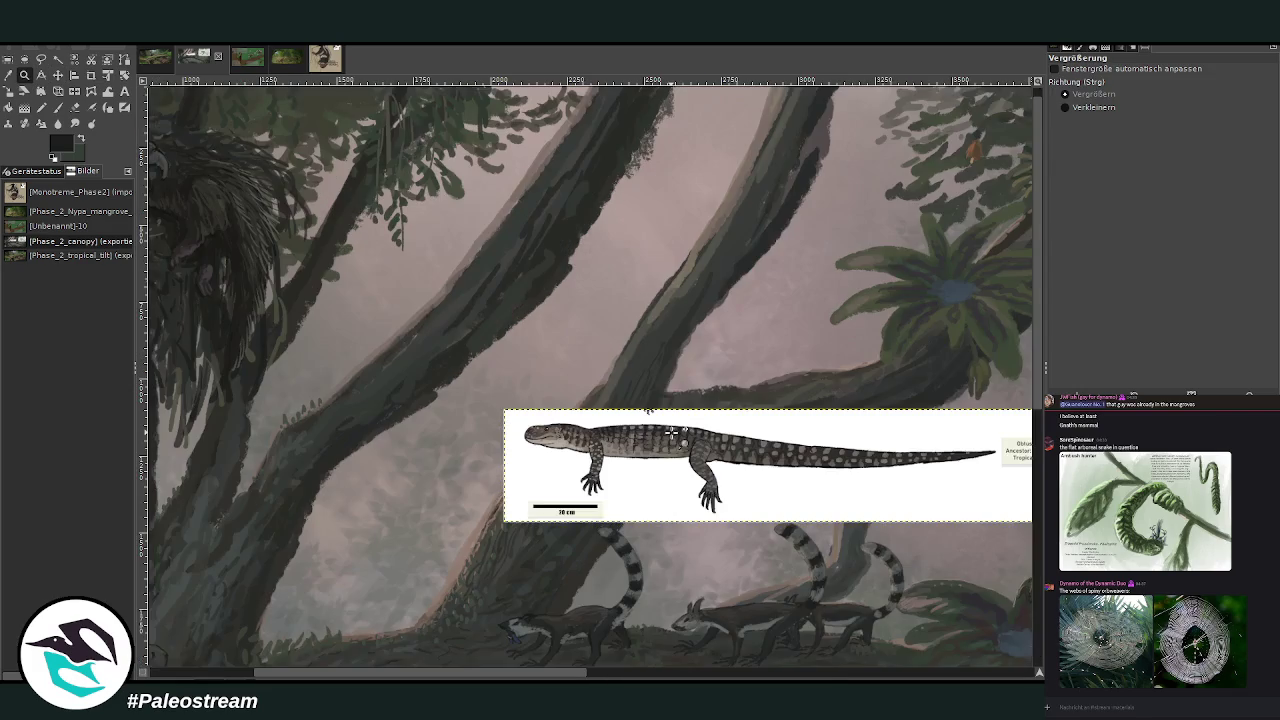
pyautogui.moveTo(302, 122); pyautogui.dragTo(714, 434)
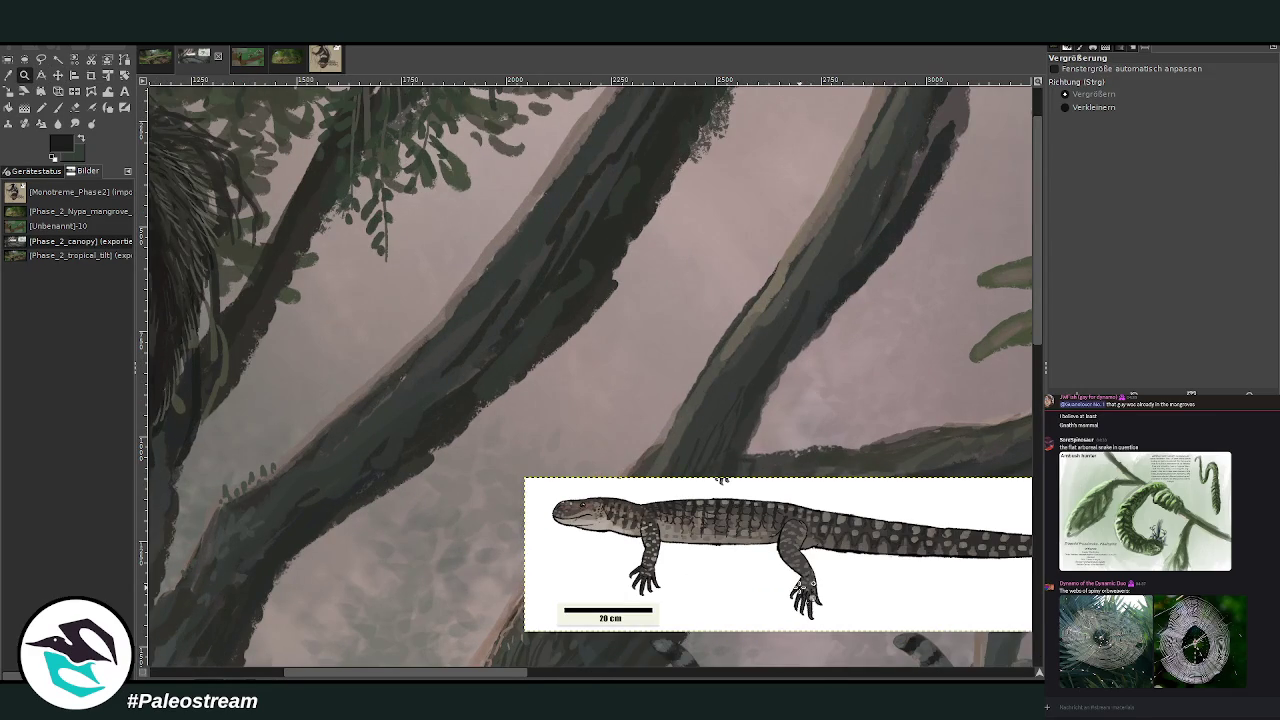
pyautogui.click(57, 107)
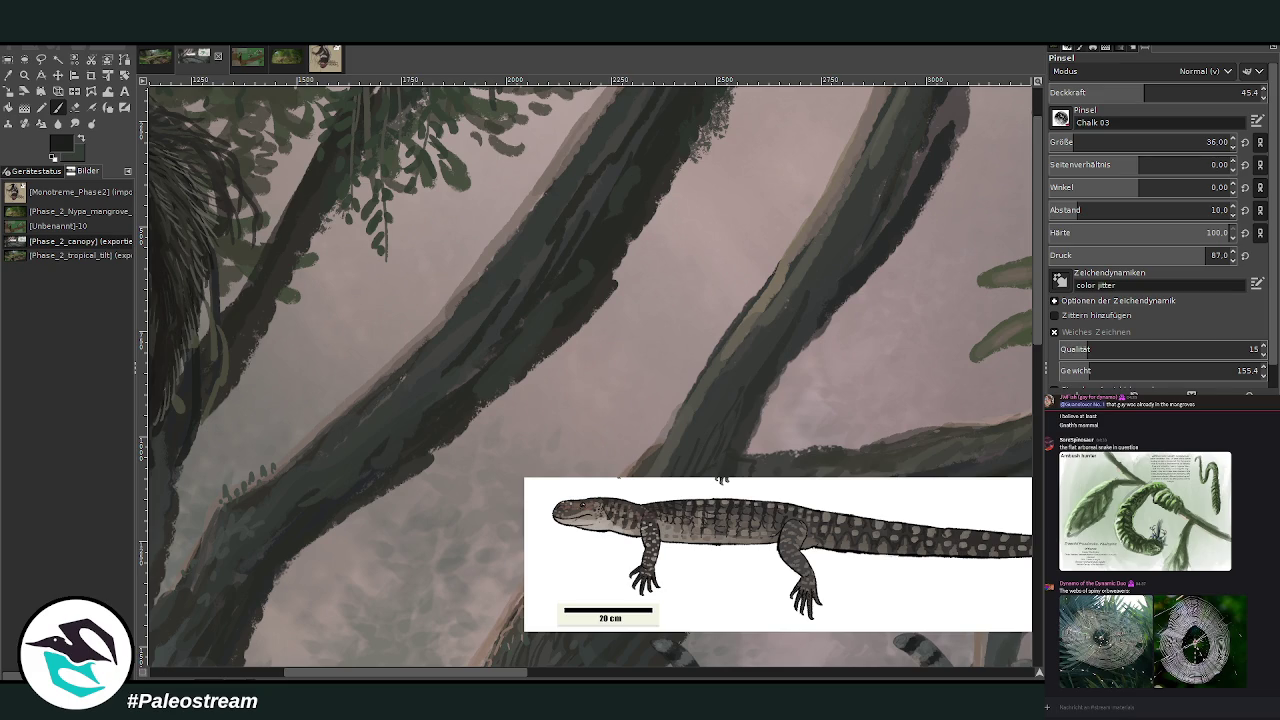
# Zoom closer on the diagonal trunk and paint a first dark stroke on it.
pyautogui.click(24, 75)
pyautogui.moveTo(262, 132); pyautogui.dragTo(832, 656)
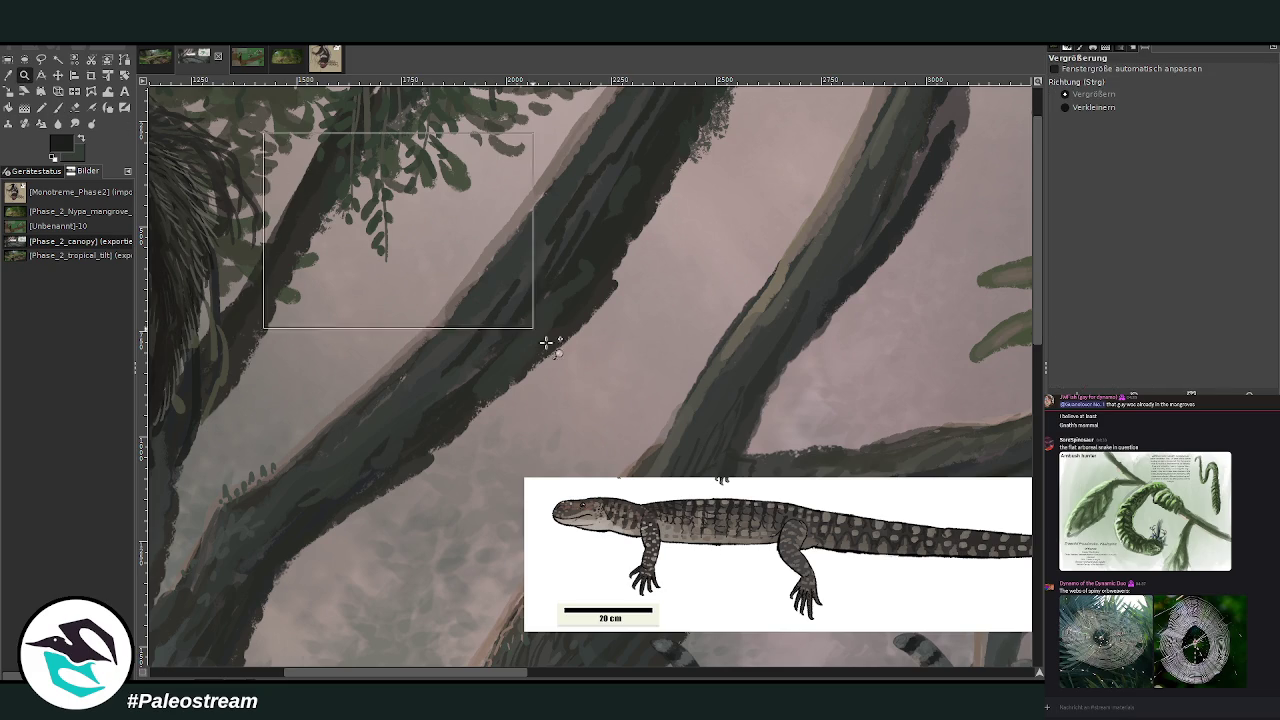
pyautogui.click(57, 107)
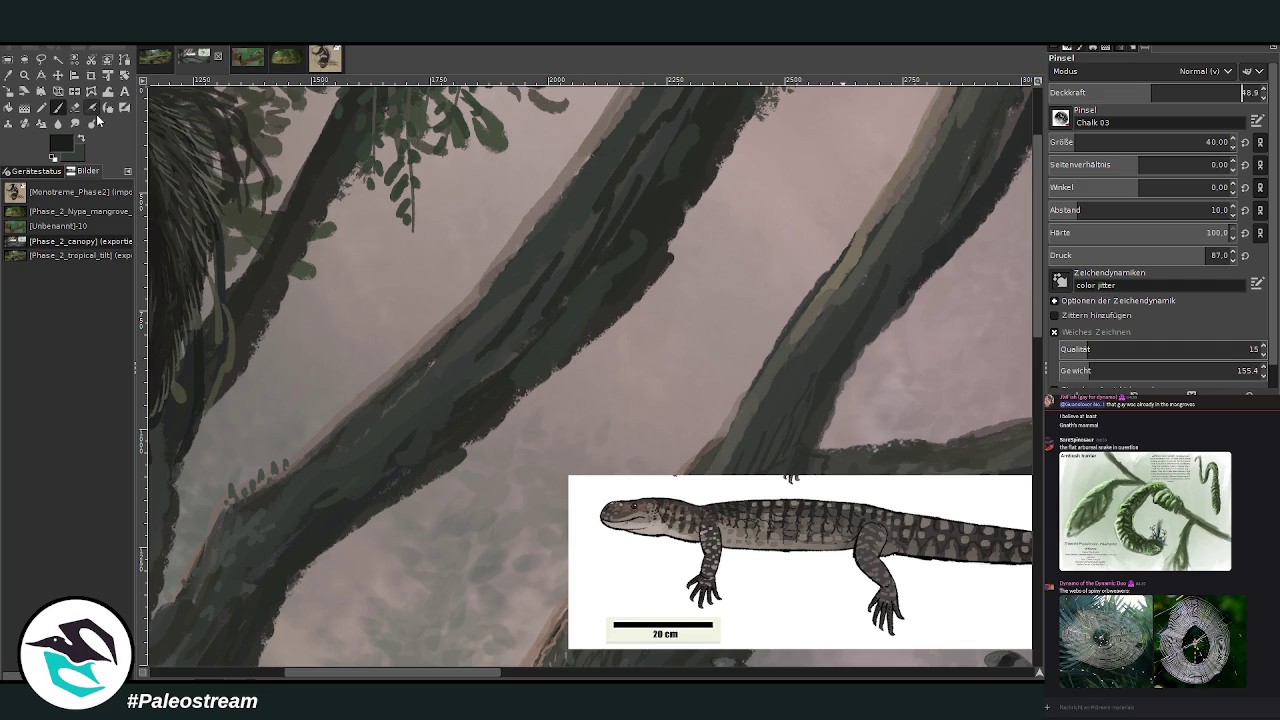
pyautogui.moveTo(508, 287)
pyautogui.mouseDown()
pyautogui.moveTo(551, 229)
pyautogui.moveTo(495, 304)
pyautogui.mouseUp()
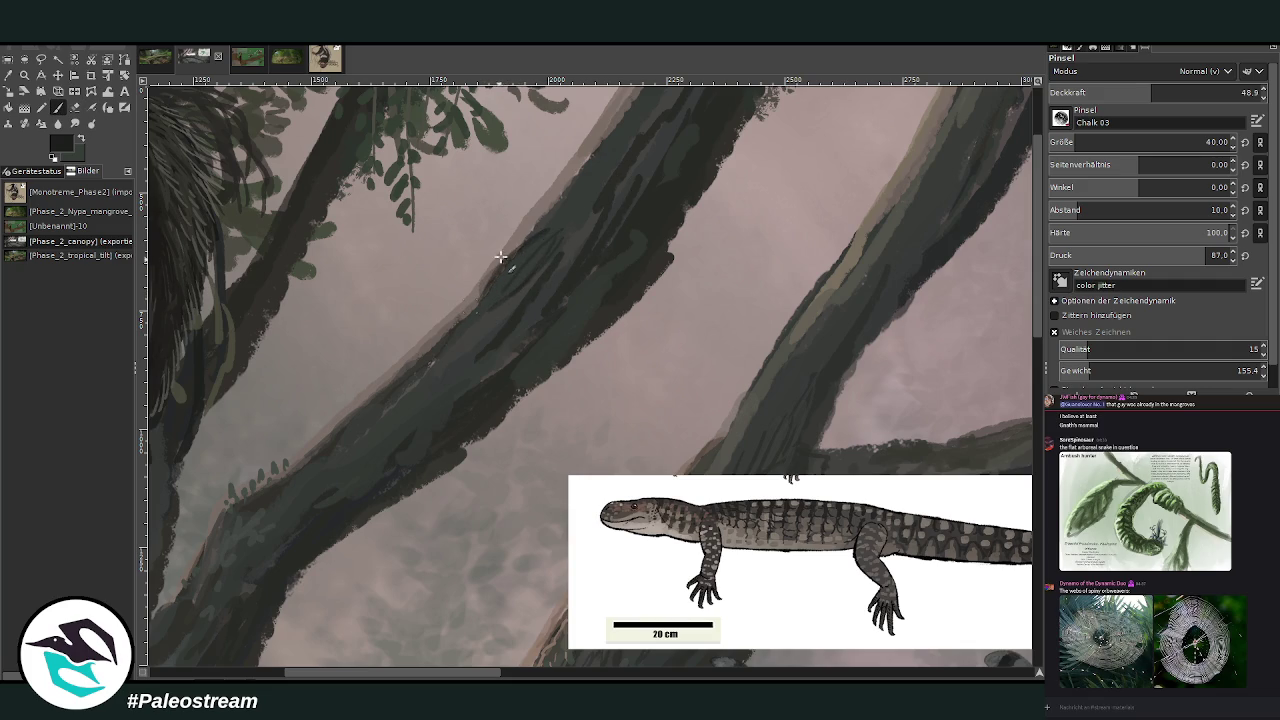
# At brush opacity 72.6 and size 36, sketch dark lines along the trunk's edge and lizard body.
pyautogui.moveTo(1125, 92); pyautogui.dragTo(1202, 92)
pyautogui.click(1215, 142)
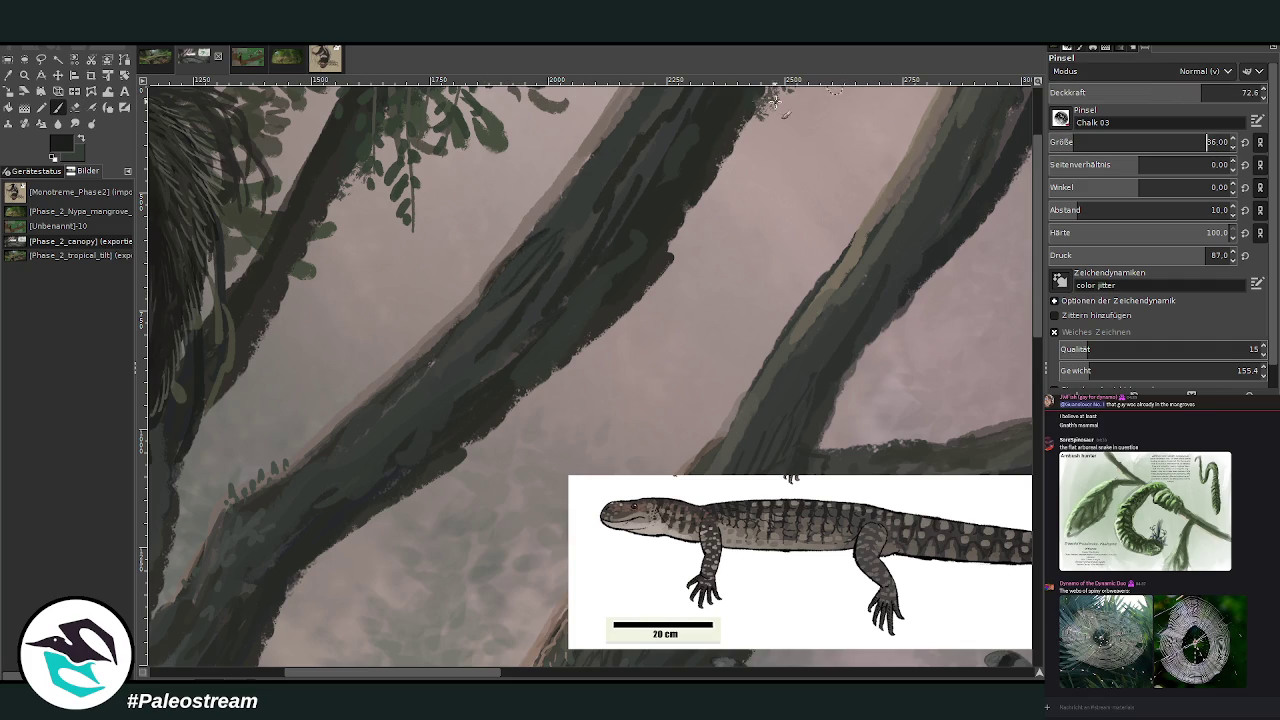
pyautogui.moveTo(478, 309)
pyautogui.mouseDown()
pyautogui.moveTo(471, 300)
pyautogui.moveTo(457, 314)
pyautogui.moveTo(461, 328)
pyautogui.moveTo(443, 323)
pyautogui.moveTo(443, 349)
pyautogui.moveTo(466, 329)
pyautogui.moveTo(445, 348)
pyautogui.mouseUp()
pyautogui.moveTo(534, 256)
pyautogui.mouseDown()
pyautogui.moveTo(449, 346)
pyautogui.moveTo(486, 306)
pyautogui.moveTo(463, 302)
pyautogui.mouseUp()
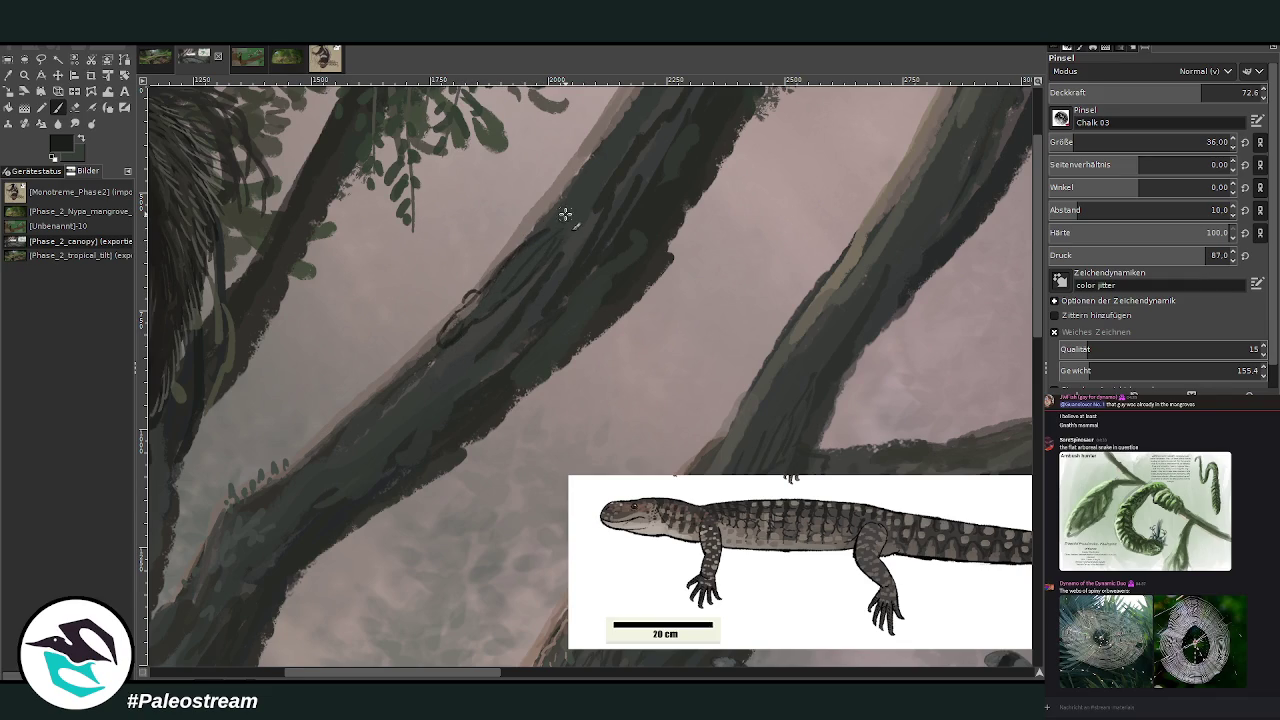
pyautogui.moveTo(472, 665); pyautogui.dragTo(478, 665)
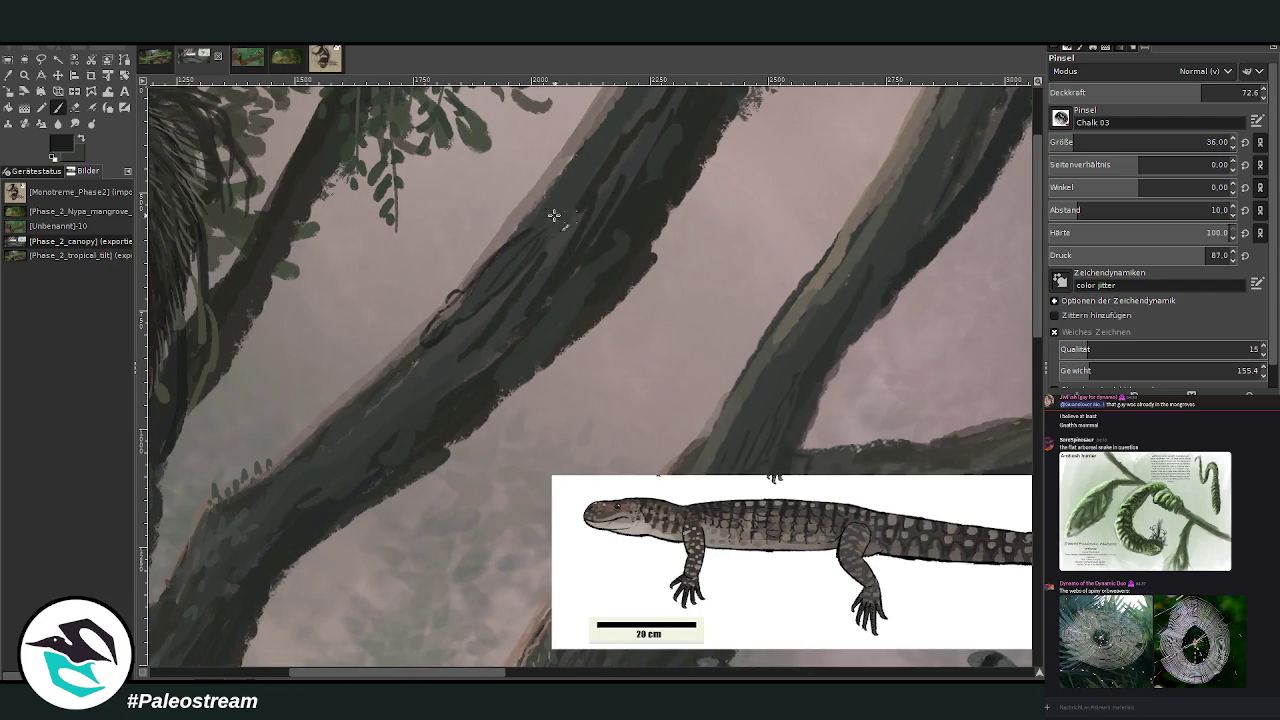
pyautogui.moveTo(530, 225)
pyautogui.mouseDown()
pyautogui.moveTo(560, 166)
pyautogui.moveTo(640, 118)
pyautogui.moveTo(703, 128)
pyautogui.moveTo(606, 129)
pyautogui.moveTo(526, 257)
pyautogui.moveTo(462, 315)
pyautogui.moveTo(487, 320)
pyautogui.mouseUp()
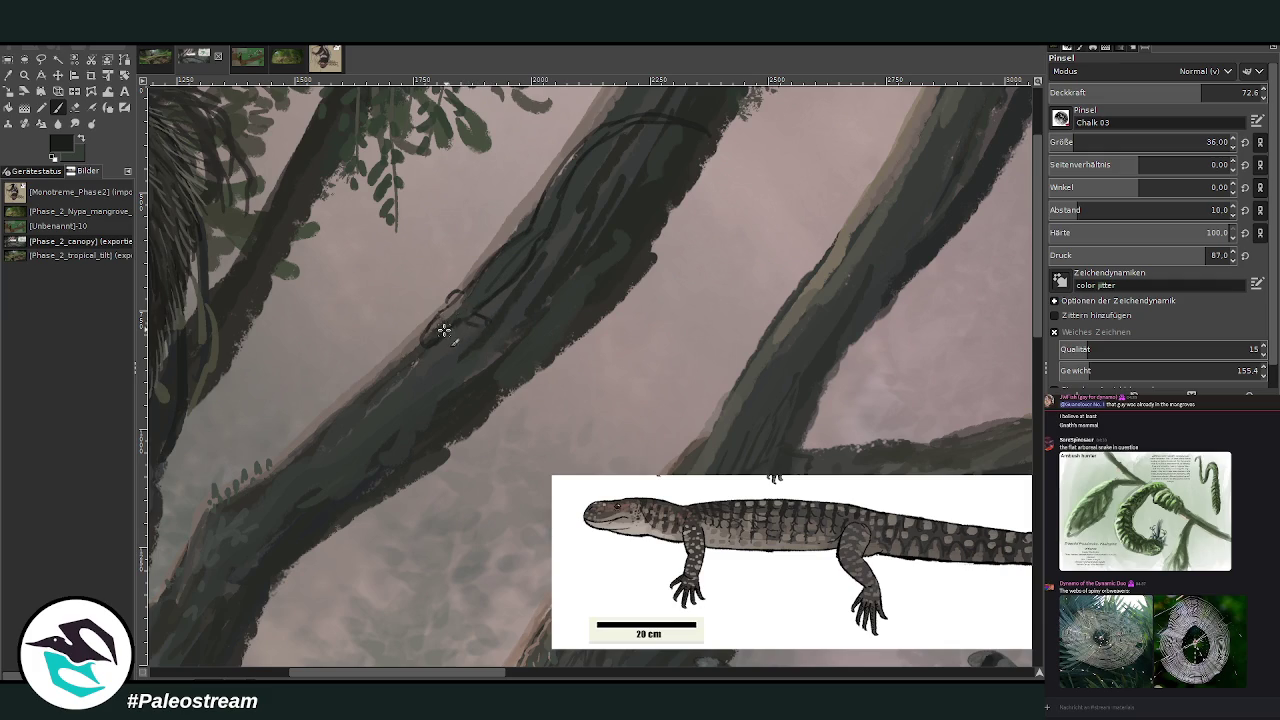